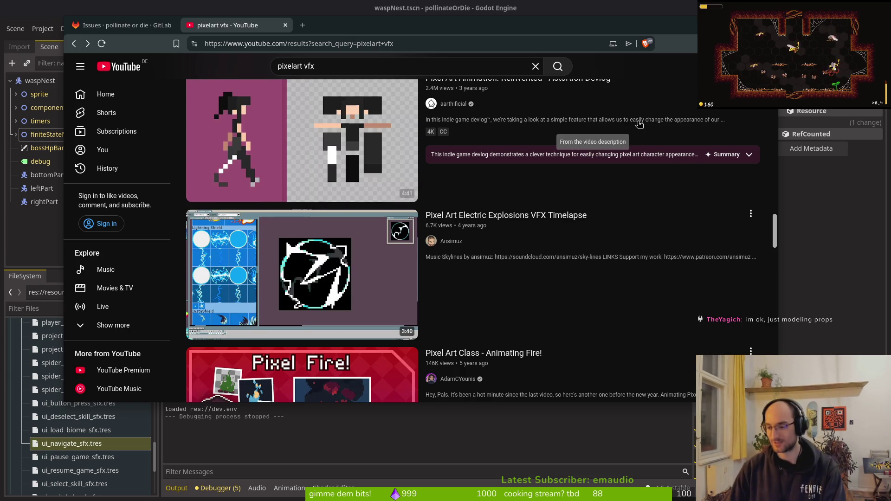
Step: Close the pixel-art video tab, review issue #682 'update bumblebee colors', and return to Godot
middle_click(236, 29)
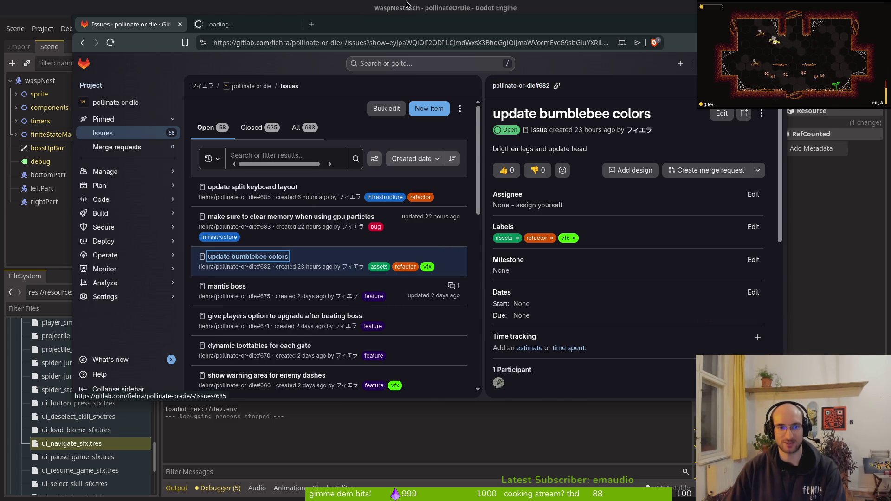
key("alt+Tab")
Step: Switch to Aseprite and open bumblebeeUpdated.aseprite from the Recent files list
key("F5")
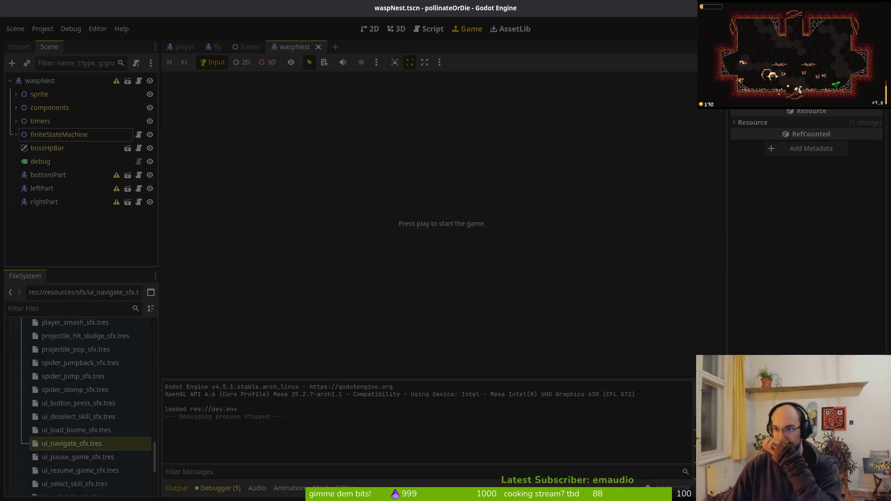
key("super")
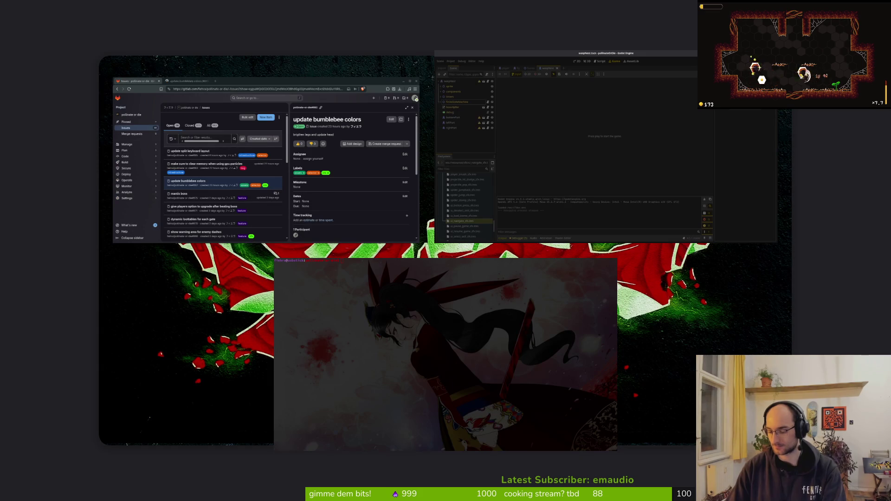
key("super+2")
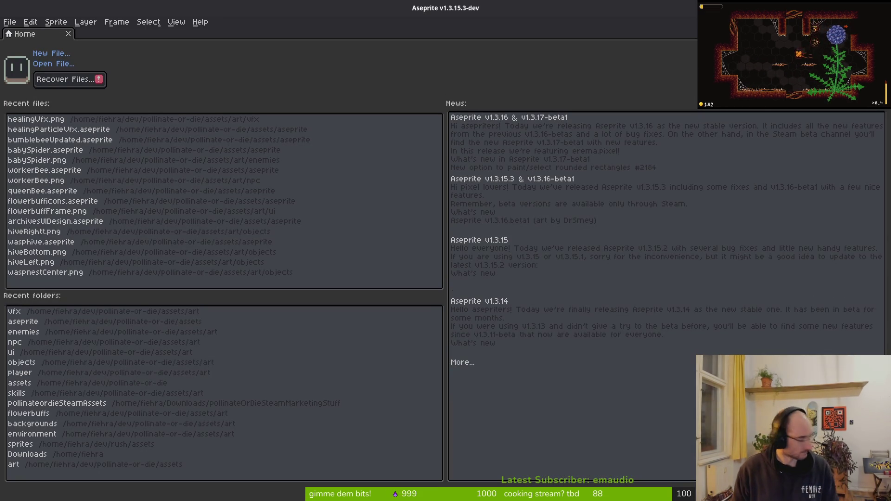
left_click(60, 140)
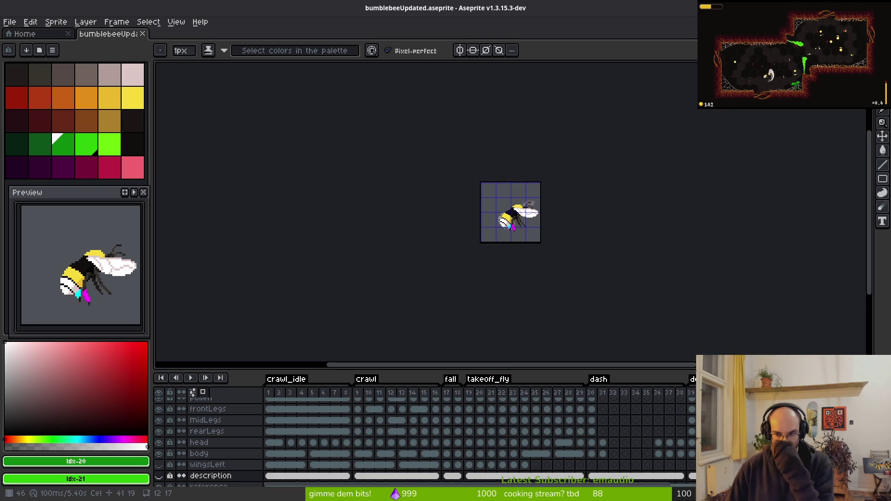
Step: Select the body layer cel in frame 51, zoom in, and start animation playback
scroll(650, 437, "right", 3)
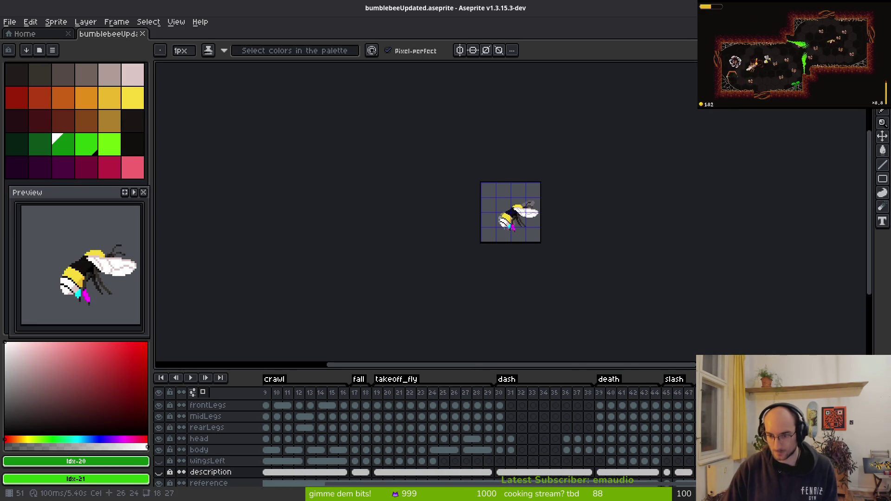
left_click(650, 450)
scroll(559, 246, "up", 3)
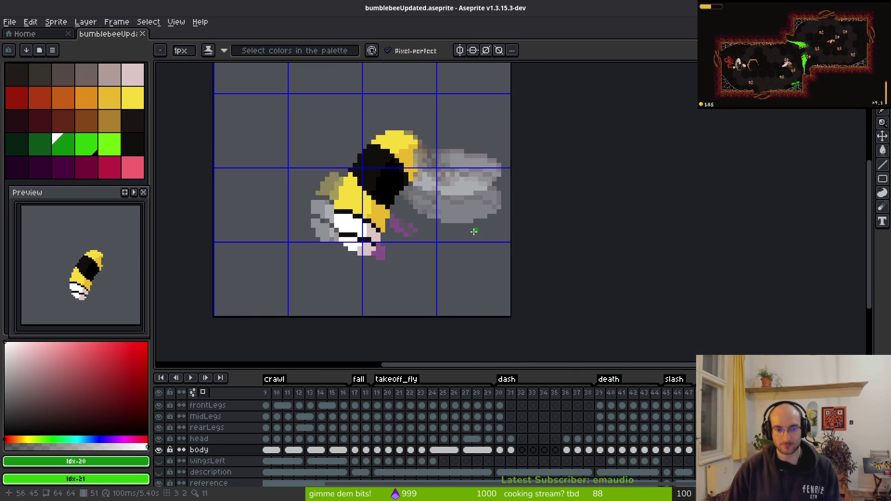
scroll(405, 248, "up", 4)
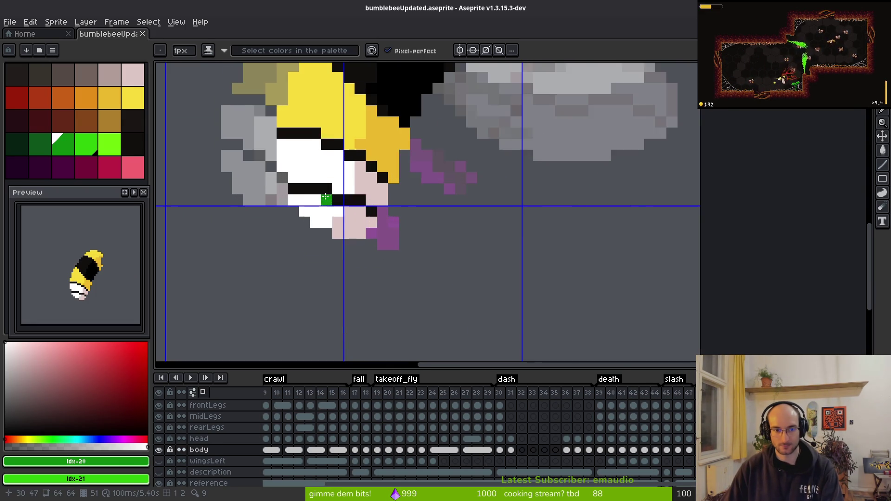
key("Return")
scroll(465, 239, "down", 4)
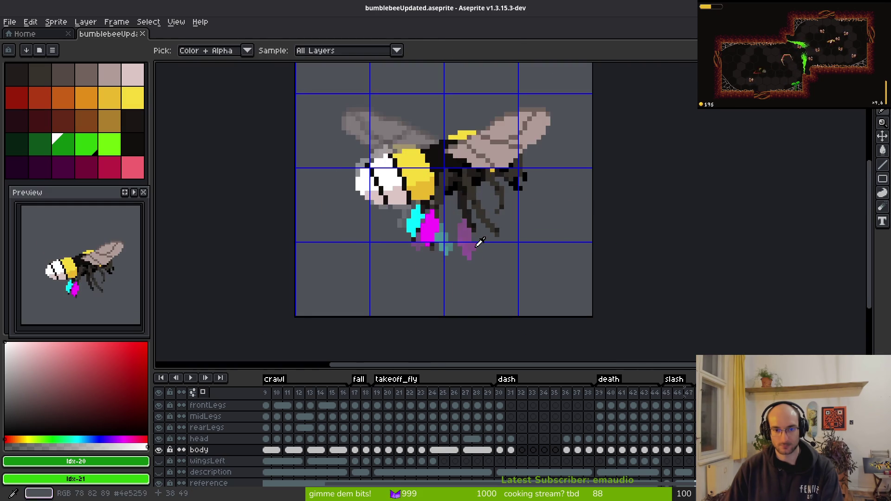
Step: Toggle between pencil and eyedropper while stepping frames and checking the wingsLeft layer
key("b")
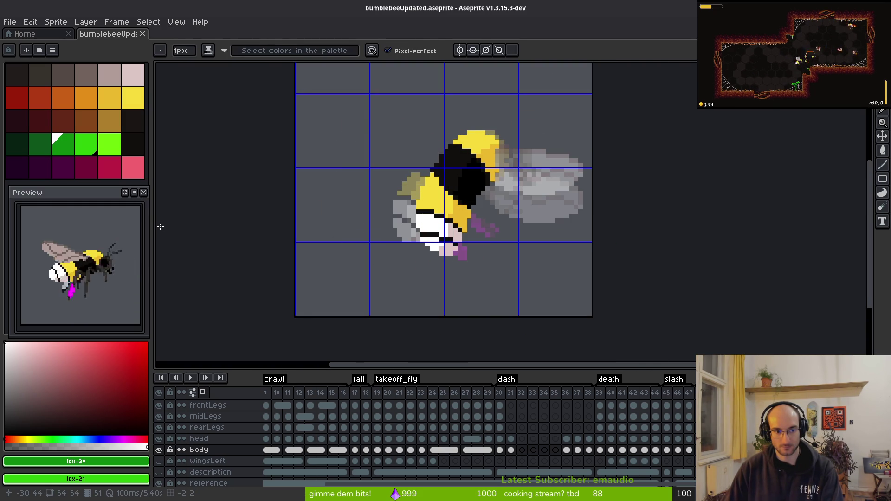
key("i")
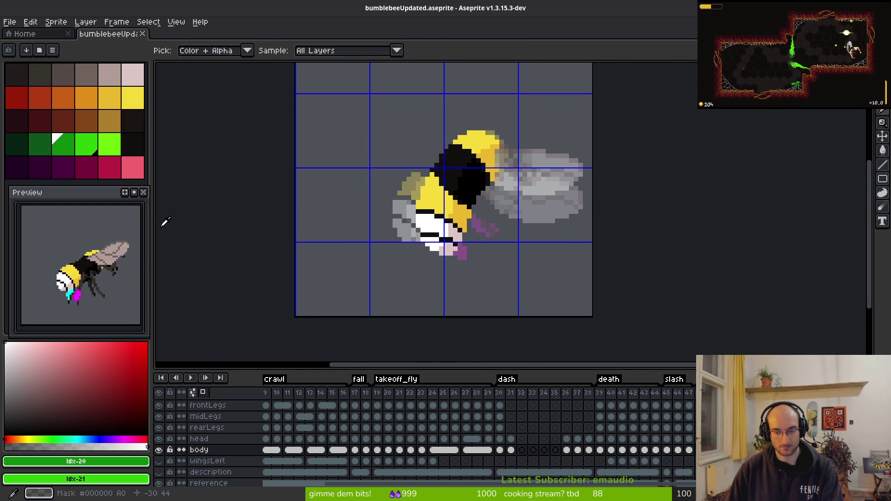
key("Right")
key("Right")
key("Right")
key("Right")
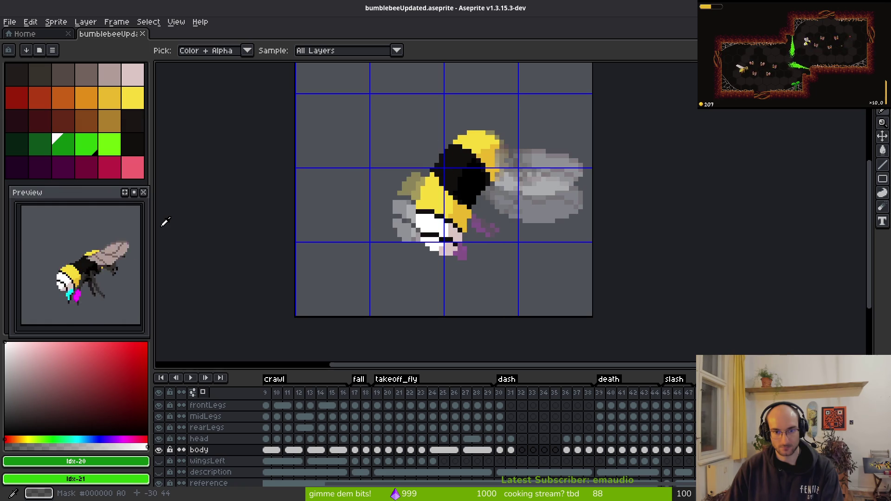
key("Right")
key("Right")
key("Right")
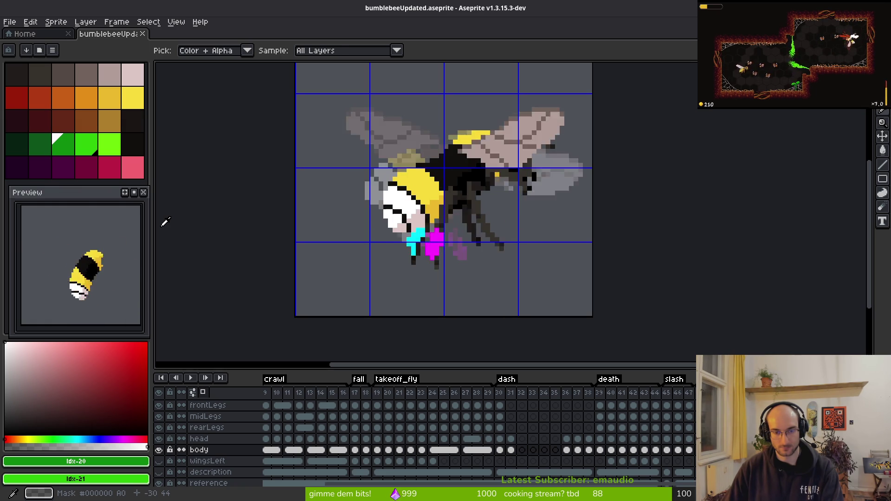
key("Right")
key("b")
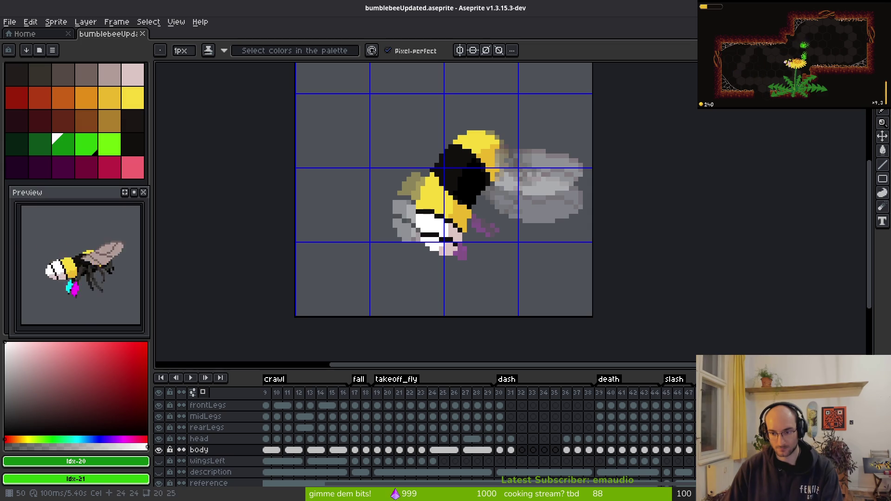
key("Down")
key("Up")
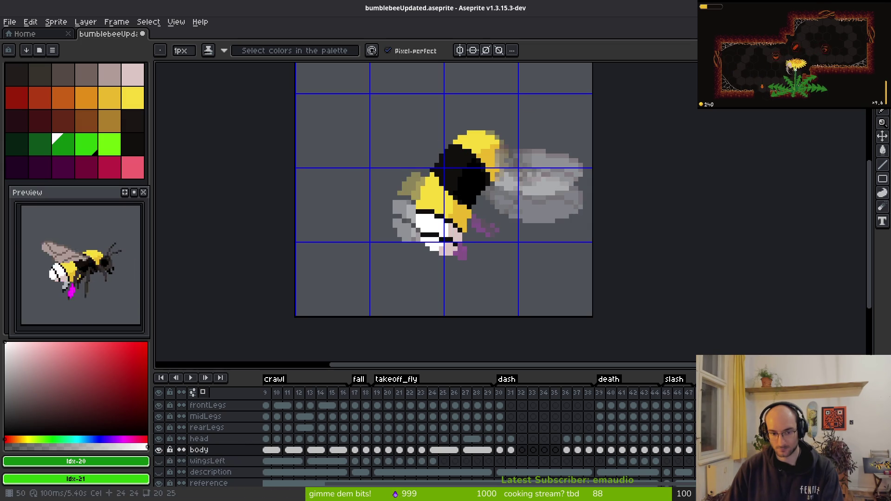
Step: Flip between frames 50, 51 and 52 to compare poses, then move to frame 48
key("Right")
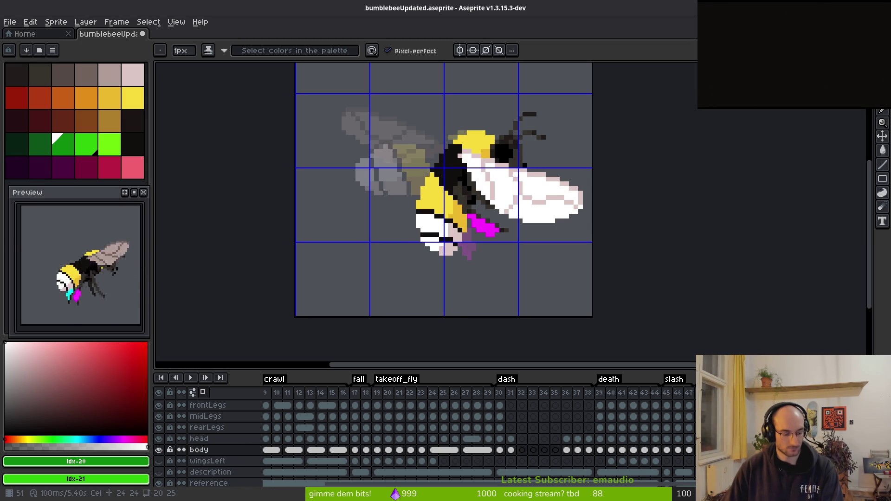
key("Left")
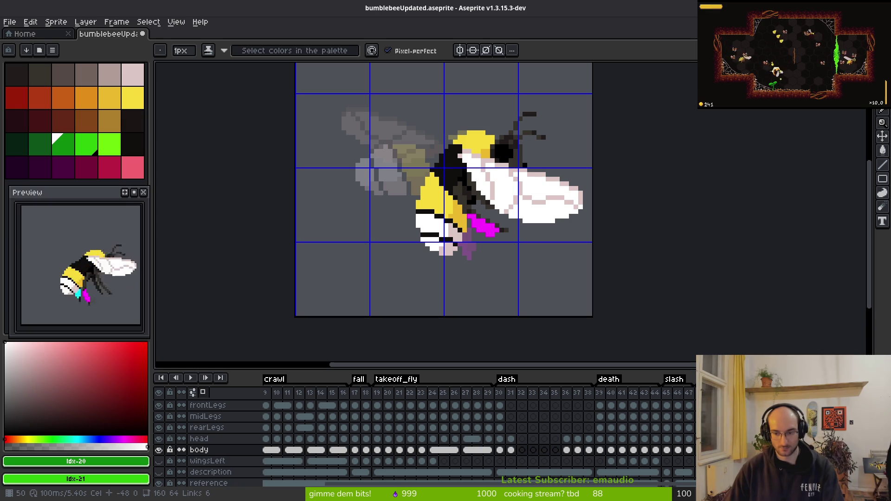
key("Right")
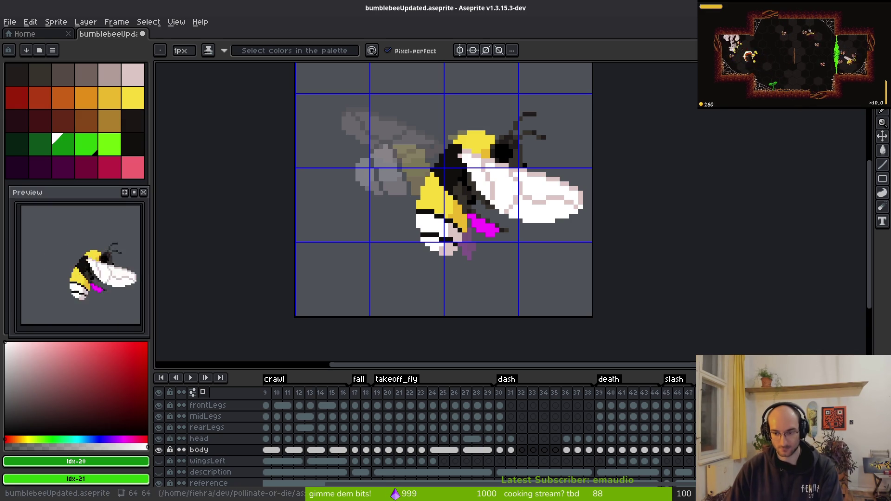
key("Right")
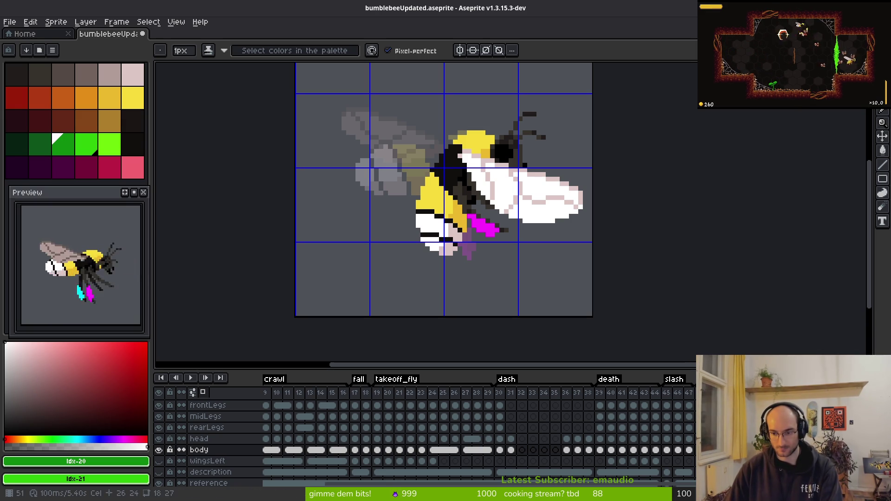
key("Left")
key("Left")
key("Left")
key("Left")
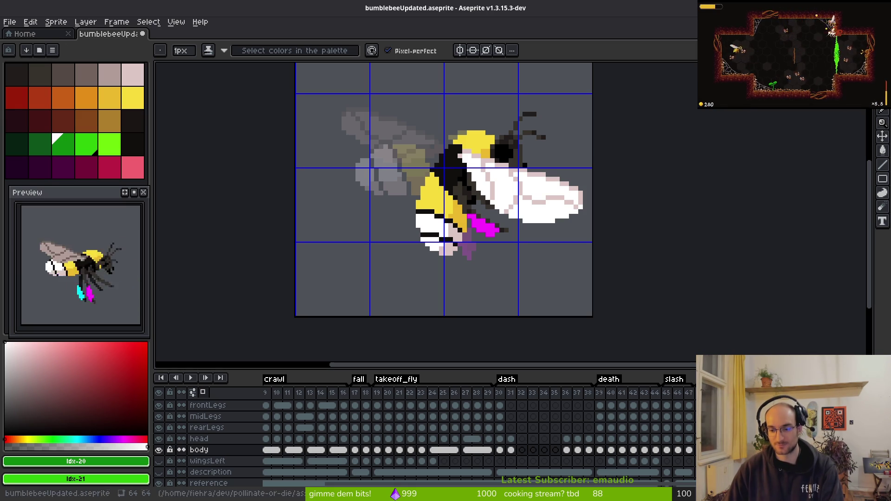
key("Right")
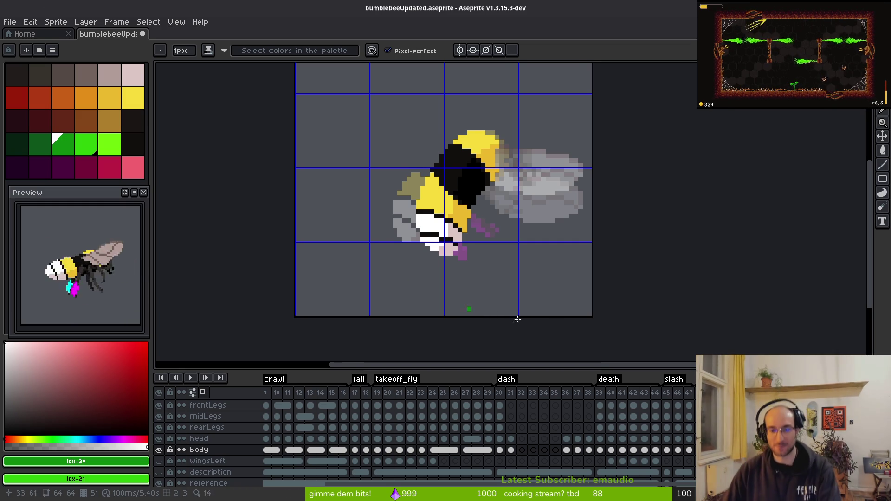
Step: Pan the canvas and reselect the body layer after checking wingsLeft
left_click_drag(431, 300, 385, 284)
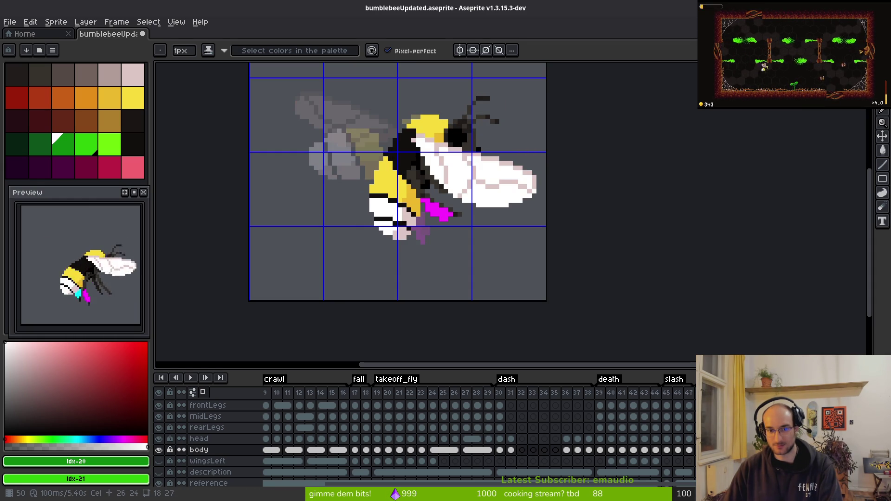
left_click(208, 461)
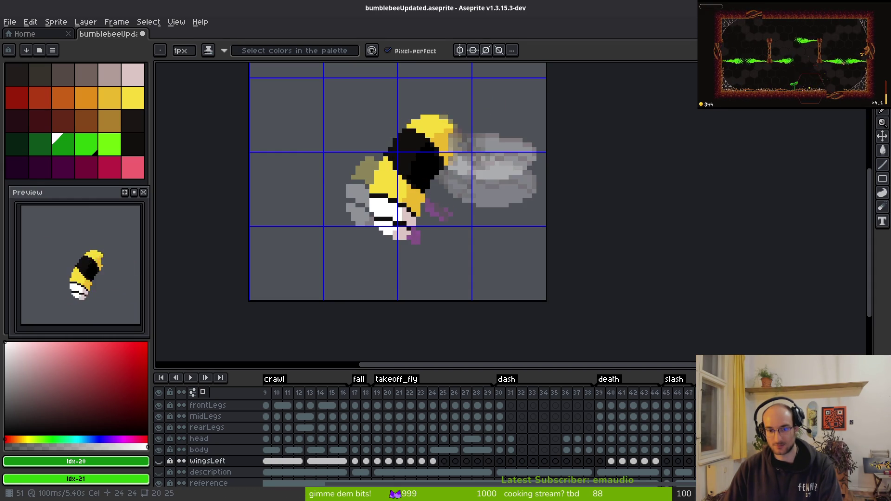
left_click(199, 450)
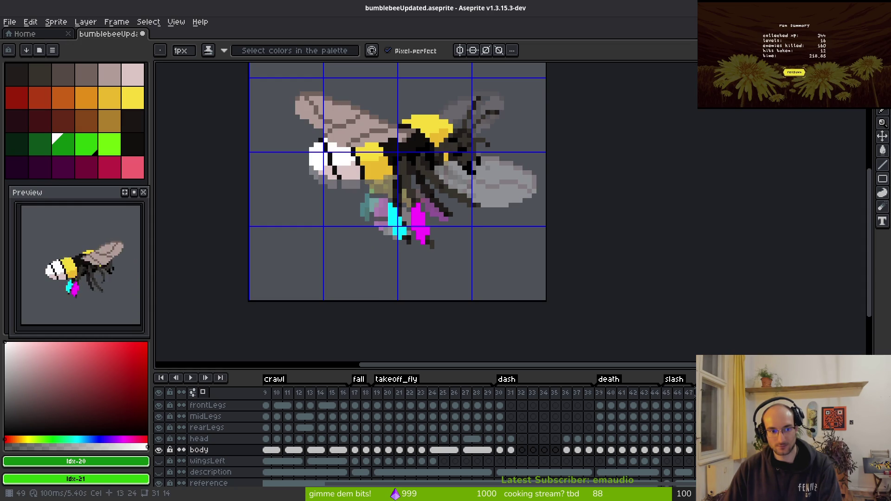
Step: Touch up leg pixels with the eyedropper and pencil, then save the sprite
key("i")
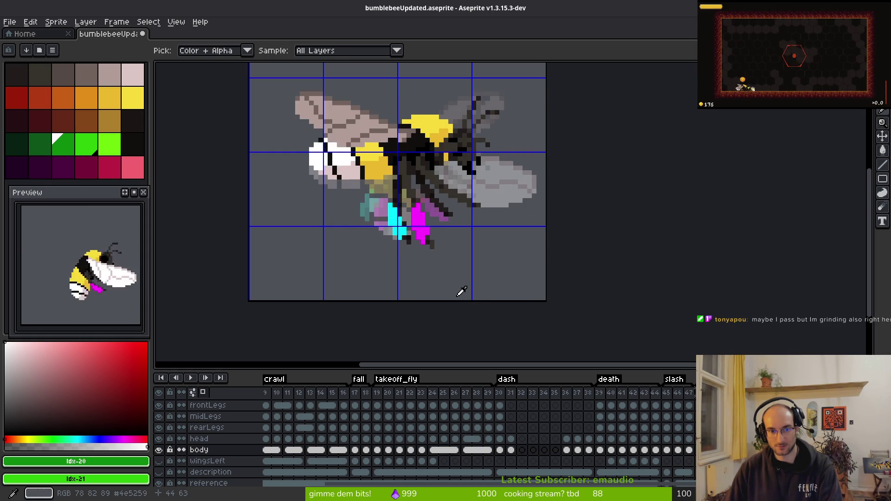
key("b")
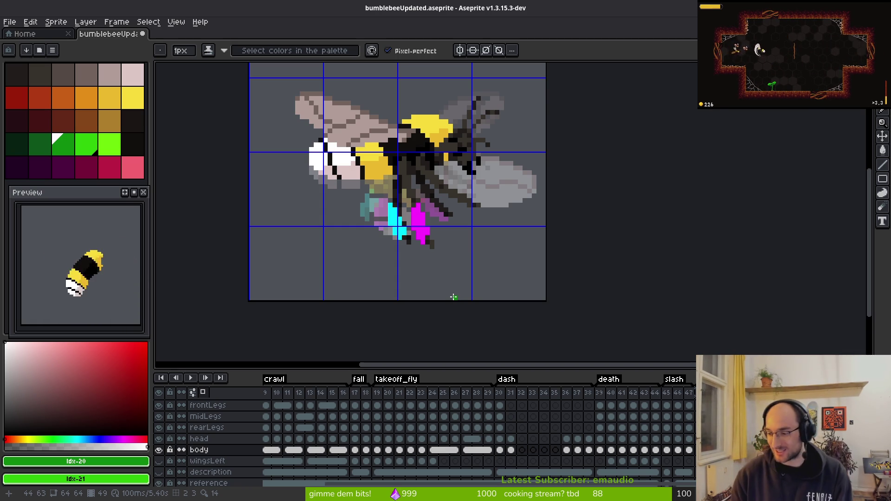
key("ctrl+s")
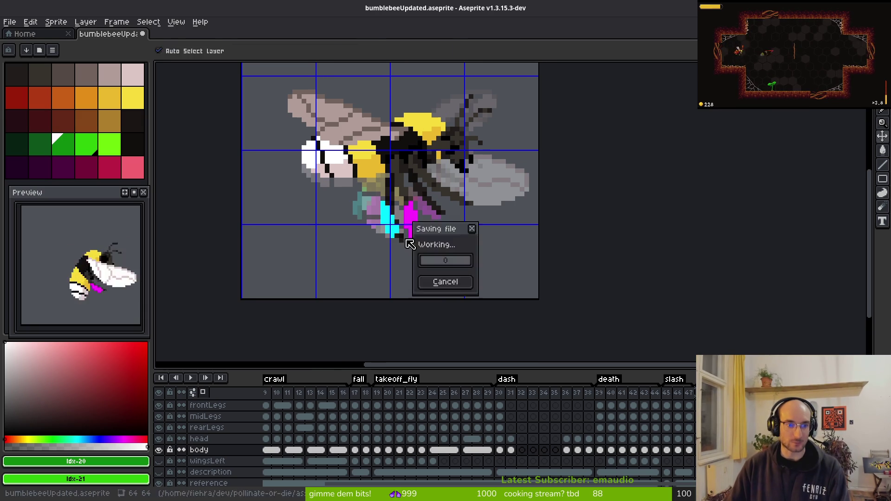
Step: Make wingsRight the active layer and step to frame 52
key("Return")
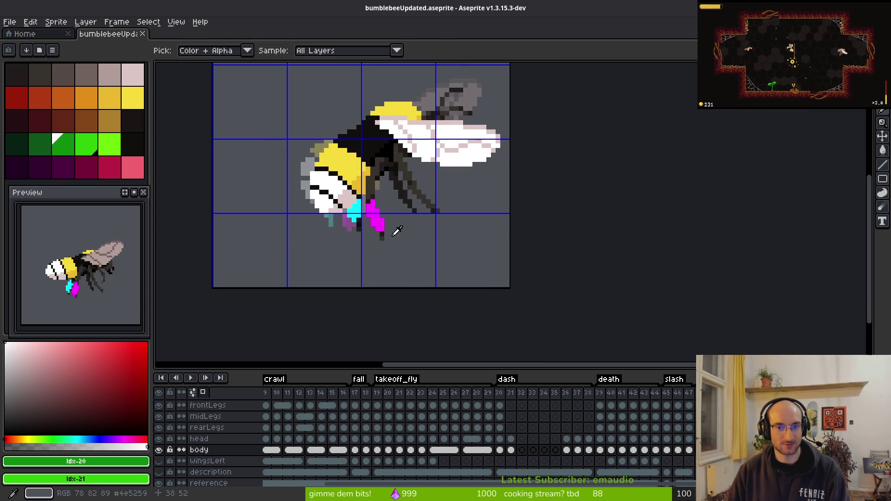
key("b")
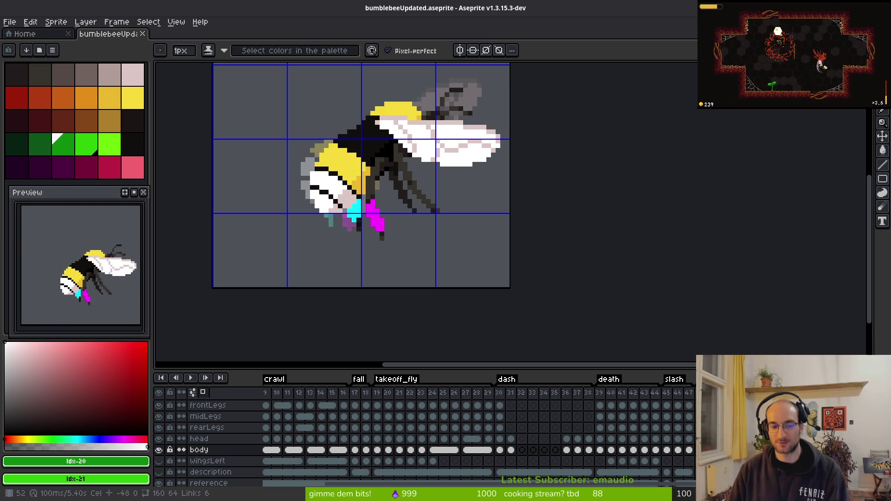
scroll(242, 459, "up", 2)
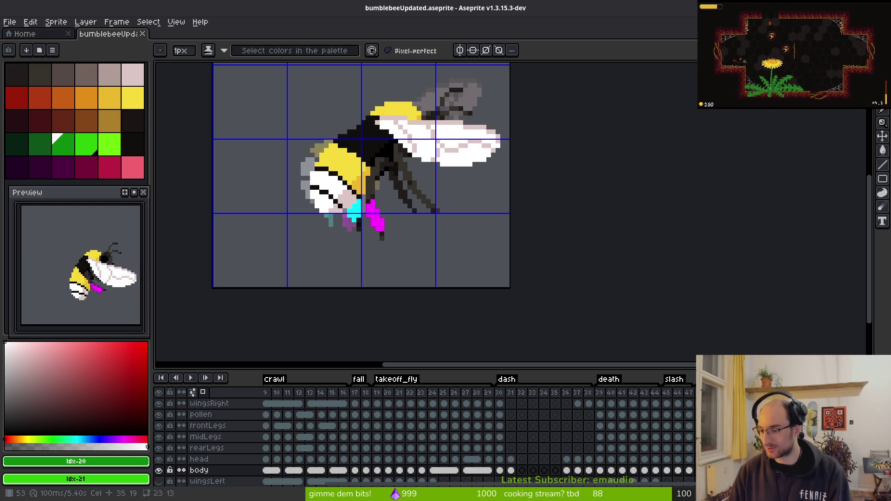
left_click(209, 404)
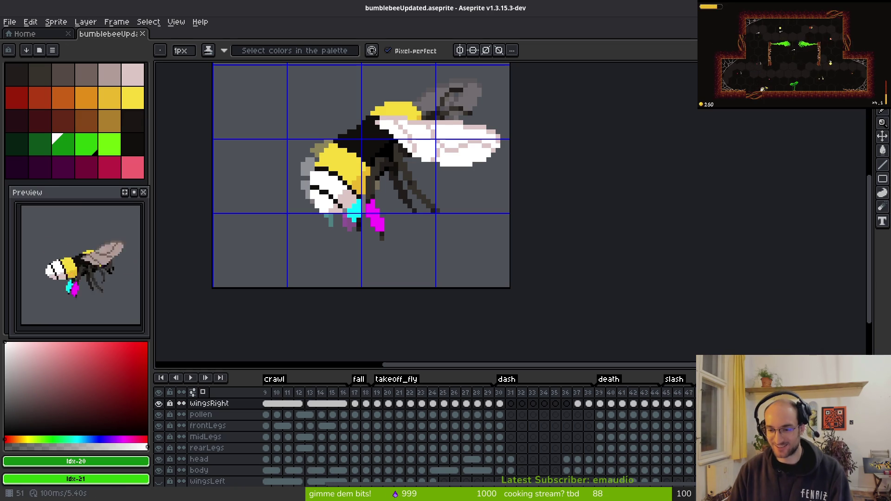
key("Right")
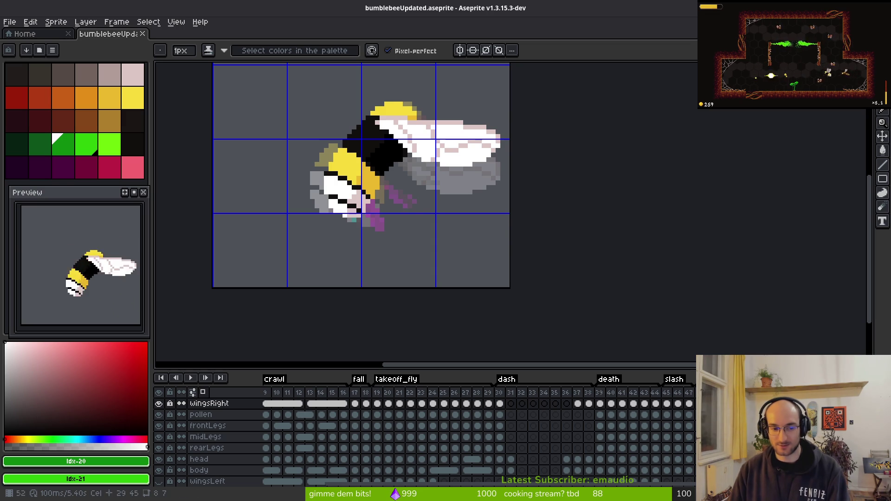
Step: Select the pollen layer, then move down through frontLegs, midLegs and rearLegs to the head layer
left_click(201, 415)
key("Right")
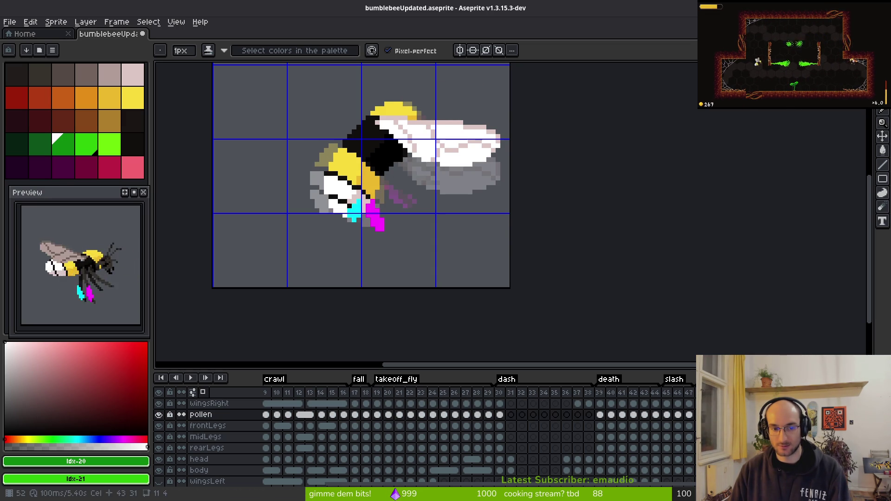
key("Right")
key("Down")
key("Left")
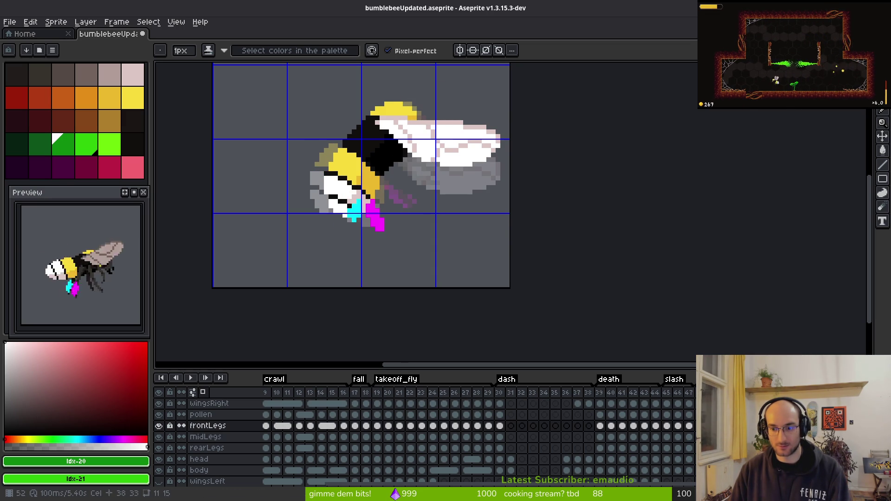
key("Right")
key("Down")
key("Left")
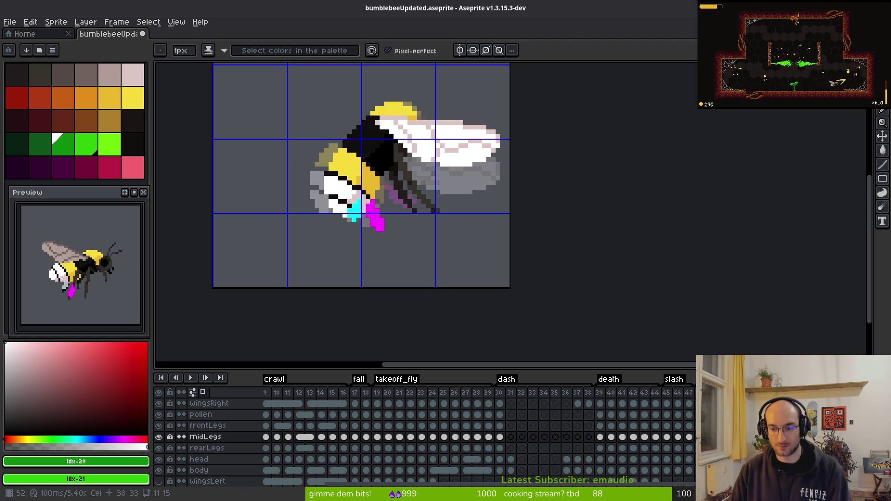
key("Right")
key("Down")
key("Left")
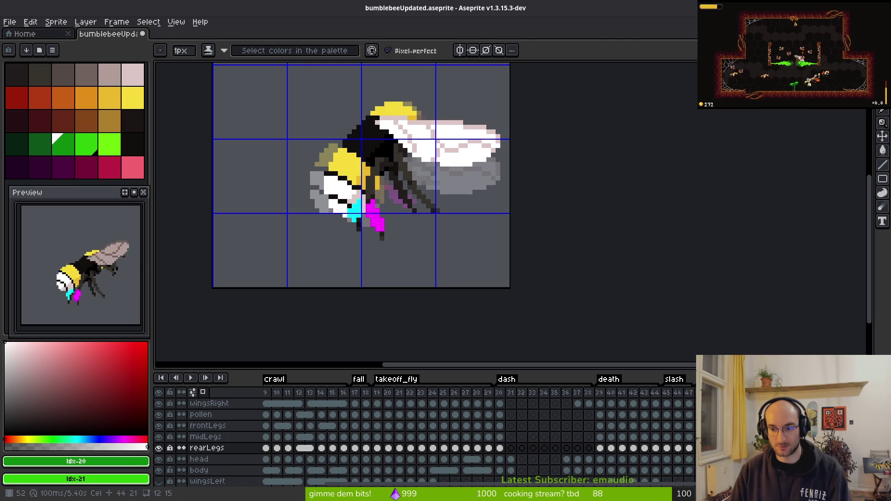
key("Right")
key("Down")
Step: Save the sprite and flip between neighbouring frames, settling on frame 50
key("ctrl+s")
key("Left")
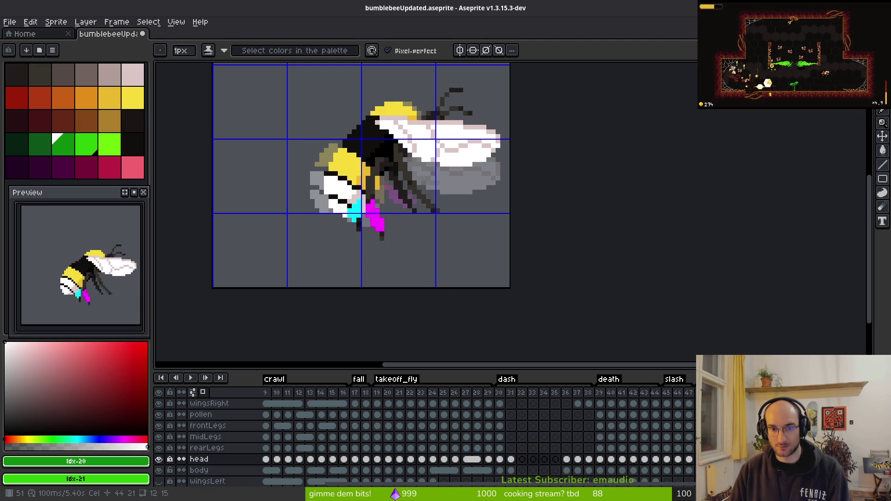
key("Right")
key("Left")
key("Right")
key("Left")
key("Right")
key("Left")
key("Left")
key("Right")
key("Right")
key("Left")
key("Left")
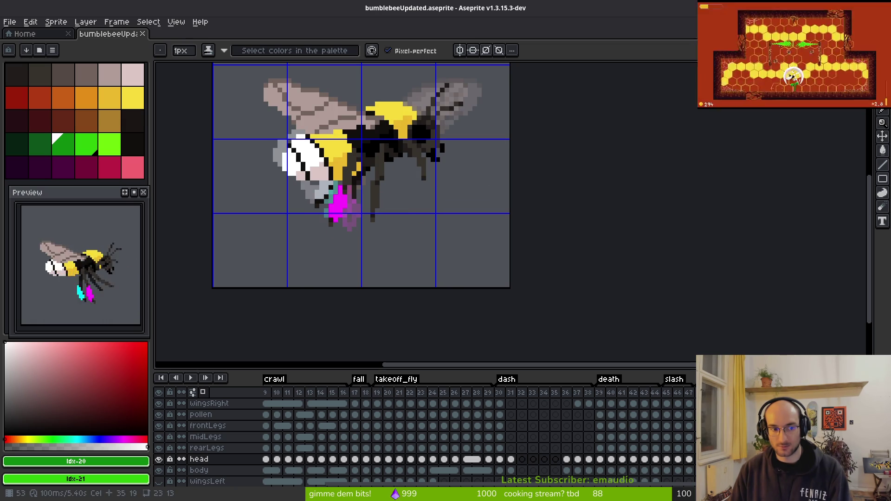
key("Left")
key("Left")
key("Left")
key("Right")
key("Left")
key("Left")
key("Right")
Step: Advance to frame 51, toggling eyedropper and pencil while comparing adjacent frames
key("Right")
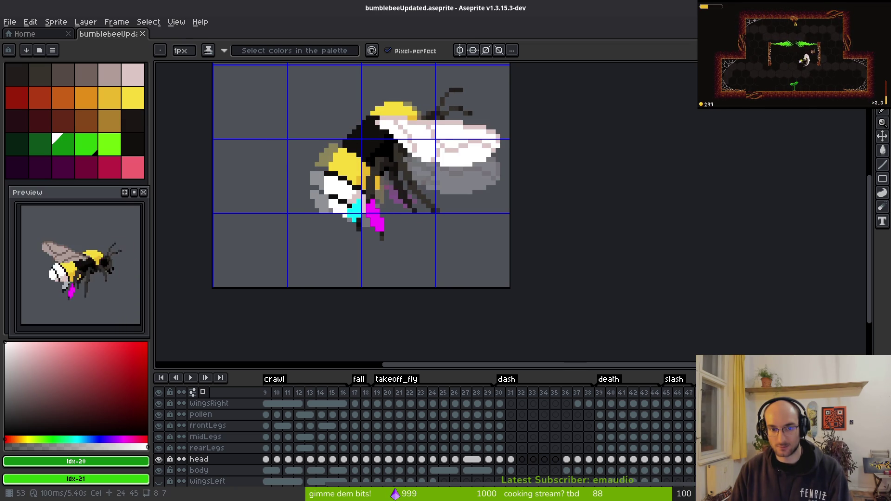
key("i")
key("Right")
key("Right")
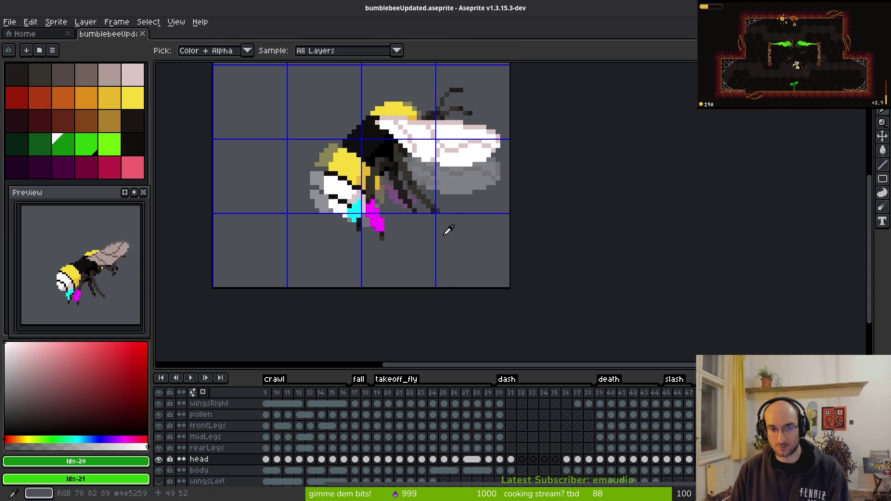
key("b")
scroll(339, 228, "up", 5)
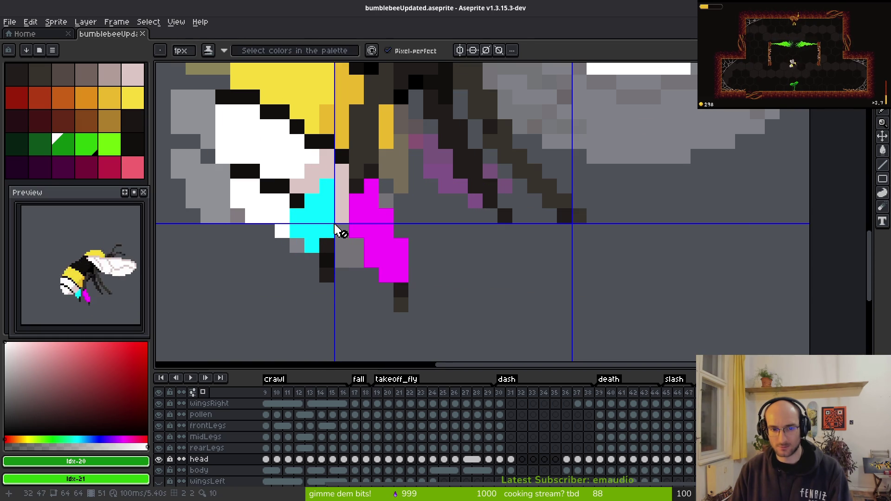
scroll(339, 229, "down", 5)
key("i")
key("Right")
key("Left")
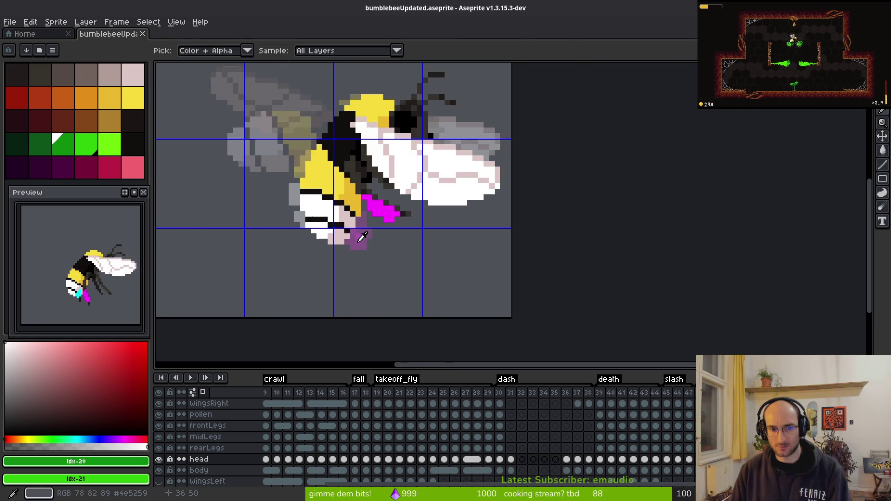
key("Right")
key("Right")
key("Left")
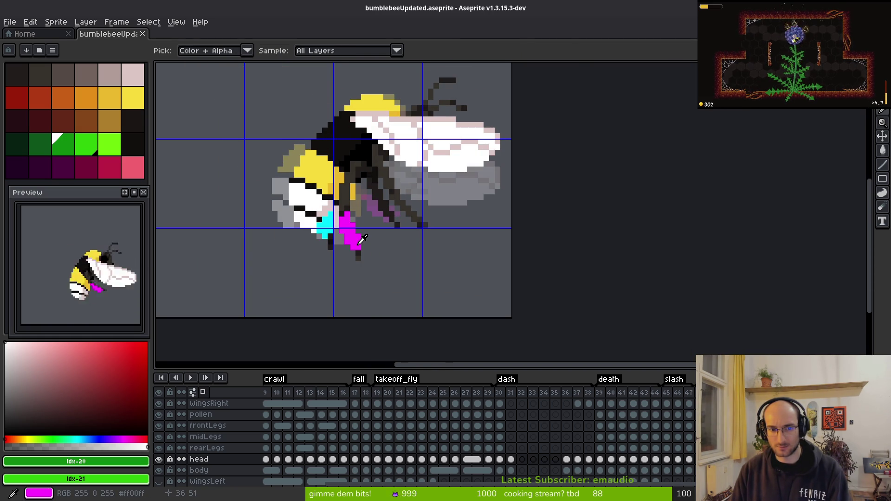
Step: Sample the cyan pollen colour, compare surrounding frames, and return to the pencil
left_click(332, 225)
key("Right")
scroll(337, 223, "up", 3)
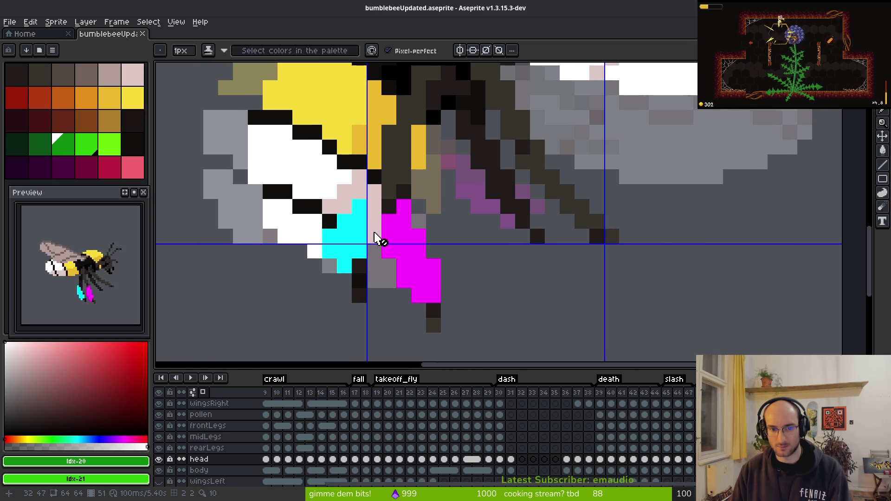
scroll(419, 248, "down", 3)
key("Right")
key("Right")
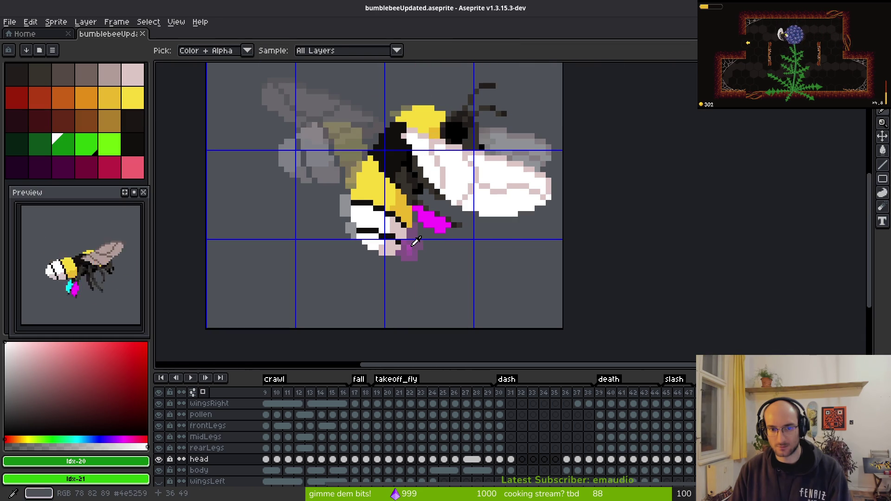
key("Left")
key("Left")
key("Right")
key("Right")
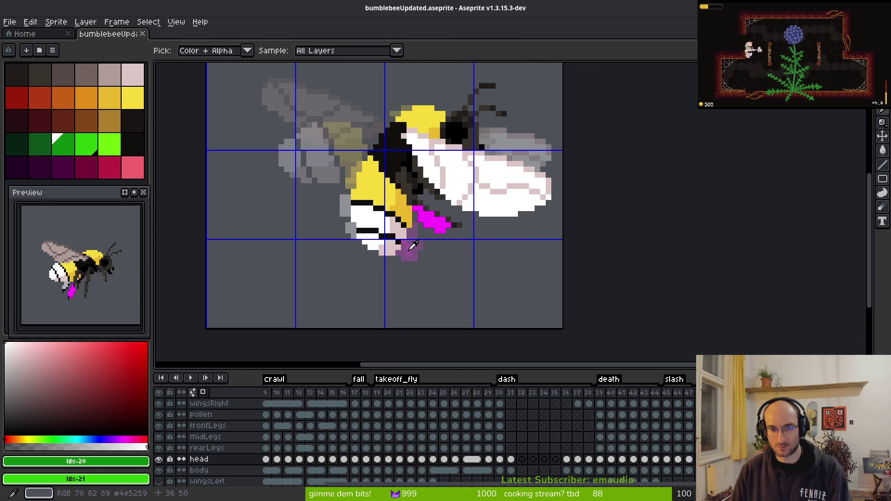
key("Right")
key("Left")
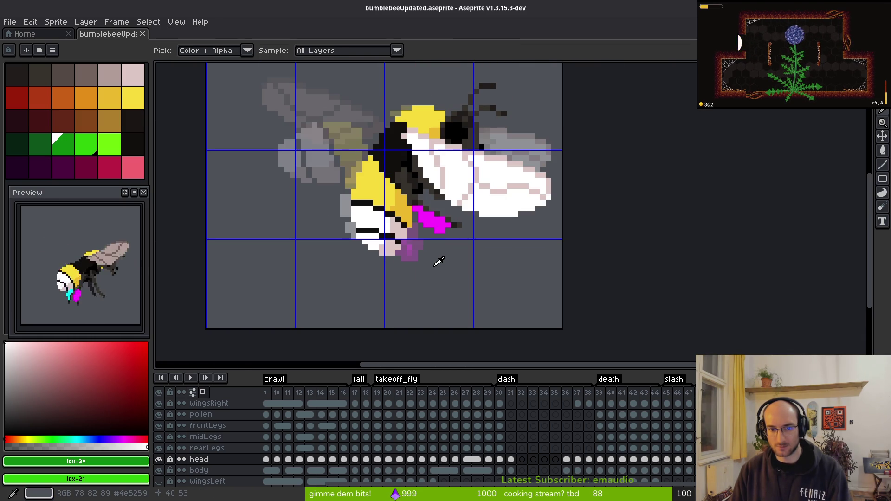
key("Right")
key("Right")
key("Left")
key("Right")
key("Right")
key("Right")
key("Right")
key("Left")
key("Left")
key("Left")
key("Left")
key("Left")
key("Right")
key("Left")
key("b")
Step: Hide the wingsRight layer to expose the legs and retouch pixels on adjacent frames
scroll(432, 219, "up", 2)
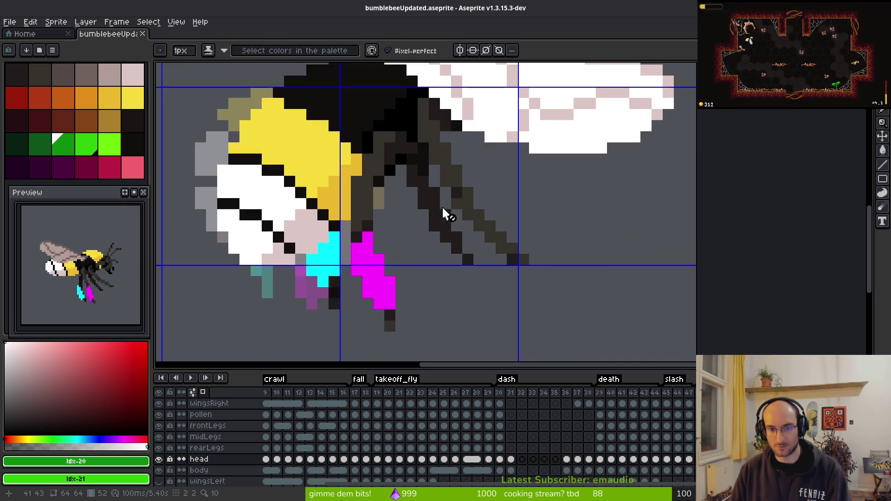
scroll(462, 205, "down", 2)
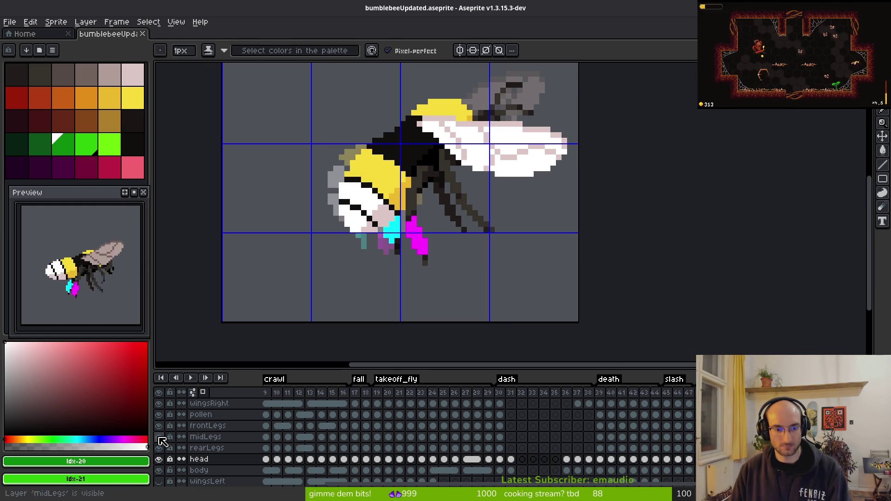
left_click(158, 404)
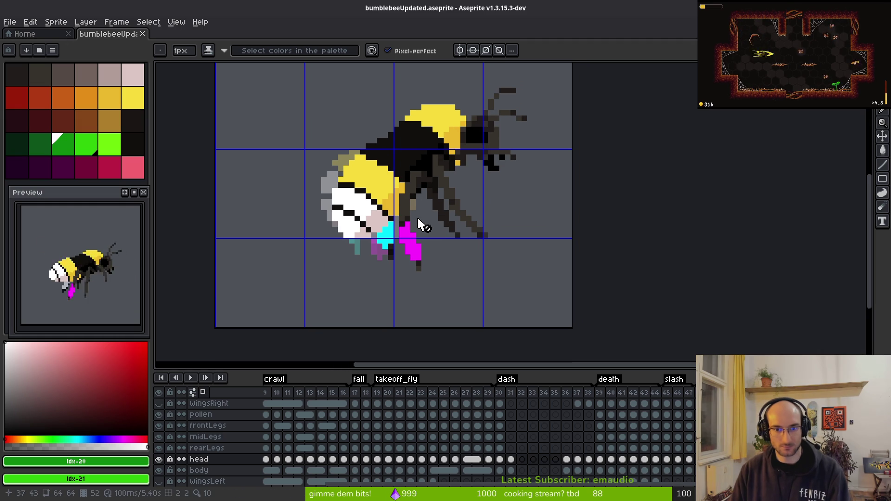
key("Right")
key("i")
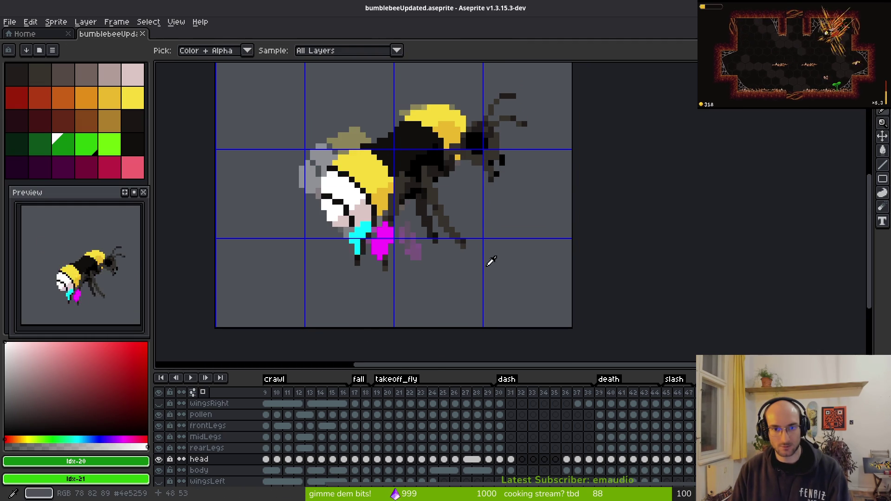
key("b")
scroll(490, 190, "up", 3)
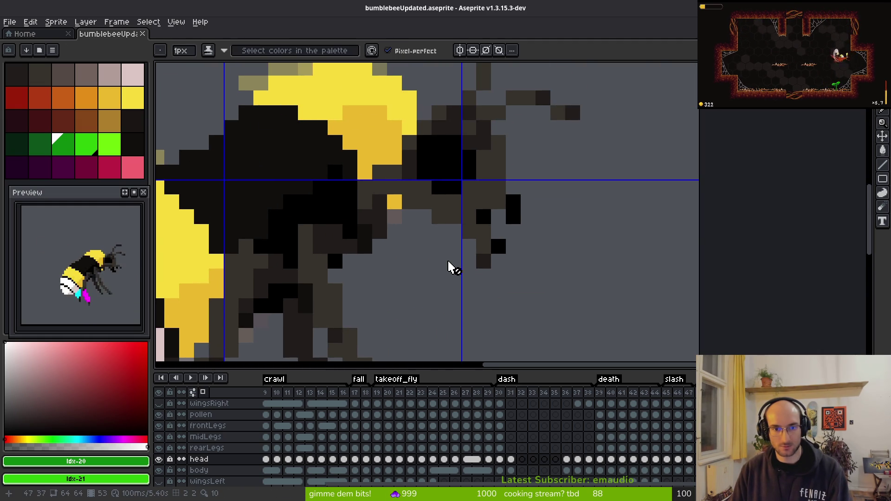
scroll(451, 269, "down", 2)
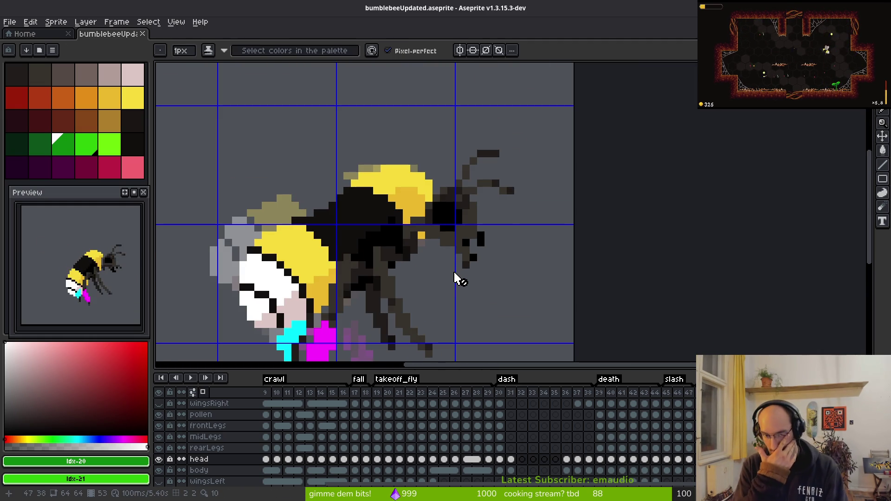
key("Left")
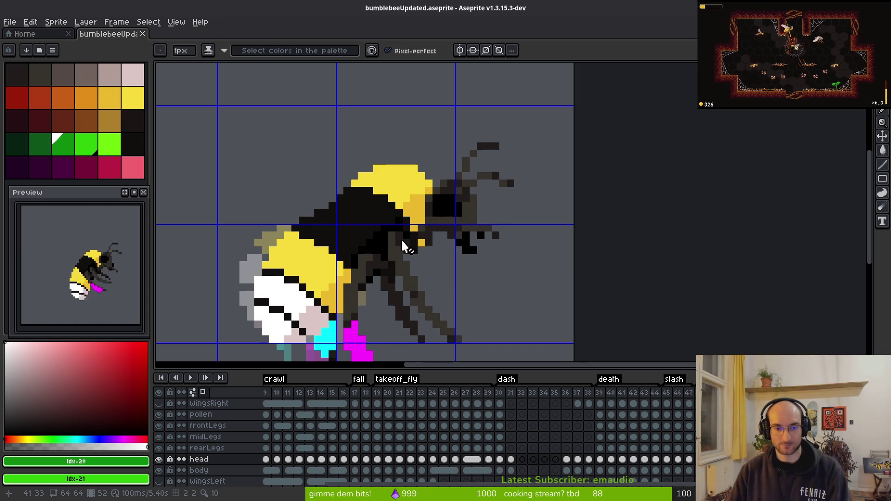
scroll(424, 206, "down", 1)
scroll(404, 251, "up", 1)
Step: Hide the grid overlay, pick colours from the canvas, and select the rearLegs layer
key("ctrl+apostrophe")
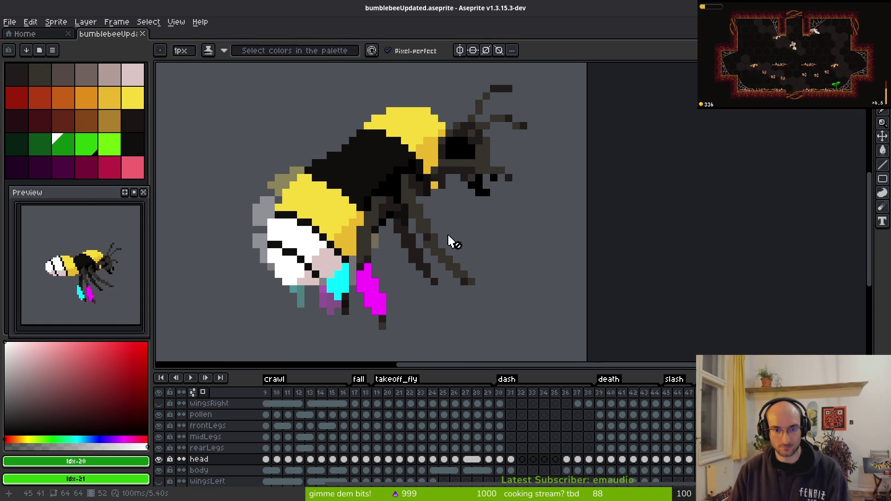
scroll(452, 241, "down", 3)
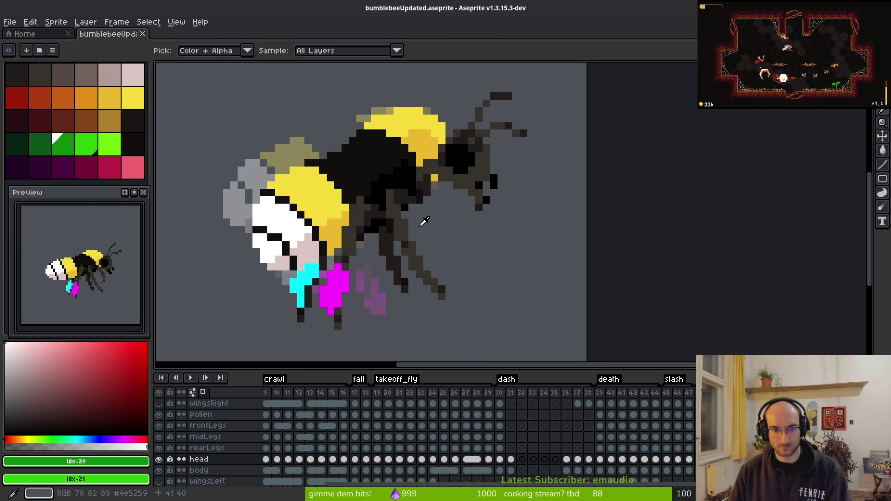
scroll(424, 225, "down", 2)
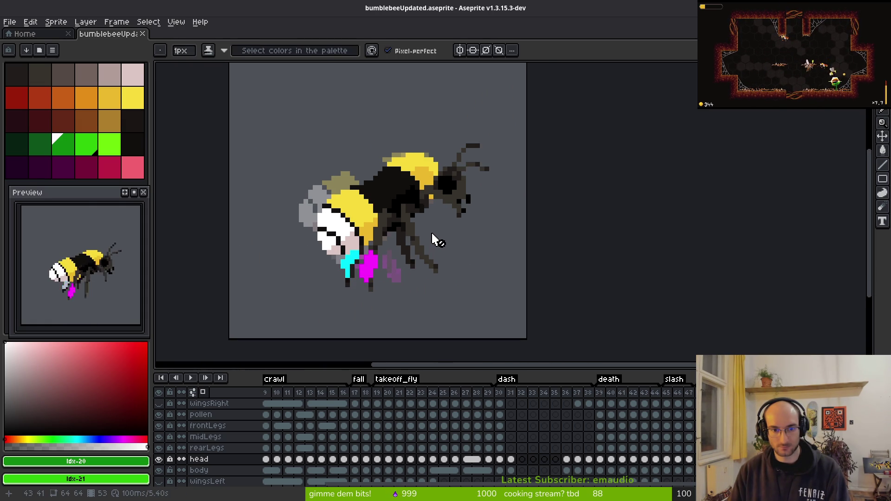
scroll(436, 242, "down", 1)
key("alt")
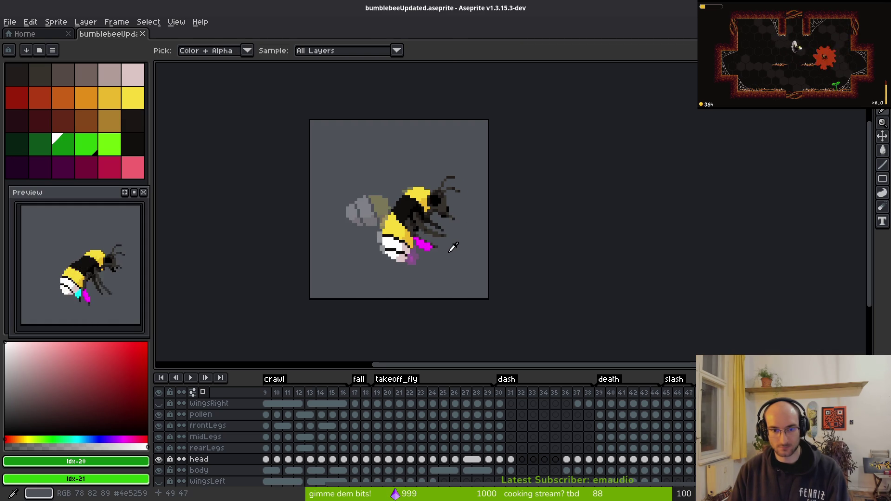
scroll(421, 248, "up", 4)
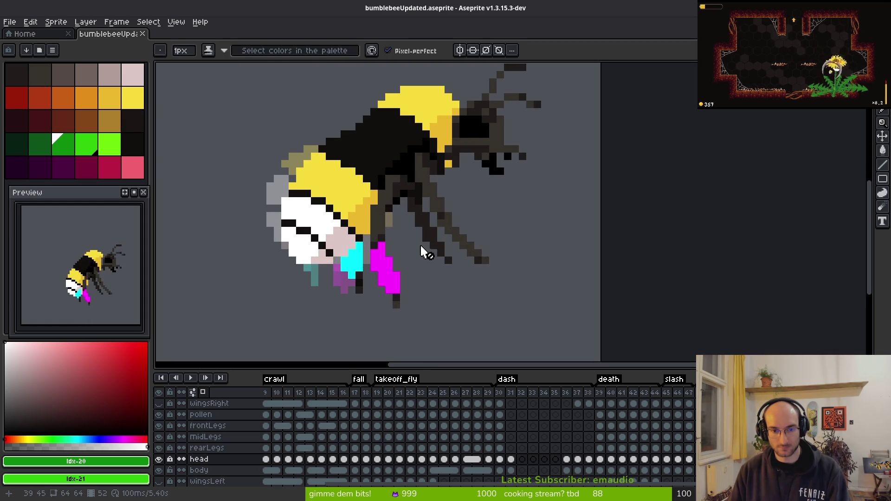
scroll(408, 244, "up", 2)
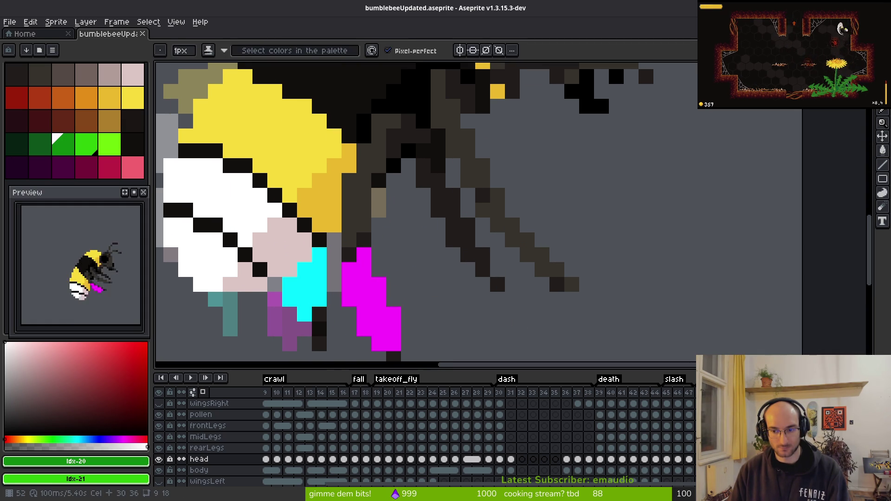
left_click(372, 243, "ctrl")
Step: Unlock the rearLegs layer and redraw the rear leg as a short dark diagonal
left_click(392, 145, "alt")
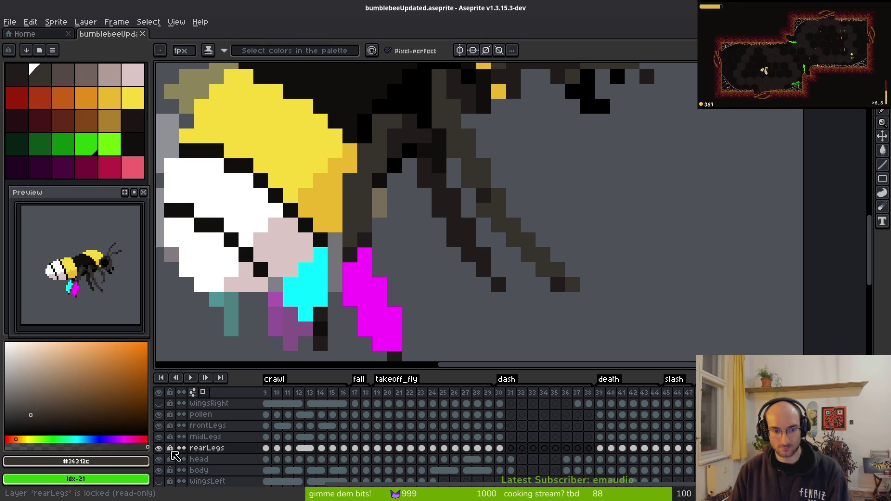
left_click_drag(410, 188, 420, 183)
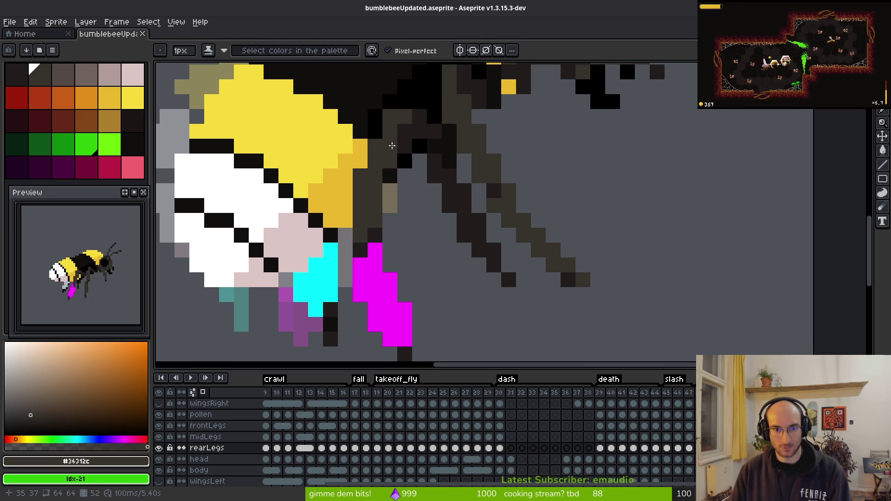
left_click(409, 131)
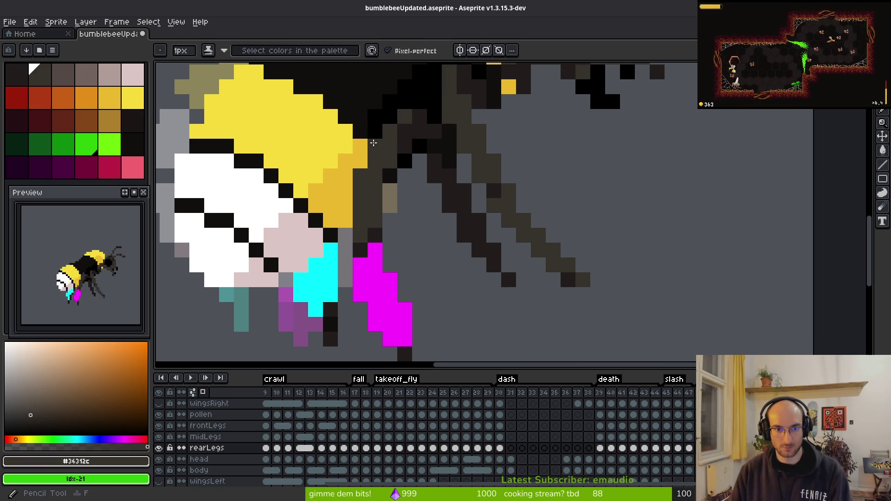
key("e")
left_click_drag(360, 175, 361, 222)
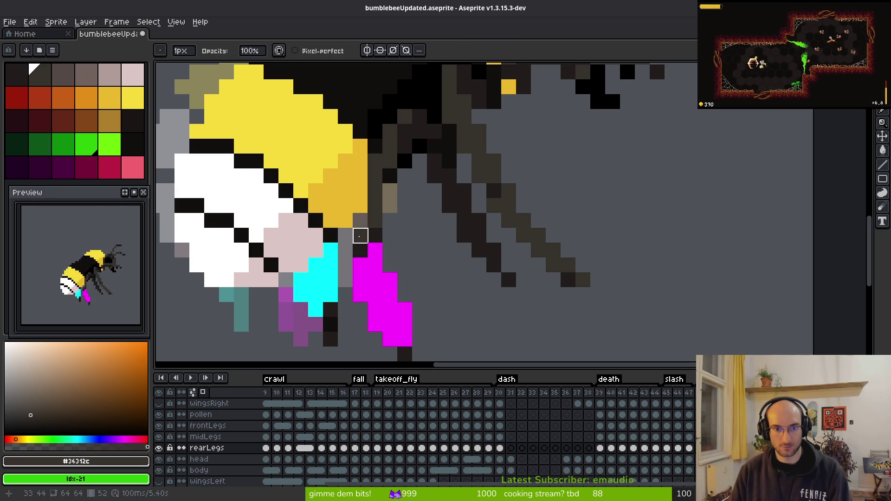
key("b")
left_click_drag(388, 175, 389, 204)
left_click(393, 218)
mouse_move(404, 235)
left_mouse_down()
mouse_move(408, 159)
mouse_move(468, 260)
left_mouse_up()
mouse_move(409, 180)
left_mouse_down()
mouse_move(456, 240)
mouse_move(438, 193)
mouse_move(481, 253)
left_mouse_up()
key("e")
key("b")
mouse_move(423, 195)
left_mouse_down()
mouse_move(456, 276)
mouse_move(404, 218)
mouse_move(384, 160)
mouse_move(425, 228)
left_mouse_up()
Step: Erase stray dark pixels along the rear leg and shade the remaining leg pixels
key("e")
left_click(467, 268)
key("b")
key("e")
scroll(392, 238, "down", 3)
scroll(376, 200, "up", 3)
left_click(374, 181)
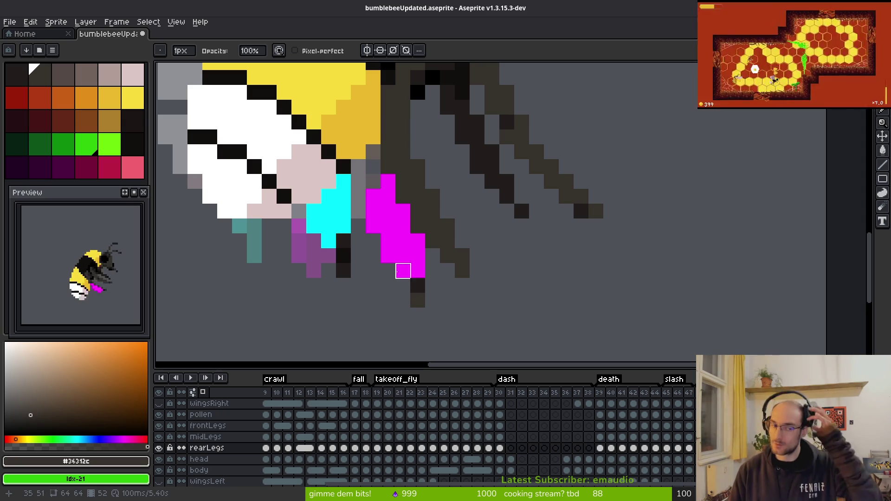
left_click(418, 271)
left_click_drag(417, 271, 478, 167)
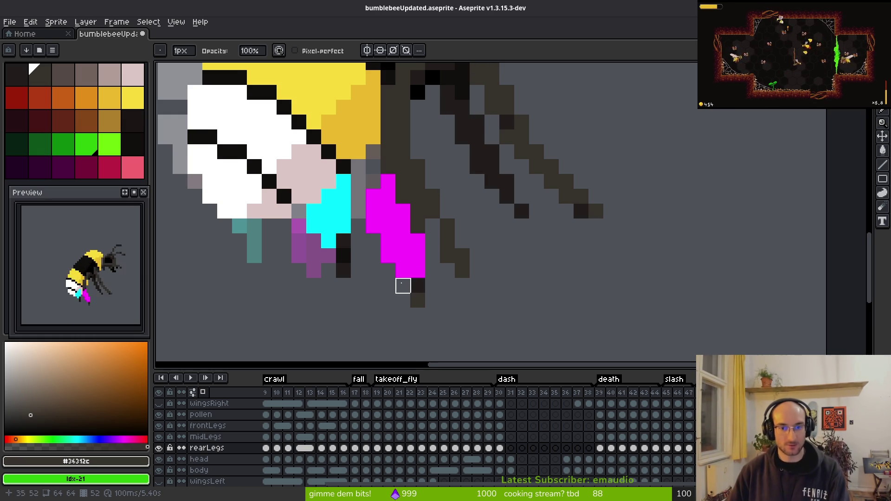
scroll(418, 215, "left", 1)
key("b")
mouse_move(439, 226)
left_mouse_down()
mouse_move(461, 245)
mouse_move(445, 301)
mouse_move(435, 289)
left_mouse_up()
key("e")
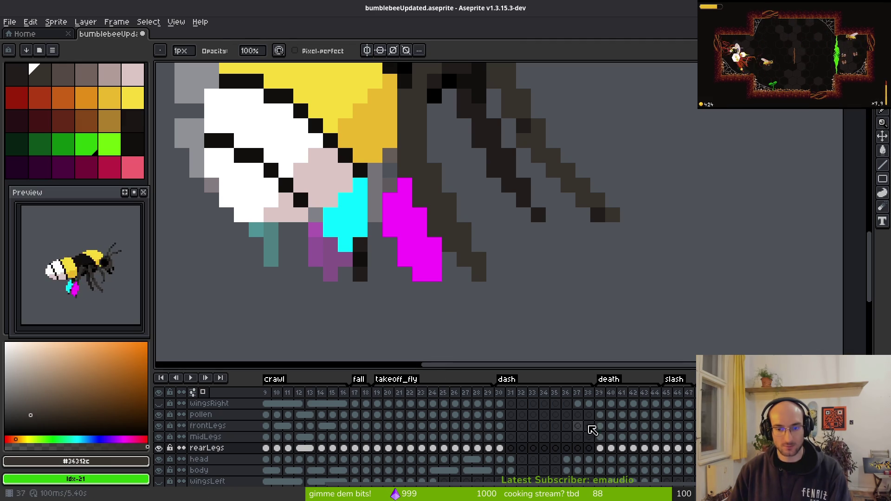
Step: On the pollen layer, erase the magenta and cyan pollen covering the leg
left_click(201, 414)
left_click(159, 414)
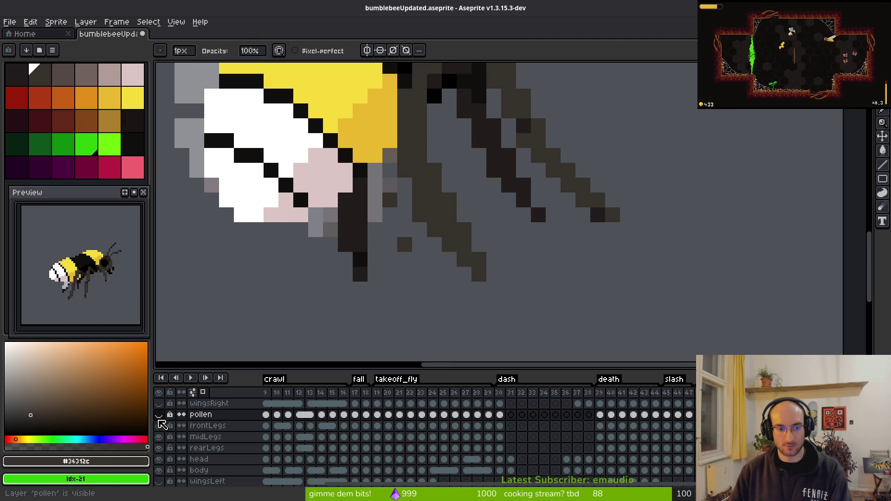
left_click(159, 414)
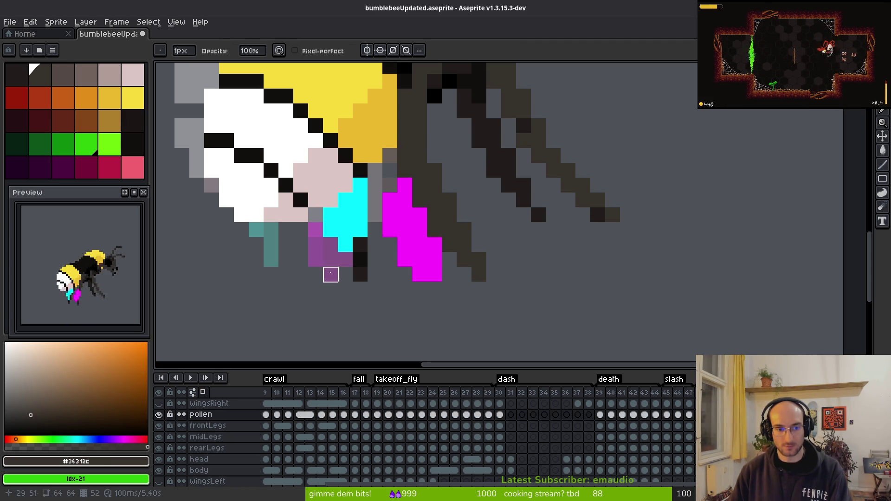
mouse_move(390, 201)
left_mouse_down()
mouse_move(404, 256)
mouse_move(420, 243)
mouse_move(435, 305)
left_mouse_up()
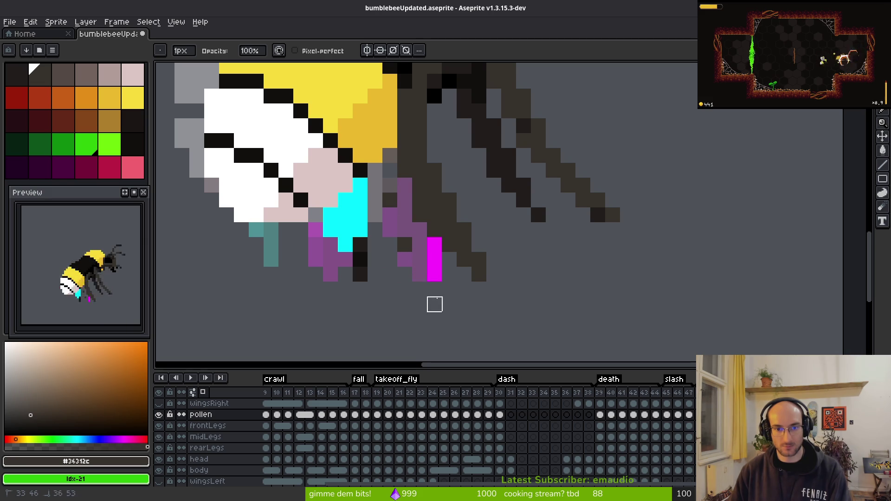
mouse_move(404, 274)
left_mouse_down()
mouse_move(360, 228)
mouse_move(325, 213)
mouse_move(332, 216)
left_mouse_up()
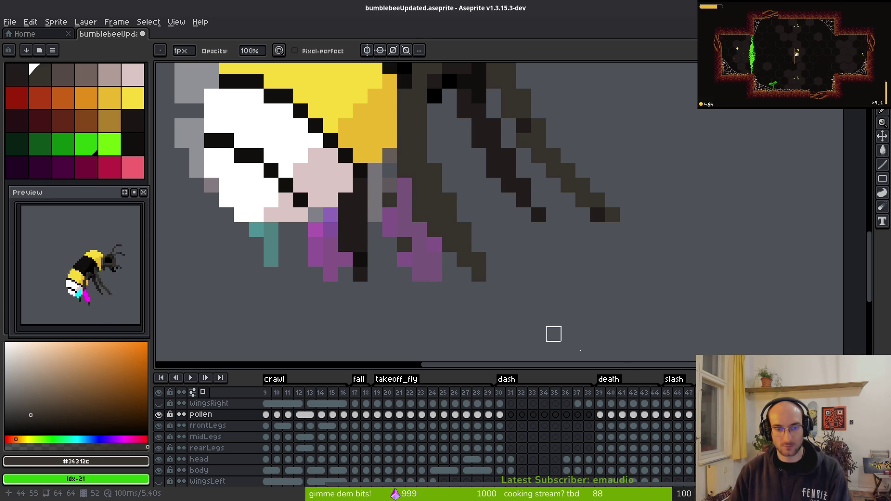
Step: Back on the rearLegs layer, sample the darker #201c1a leg colour from the sprite
key("Down")
key("Down")
key("Down")
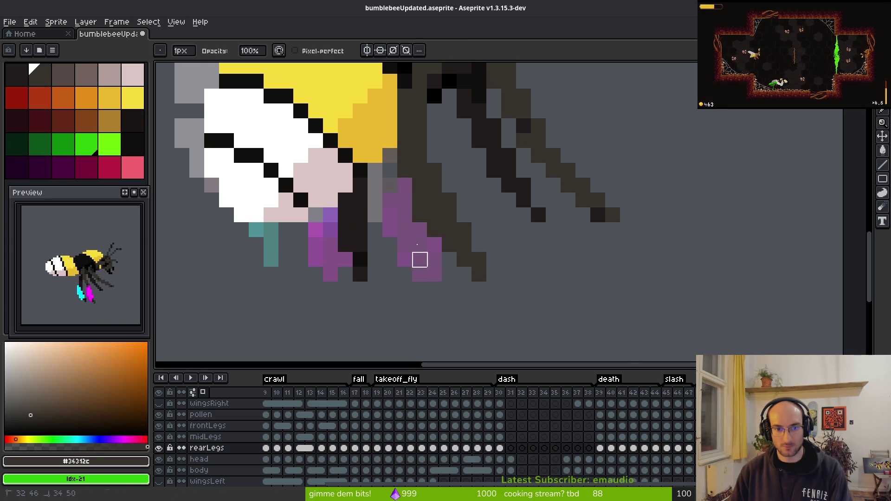
left_click_drag(414, 202, 433, 258)
scroll(448, 332, "down", 3)
scroll(434, 287, "up", 3)
scroll(540, 289, "down", 1)
scroll(540, 289, "down", 3)
scroll(543, 320, "up", 4)
key("alt")
left_click(460, 246, "alt")
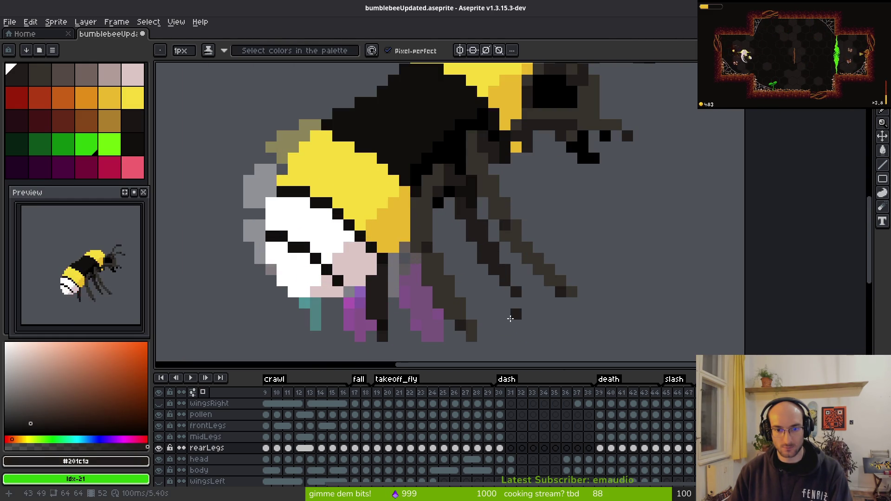
Step: Step through neighbouring frames to reach the one with cyan and magenta pollen on the legs
scroll(514, 312, "down", 3)
key("alt")
key("Right")
key("Right")
key("Right")
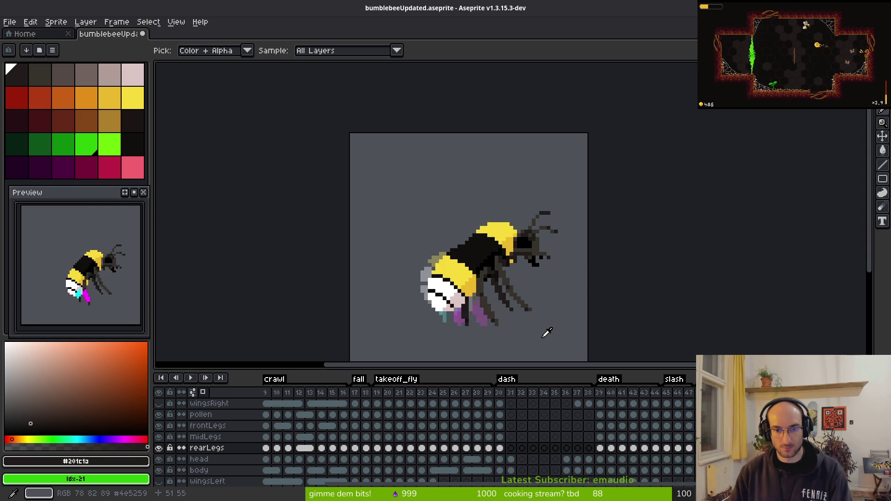
key("Right")
key("Left")
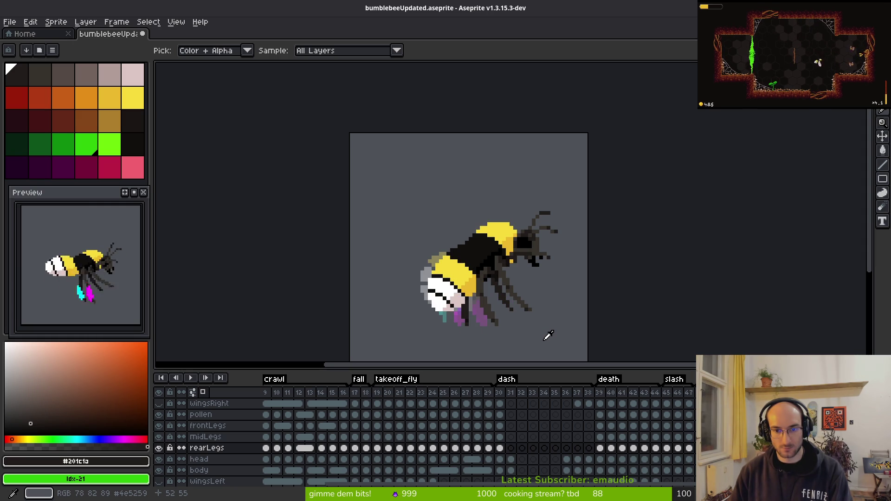
key("Right")
key("Right")
key("Left")
key("Left")
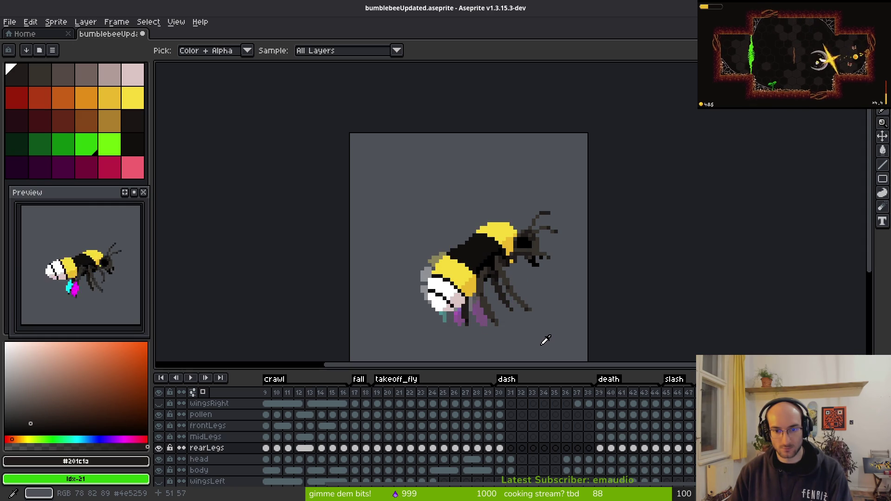
key("Right")
key("Right")
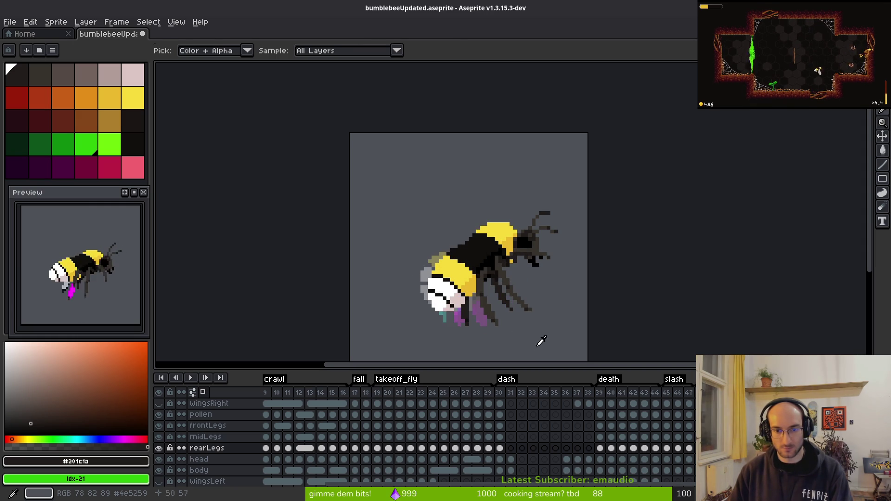
Step: Flip between the pollen-legged frame and its neighbours to compare the rear legs
left_click_drag(425, 288, 378, 262)
key("Left")
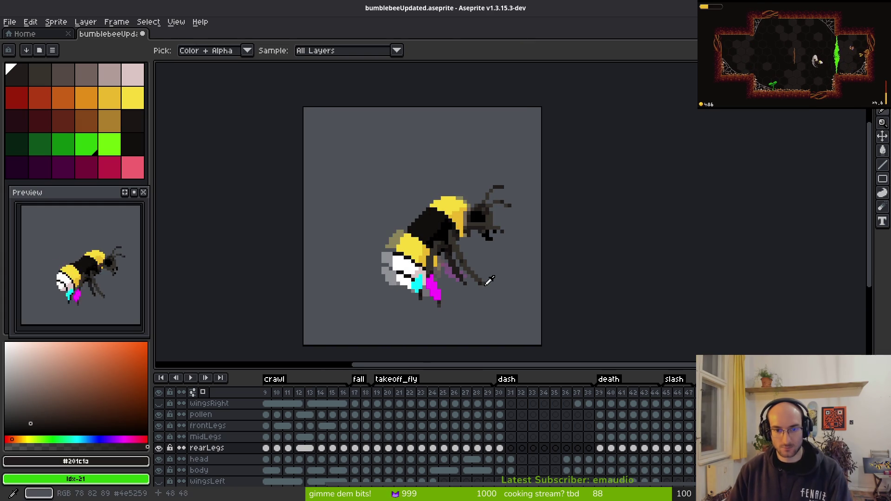
key("Right")
key("Left")
key("Right")
key("Left")
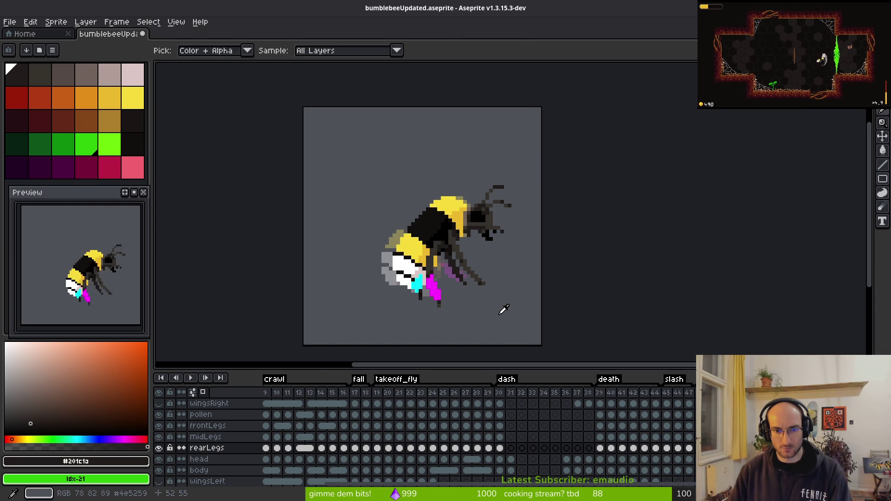
key("Right")
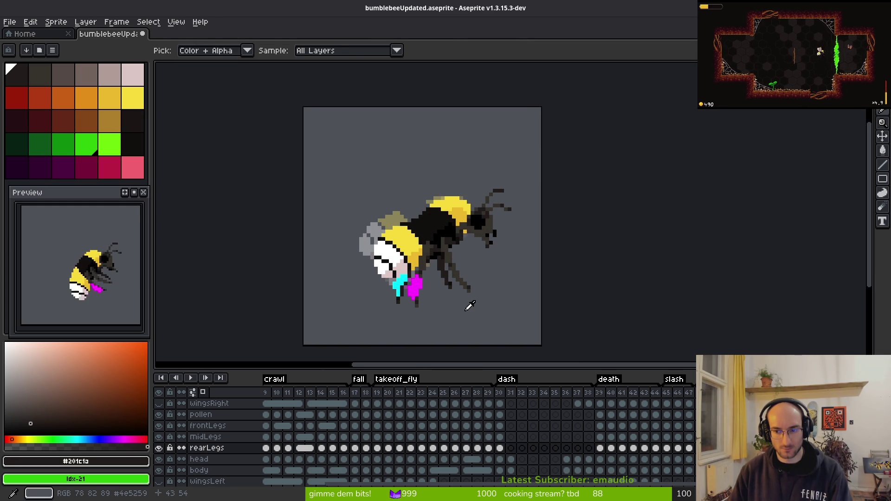
key("Right")
key("Left")
key("Right")
key("Left")
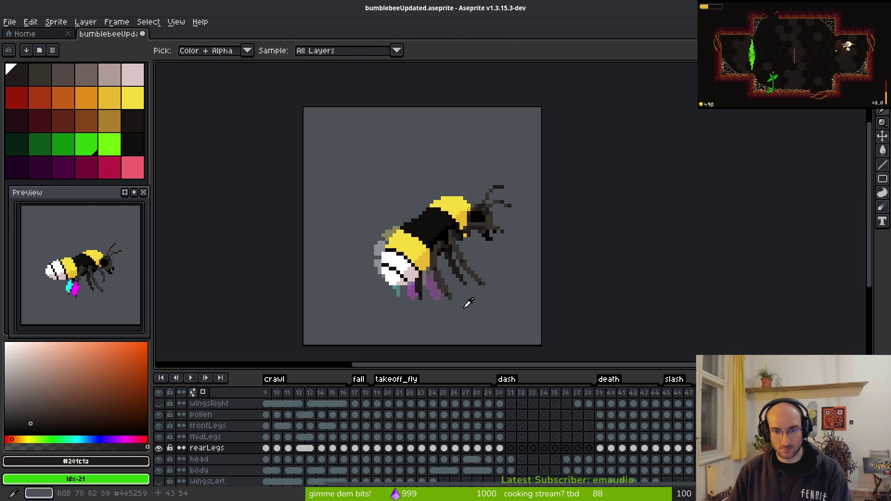
key("b")
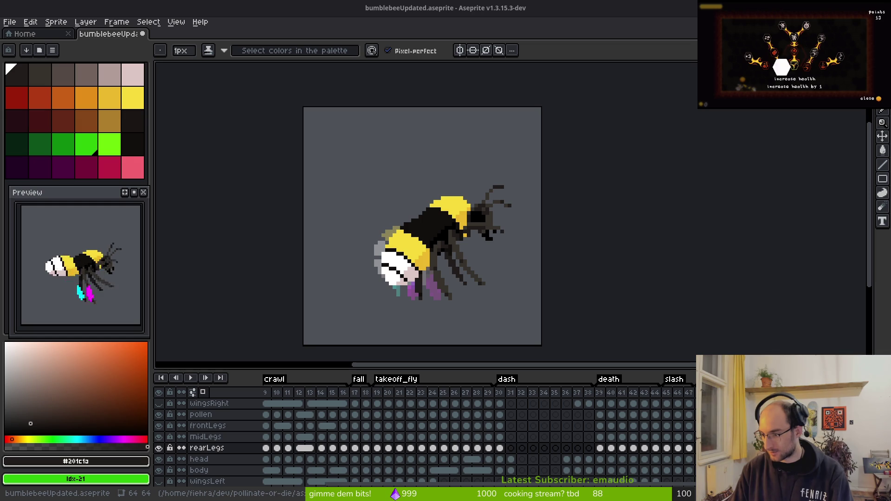
Step: Switch to the terminal workspace, then to the GitLab 'update bumblebee colors' issue
key("super+2")
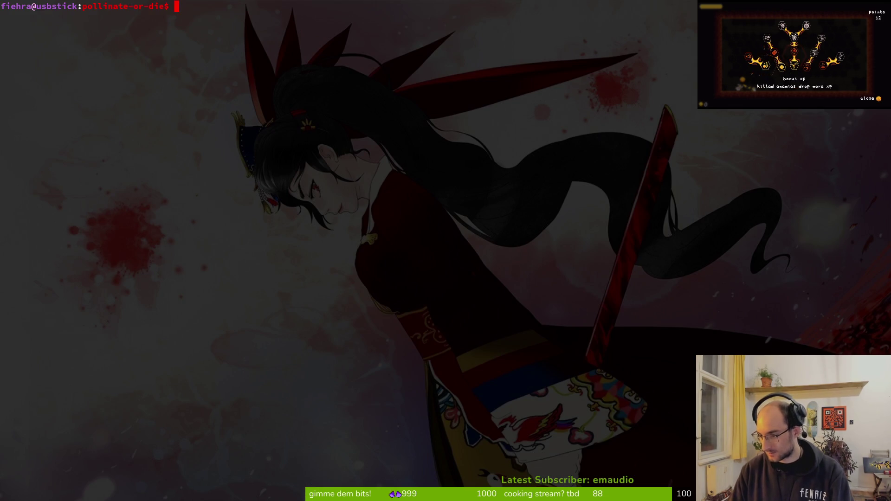
key("super+1")
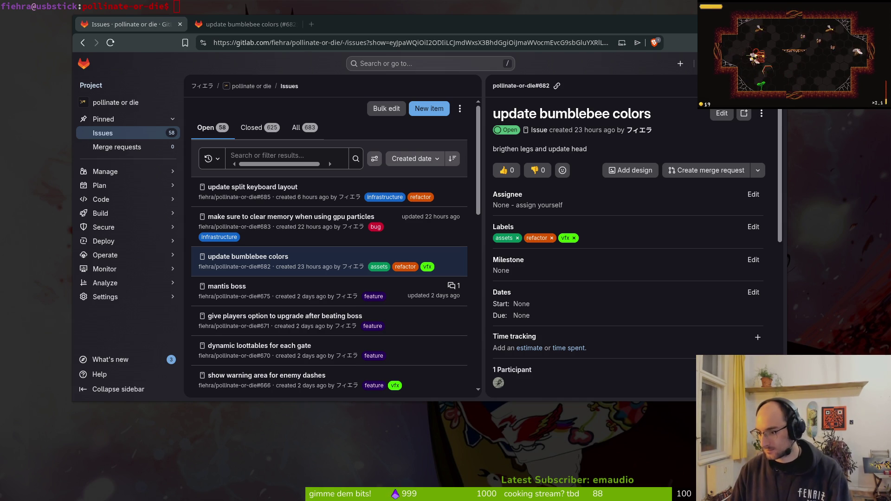
Step: Put away the GitLab issue and return to bumblebeeUpdated.aseprite in Aseprite
key("super+2")
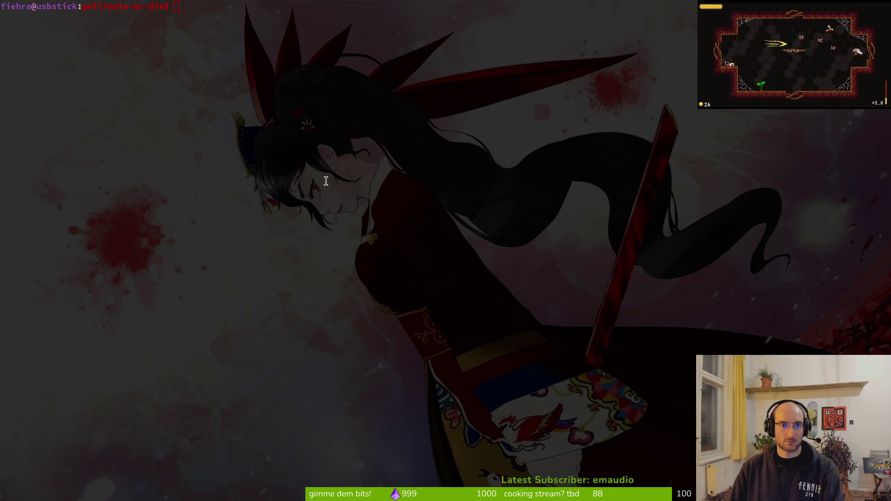
key("super+3")
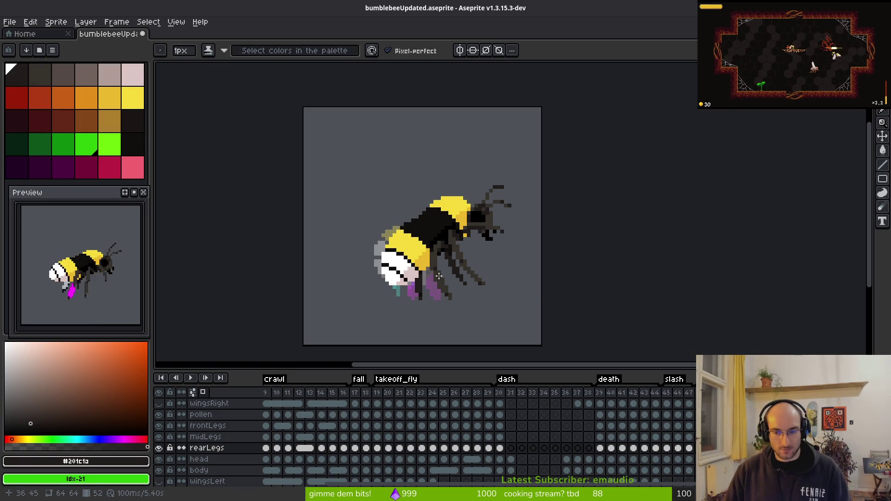
Step: Cycle back and forth between neighbouring frames to compare the rear legs, then select the pollen layer
key("i")
key("Right")
key("Left")
key("Right")
key("Right")
key("Left")
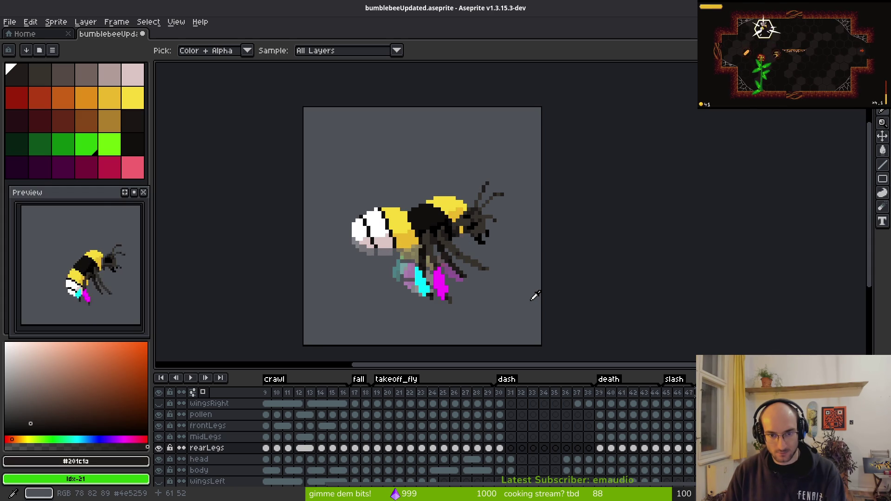
key("Right")
key("Left")
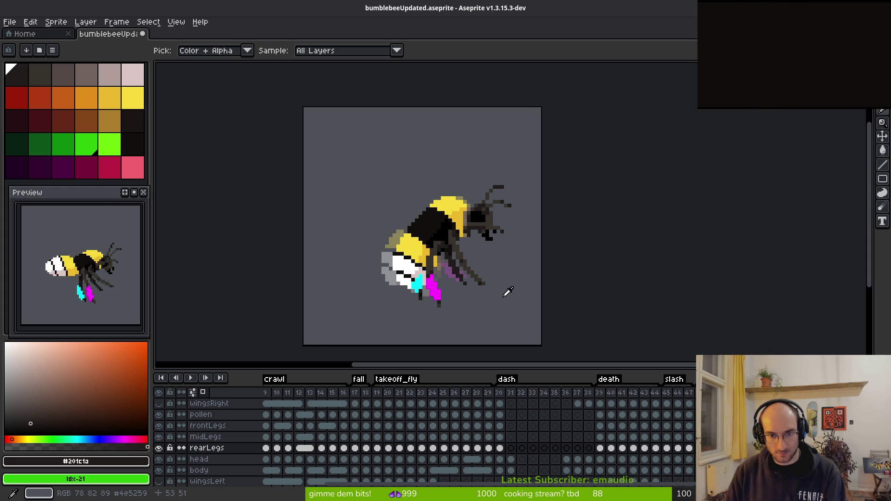
key("Right")
key("Left")
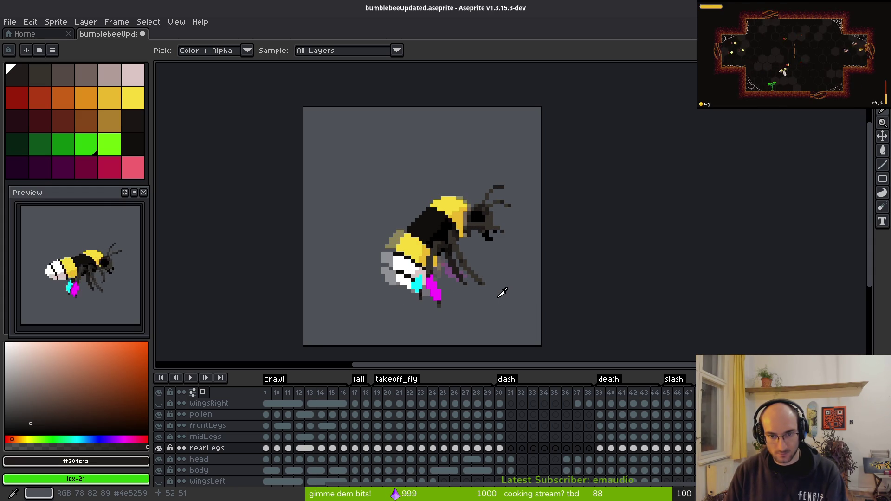
key("Right")
key("Left")
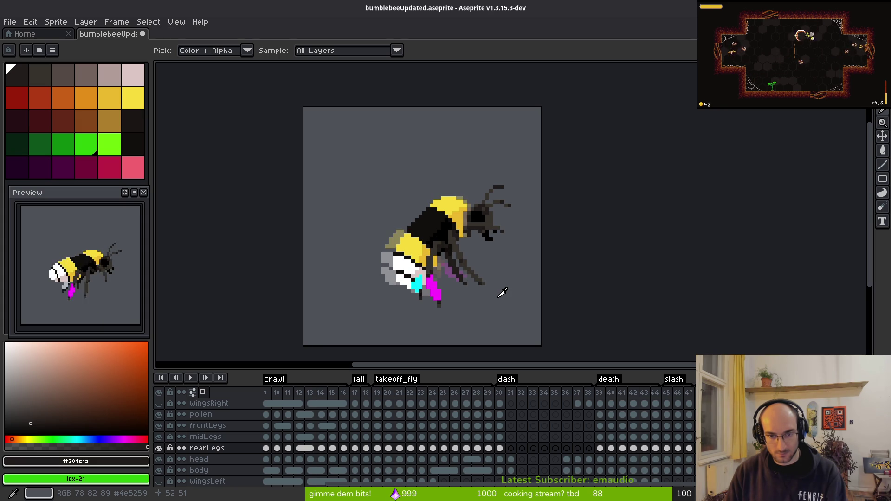
key("Right")
key("Left")
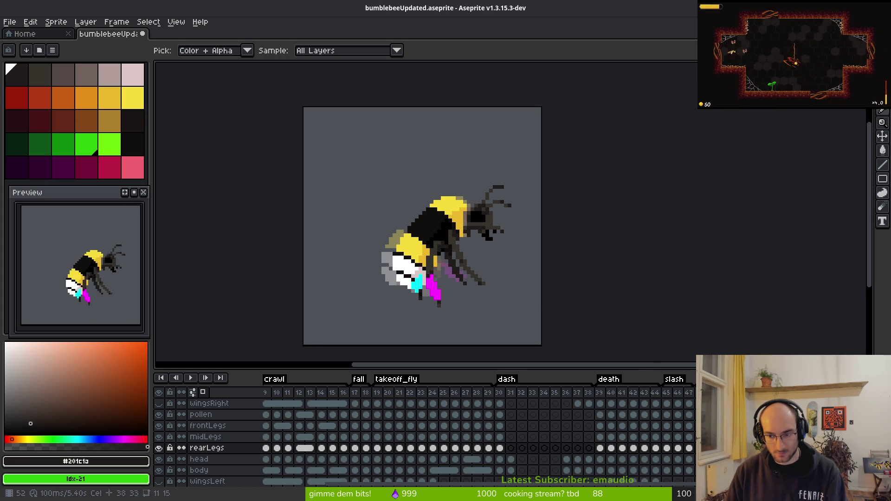
key("Right")
key("Left")
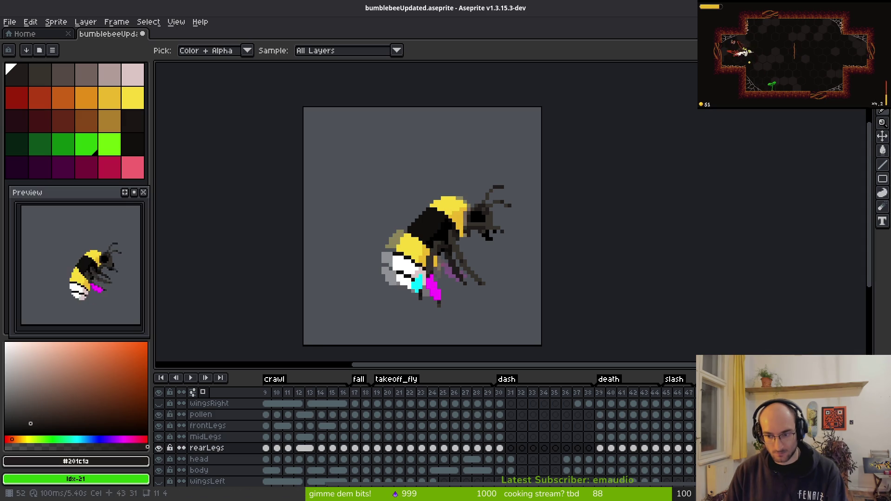
left_click(200, 415)
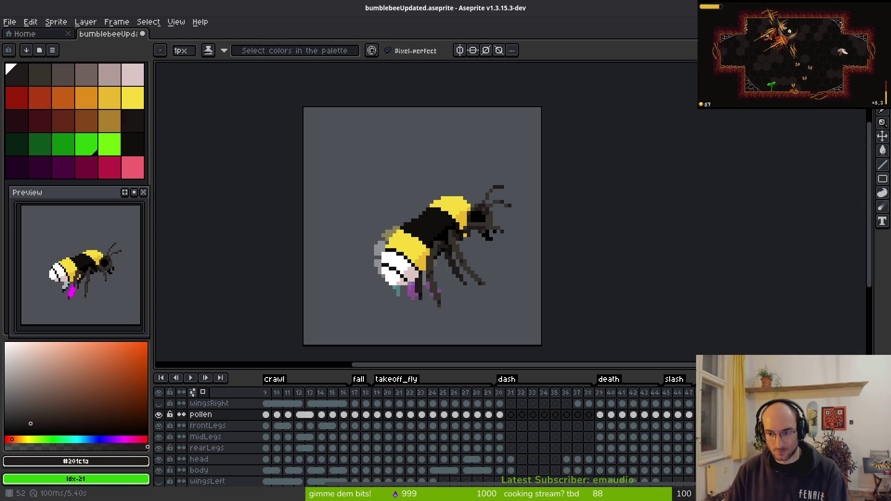
Step: Compare the pollen across frames and select the bee's pollen pixels with the Magic Wand
key("Left")
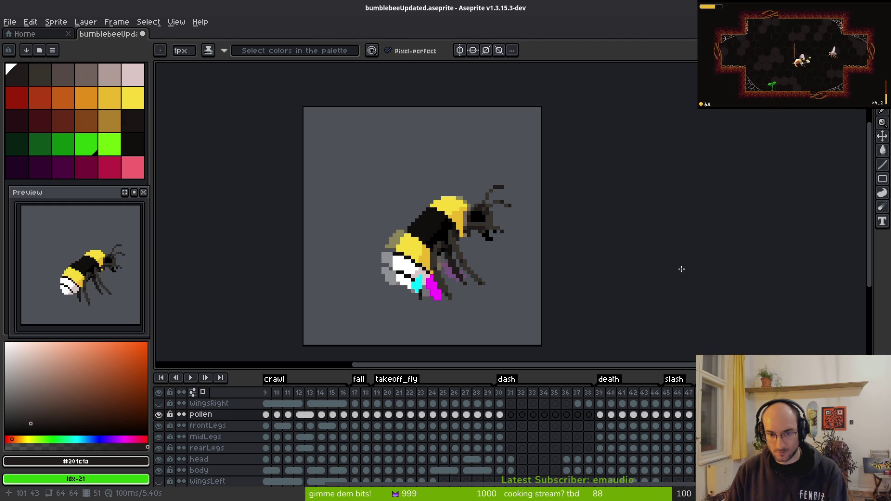
key("i")
key("Delete")
key("b")
key("Right")
key("i")
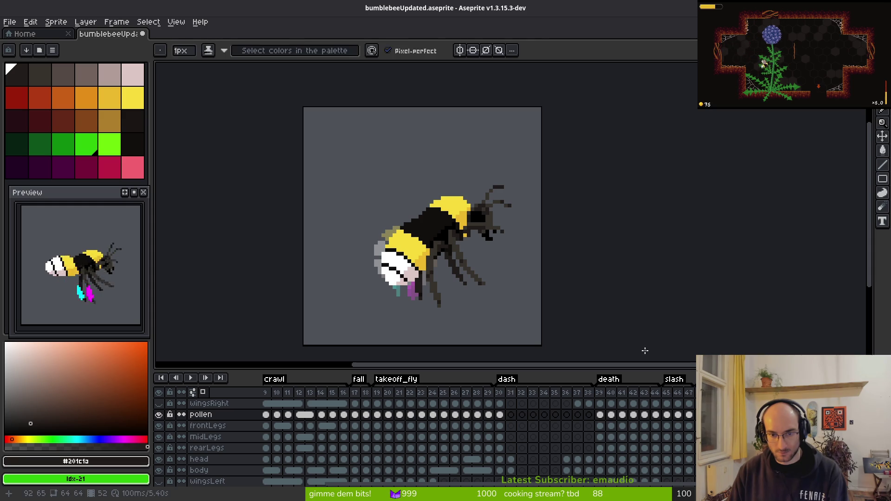
key("w")
key("Right")
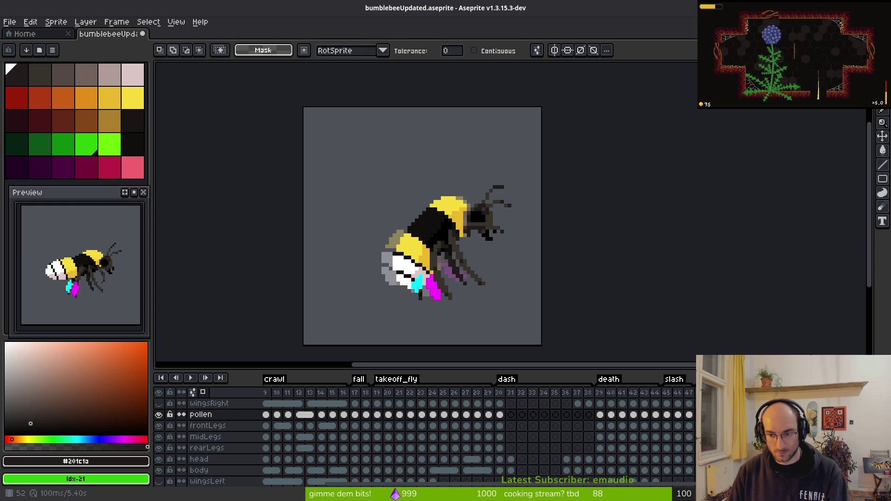
key("Right")
left_click(413, 278)
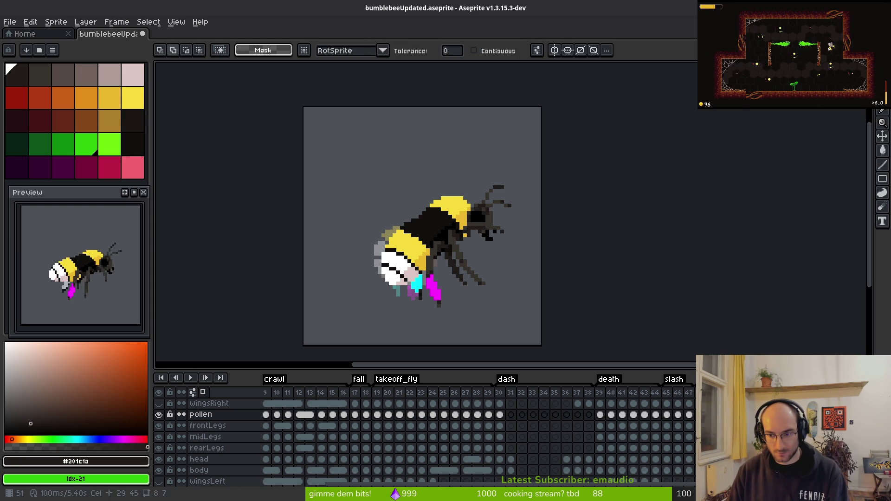
Step: Save bumblebeeUpdated.aseprite
key("Right")
key("ctrl+s")
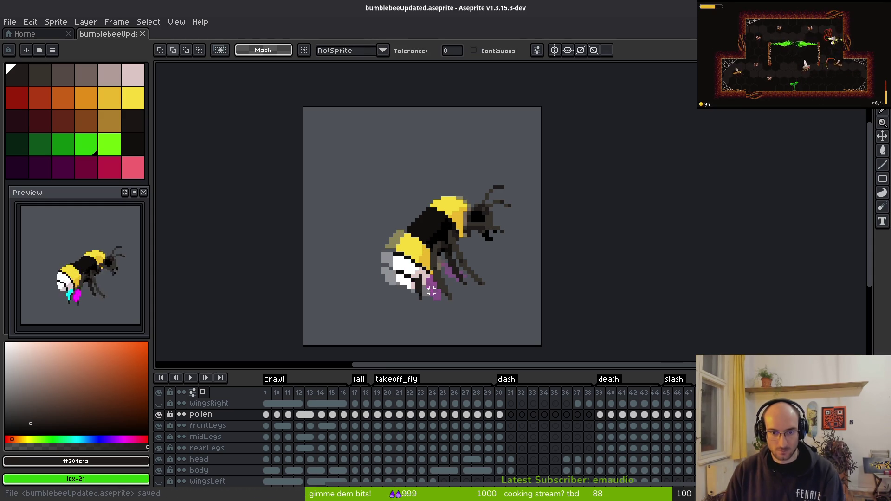
scroll(477, 223, "down", 2)
scroll(478, 223, "right", 2)
scroll(401, 225, "up", 2)
Step: Step through two more frames and return to the rearLegs layer
key("i")
key("Right")
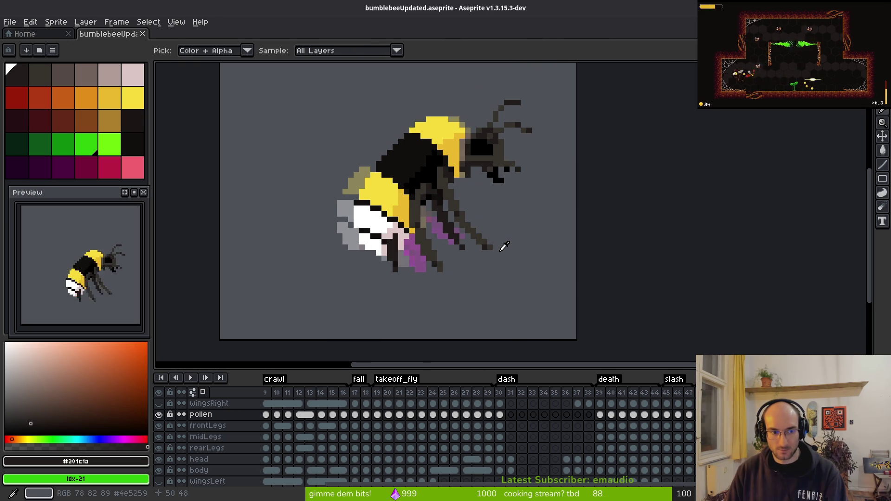
key("Right")
key("Right")
key("w")
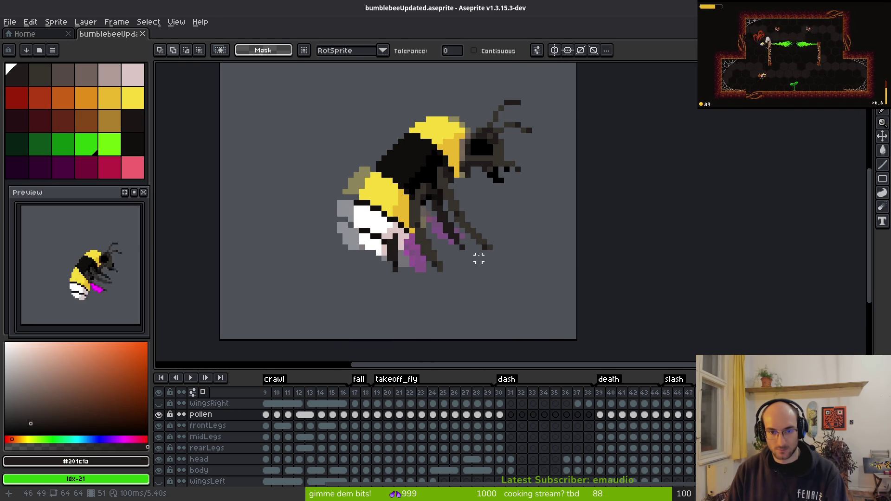
scroll(478, 254, "up", 3)
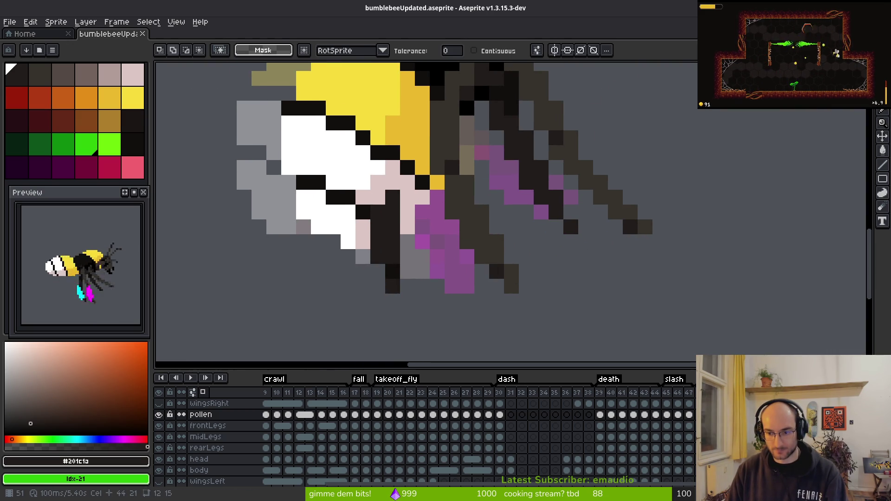
key("Down")
key("Down")
key("Down")
key("Up")
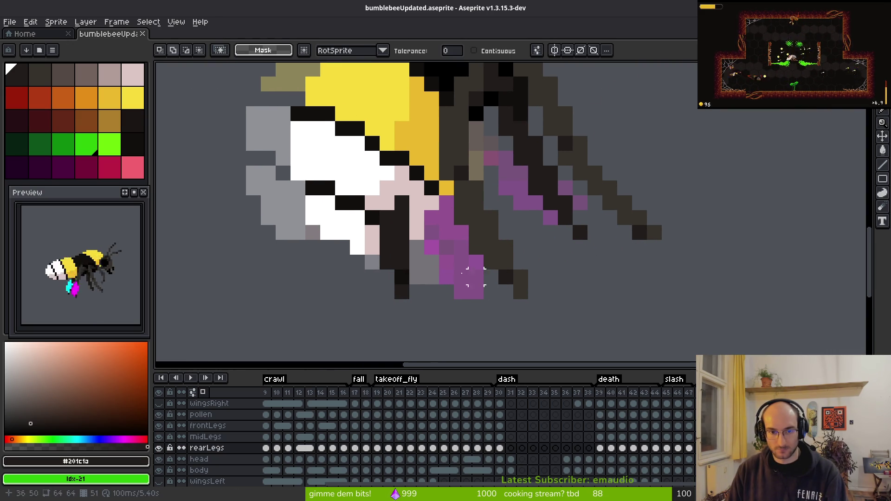
Step: Erase the dark leg pixels beside and below the abdomen to expose the pollen
key("e")
left_click_drag(417, 218, 388, 247)
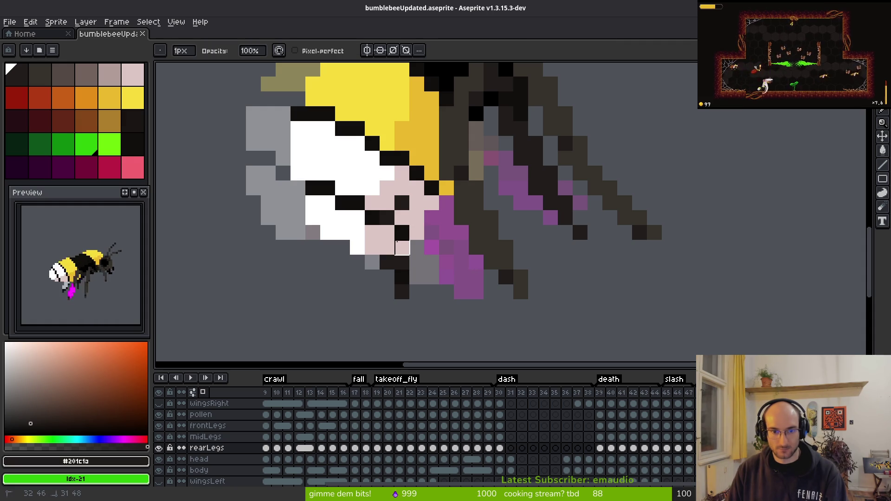
left_click(402, 203)
left_click(387, 263)
left_click_drag(402, 263, 402, 293)
Step: Pick the near-black #120f0c and redraw the dark leg line over the magenta pollen
key("alt")
left_click(424, 248)
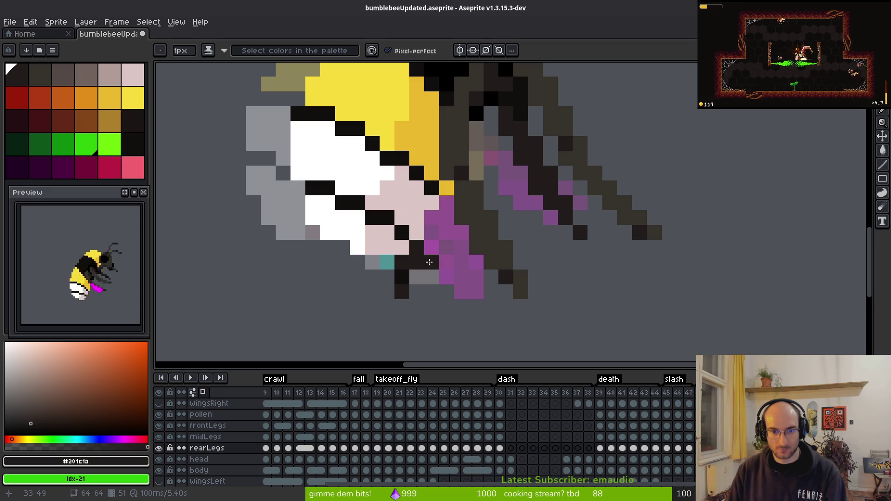
mouse_move(428, 245)
left_mouse_down()
mouse_move(430, 274)
mouse_move(441, 285)
mouse_move(402, 292)
left_mouse_up()
key("e")
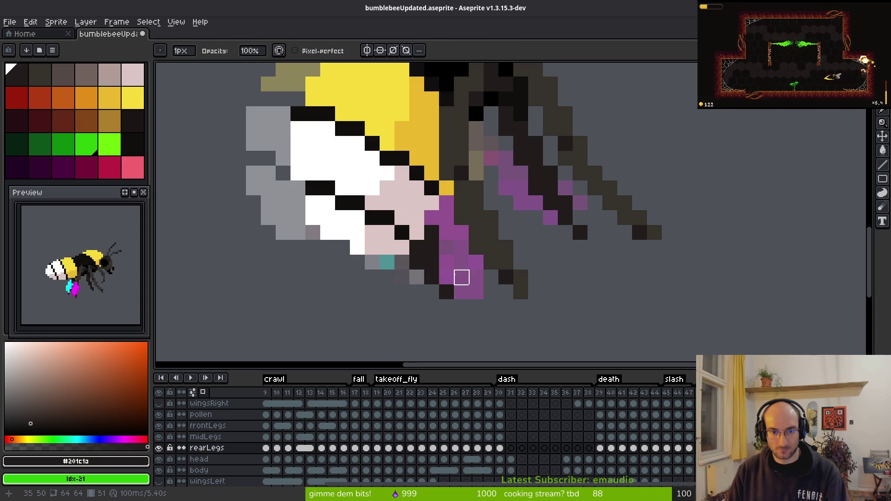
left_click_drag(403, 262, 402, 292)
left_click(399, 260, "alt")
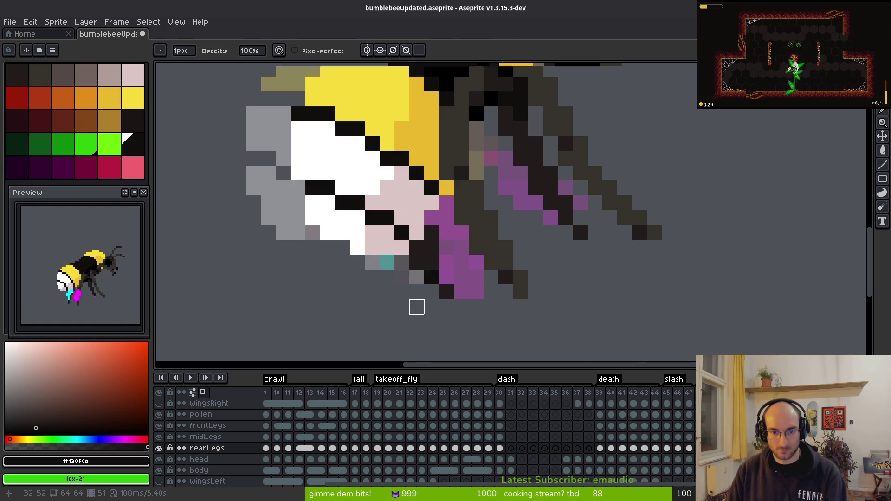
scroll(417, 307, "down", 3)
scroll(408, 236, "up", 3)
left_click_drag(408, 235, 408, 255)
scroll(478, 329, "down", 3)
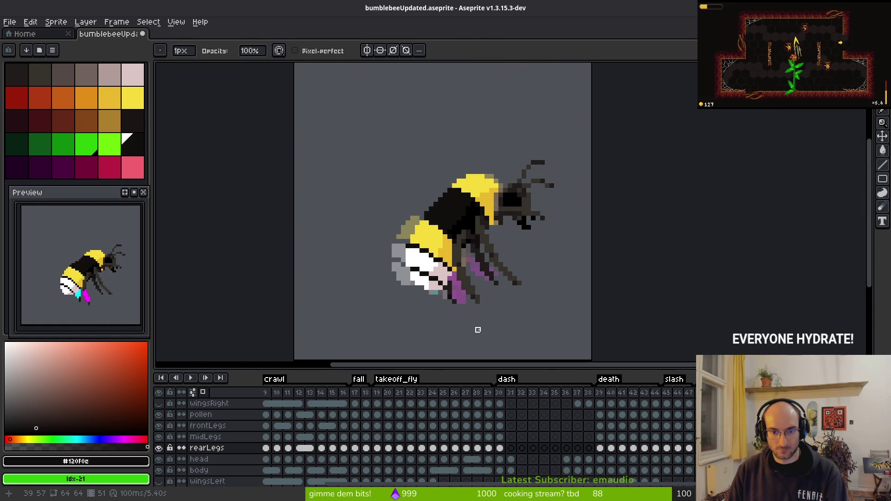
scroll(480, 327, "down", 2)
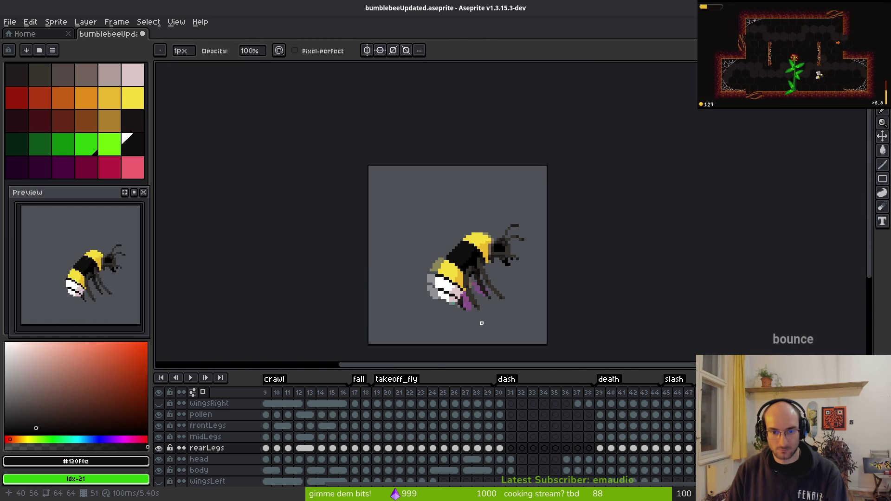
scroll(481, 323, "up", 6)
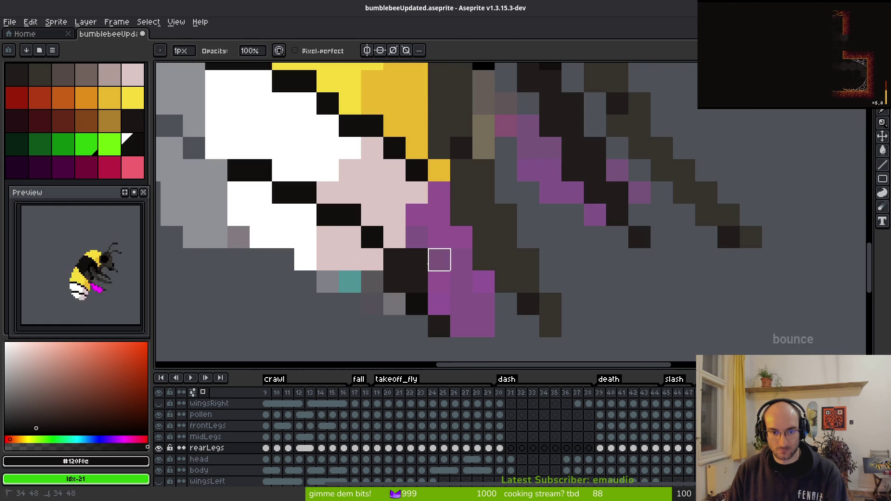
scroll(490, 310, "down", 5)
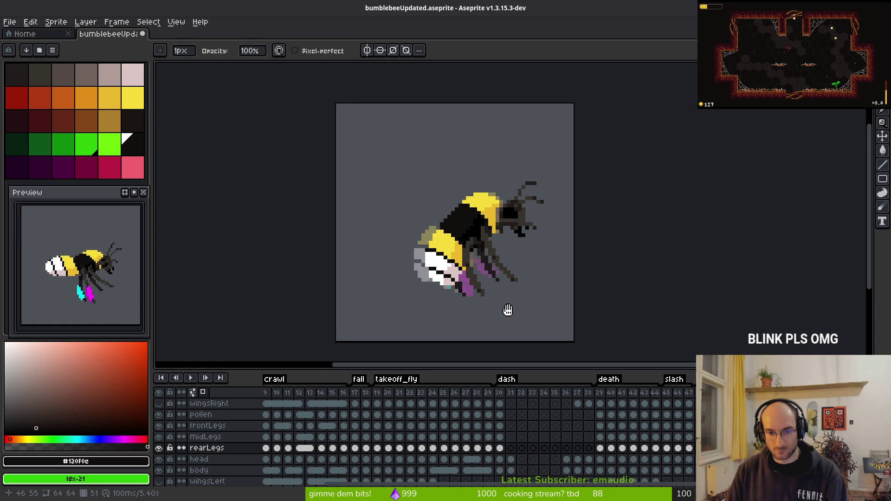
Step: Undo the last erase, save bumblebeeUpdated.aseprite, and go to the Home page
key("ctrl+z")
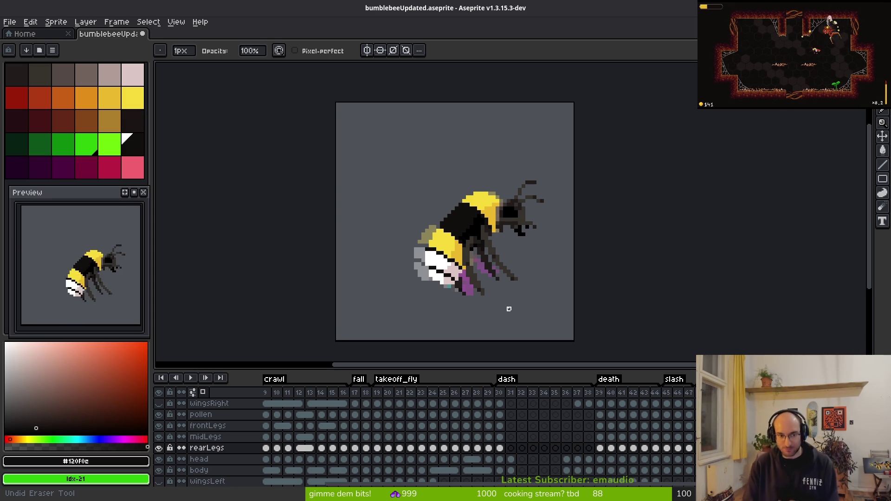
key("ctrl+s")
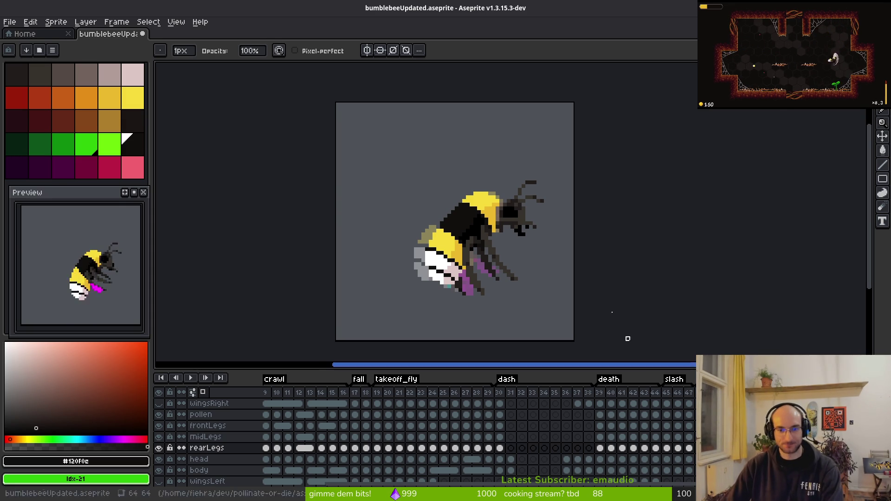
scroll(483, 241, "up", 3)
scroll(483, 242, "up", 3)
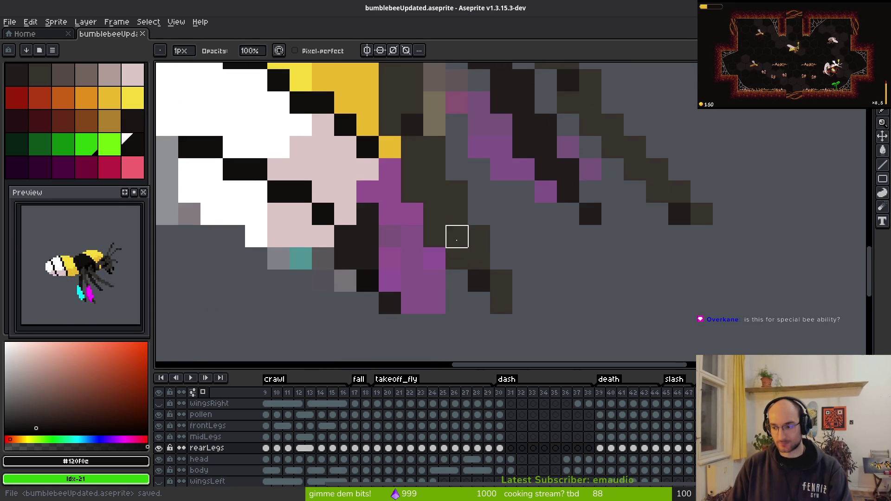
scroll(527, 263, "down", 2)
scroll(491, 263, "up", 1)
key("ctrl")
key("ctrl+s")
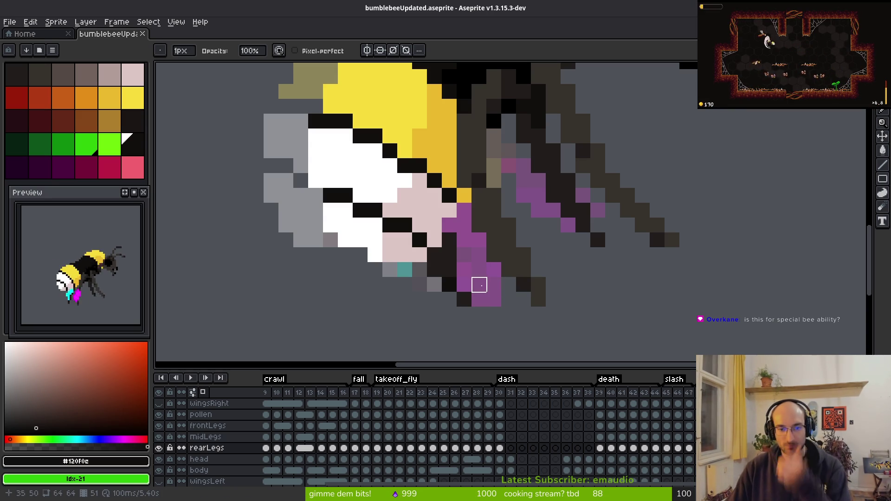
scroll(390, 286, "down", 4)
scroll(450, 191, "up", 4)
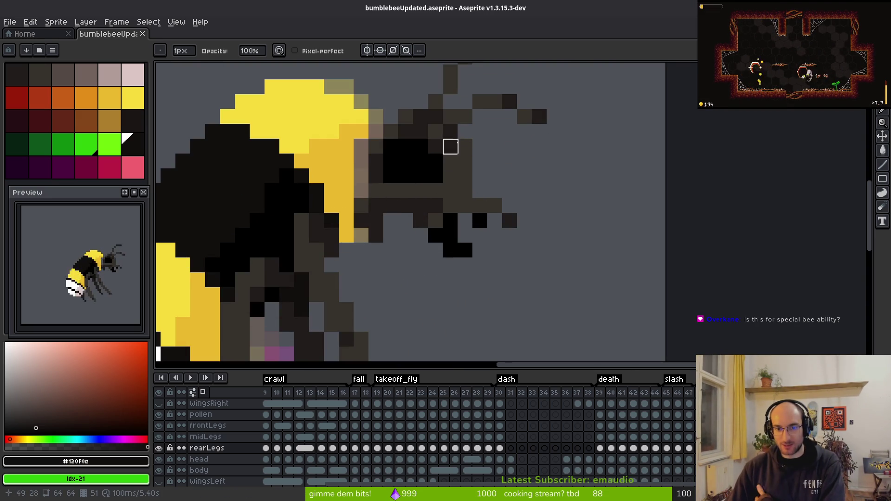
left_click(33, 34)
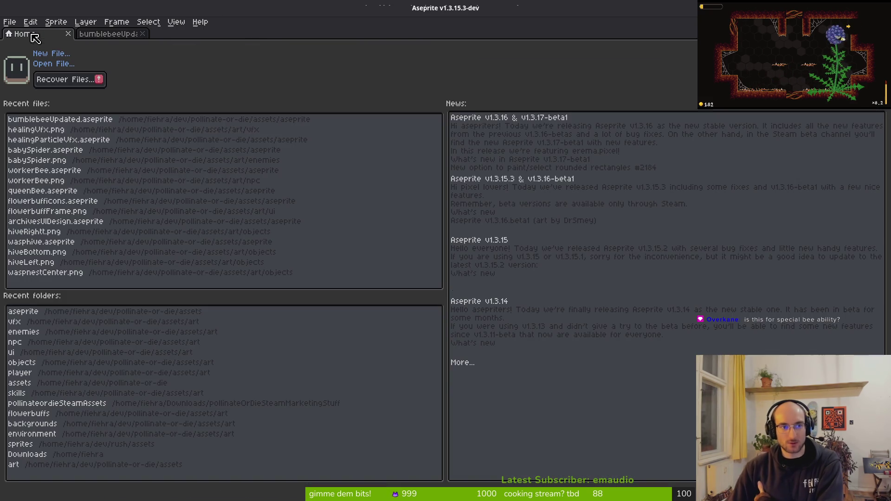
Step: Open workerBee.aseprite from Recent files and view its first frame
left_click(57, 171)
scroll(514, 233, "up", 5)
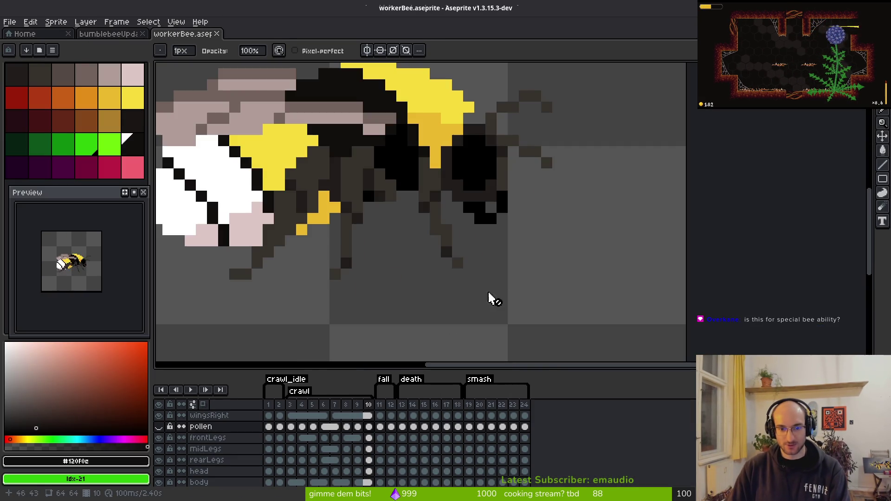
left_click(269, 416)
scroll(497, 188, "up", 3)
scroll(553, 204, "down", 4)
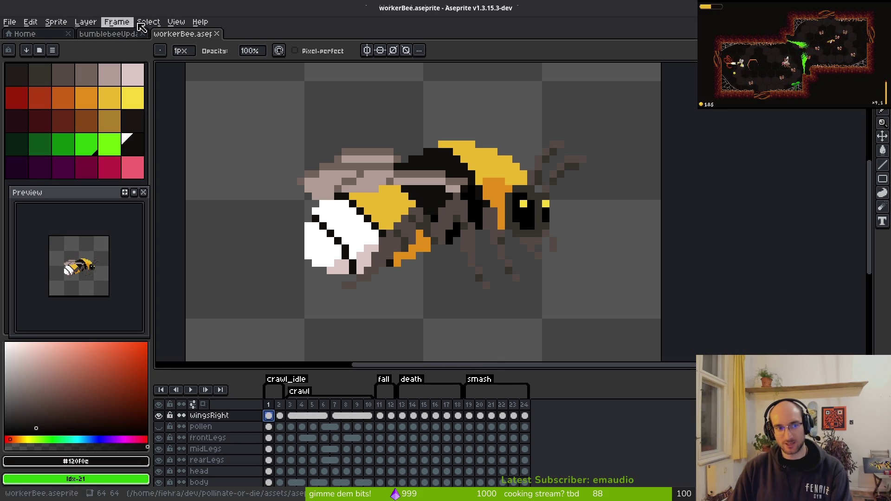
Step: Switch back to bumblebeeUpdated.aseprite and save it
key("ctrl+shift+Tab")
scroll(375, 257, "down", 3)
scroll(432, 224, "down", 3)
key("ctrl+s")
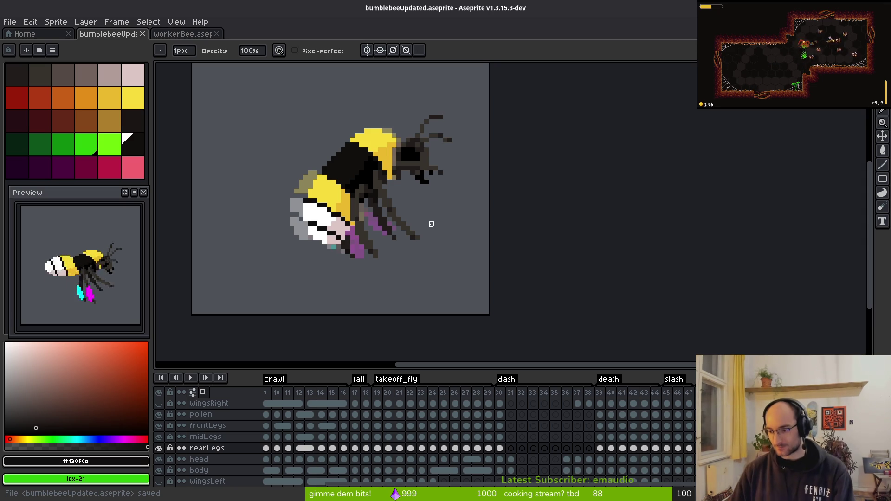
Step: Scrub through the animation frames and centre the bee to review its rear legs
scroll(404, 246, "down", 1)
scroll(395, 258, "up", 2)
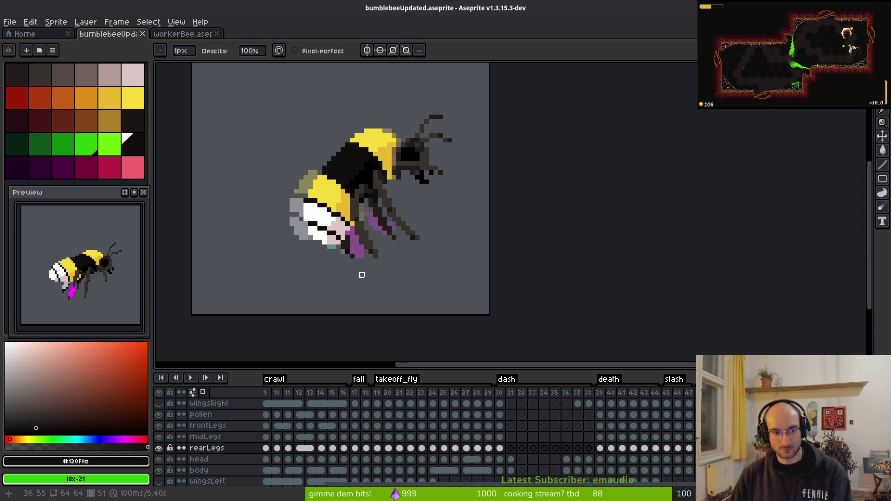
scroll(422, 289, "down", 4)
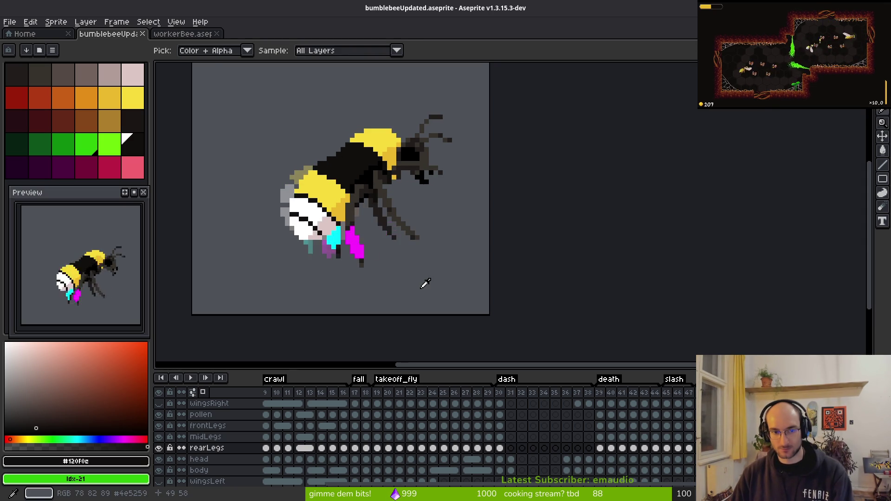
scroll(426, 284, "down", 2)
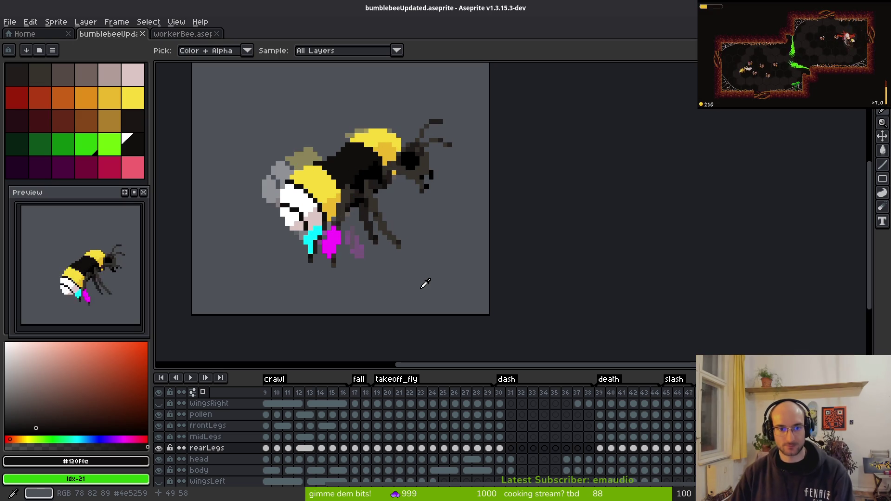
key("alt")
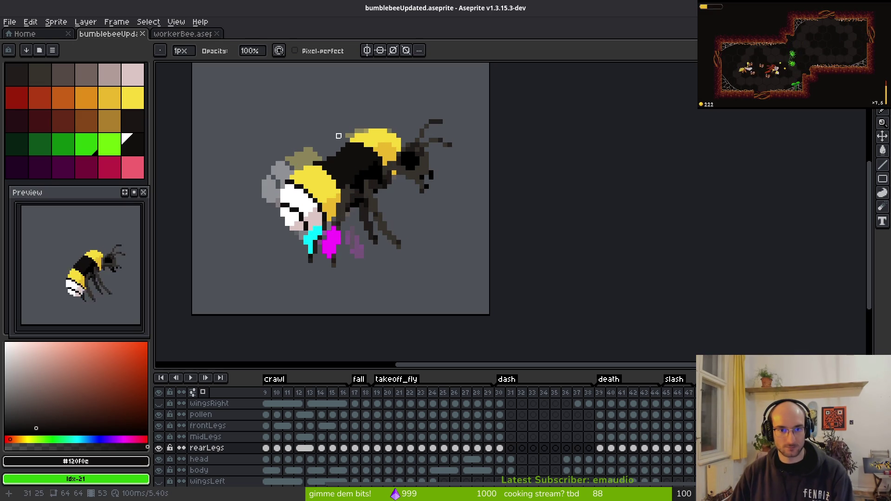
scroll(424, 181, "down", 1)
scroll(429, 186, "down", 1)
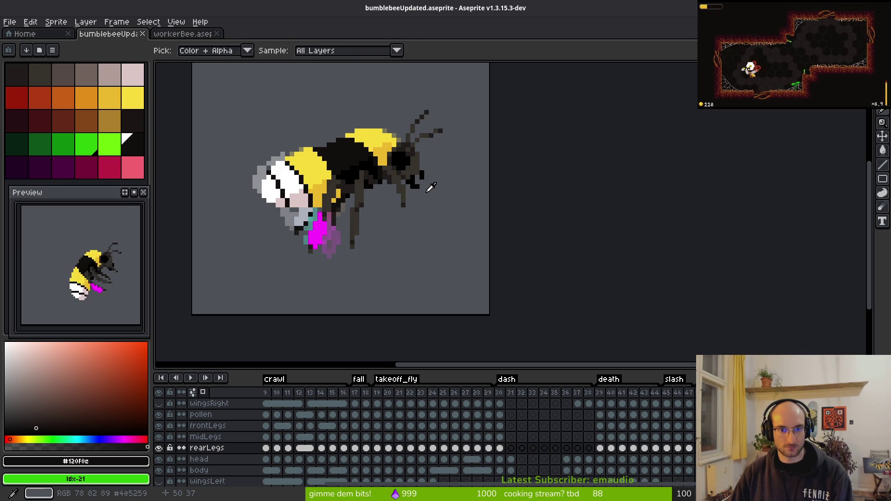
scroll(432, 187, "down", 1)
scroll(352, 144, "up", 4)
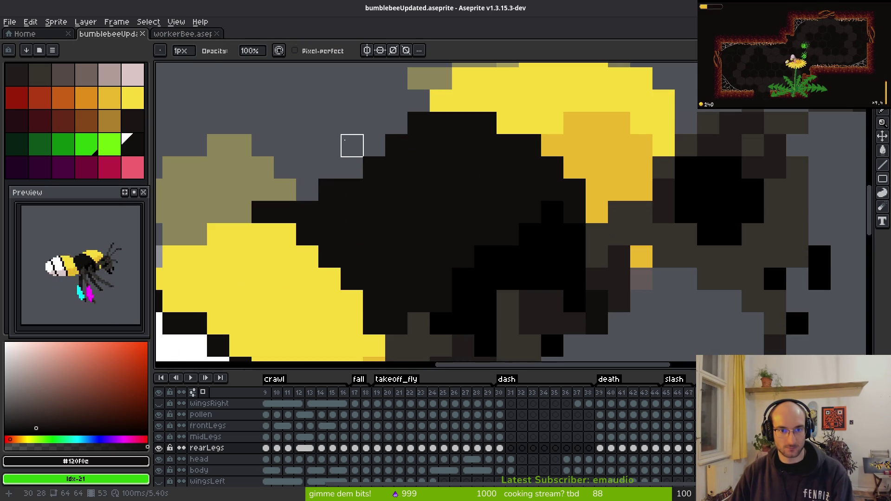
scroll(301, 153, "down", 2)
left_click_drag(301, 153, 496, 263)
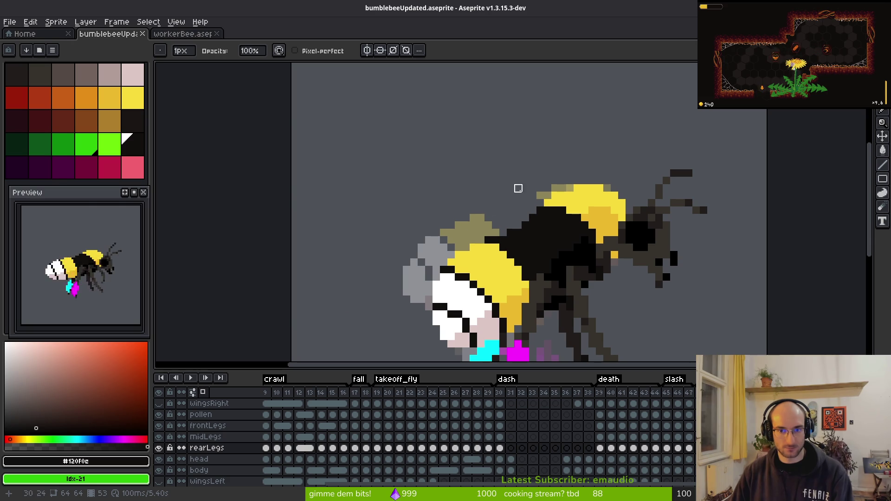
scroll(518, 210, "up", 2)
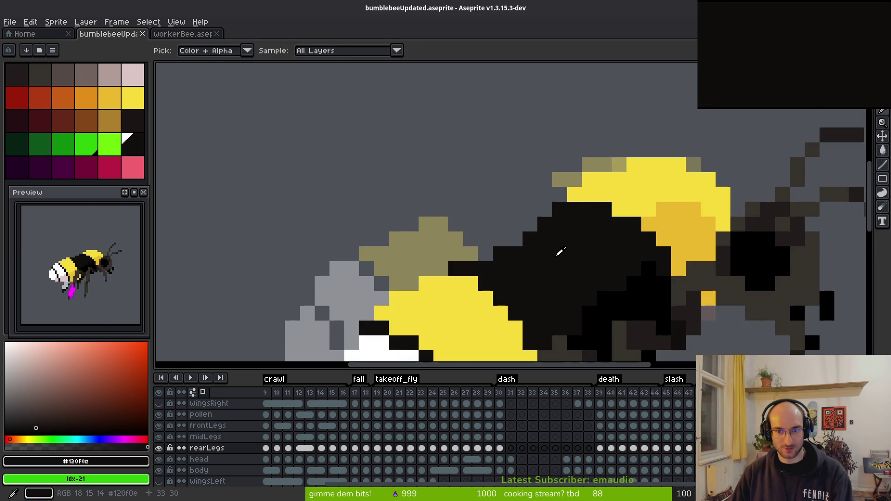
scroll(569, 259, "down", 2)
scroll(571, 258, "up", 2)
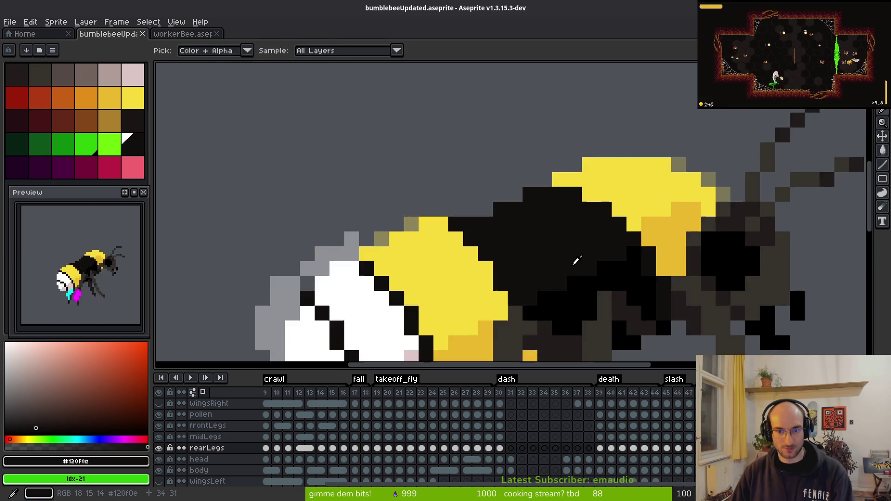
scroll(608, 288, "down", 4)
scroll(589, 288, "down", 2)
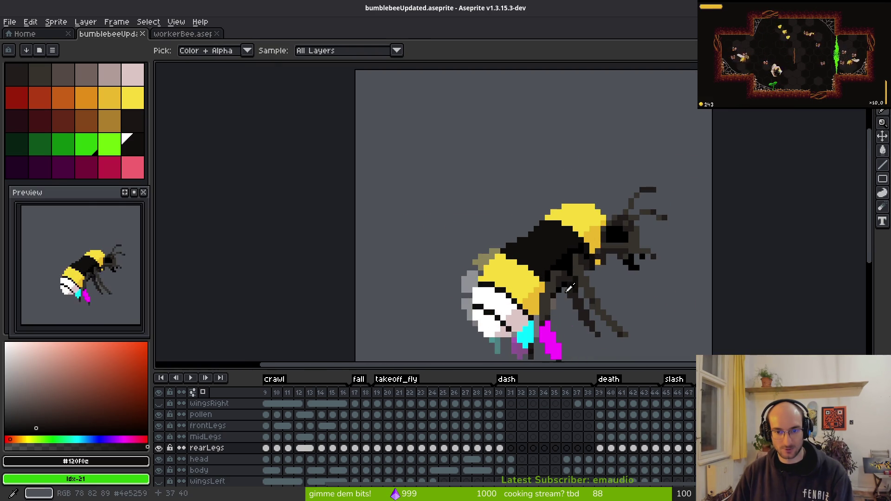
scroll(570, 289, "down", 3)
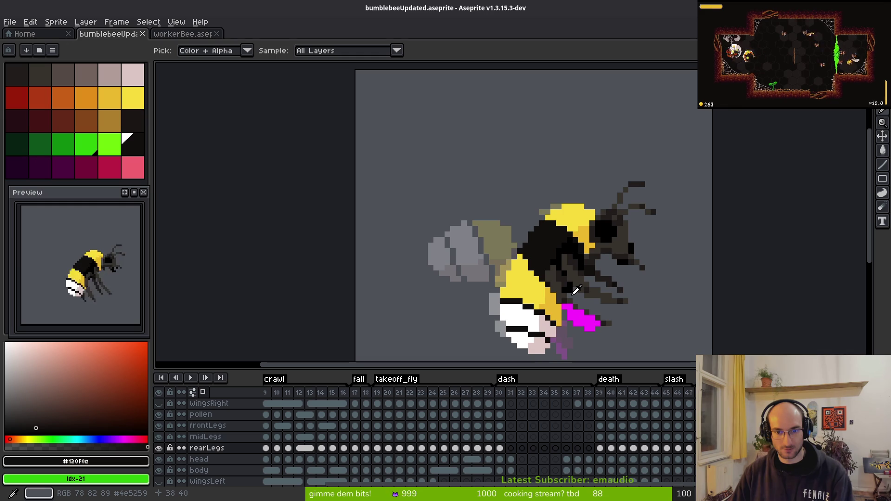
scroll(578, 291, "down", 1)
scroll(579, 291, "up", 1)
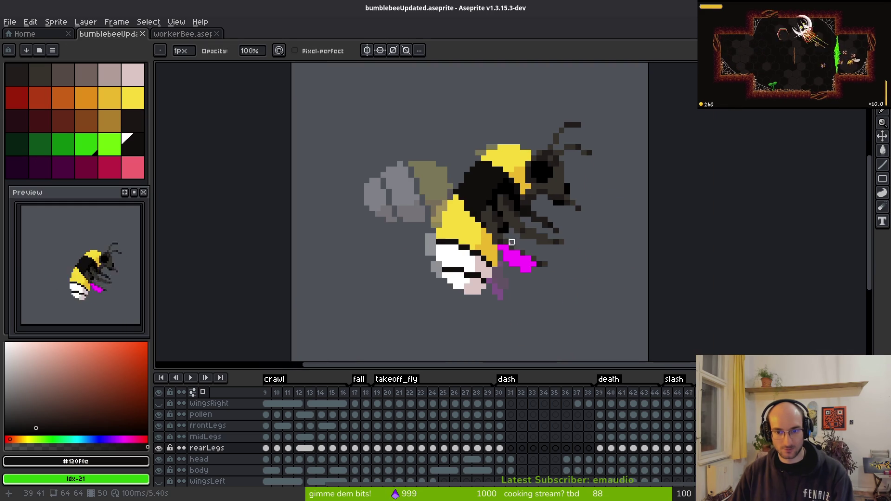
Step: Briefly show then hide the wingsRight wings, step ahead two frames, and select the midLegs layer
left_click(158, 406)
left_click(159, 407)
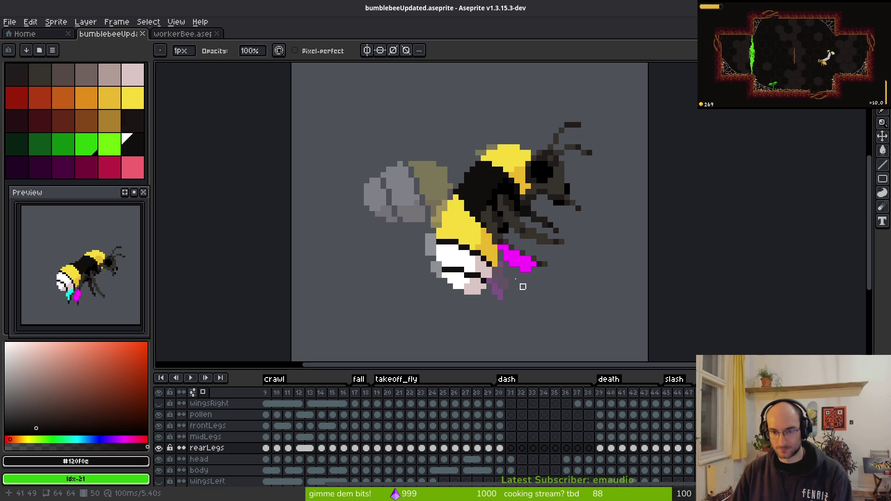
scroll(484, 256, "right", 1)
key("alt")
key("Right")
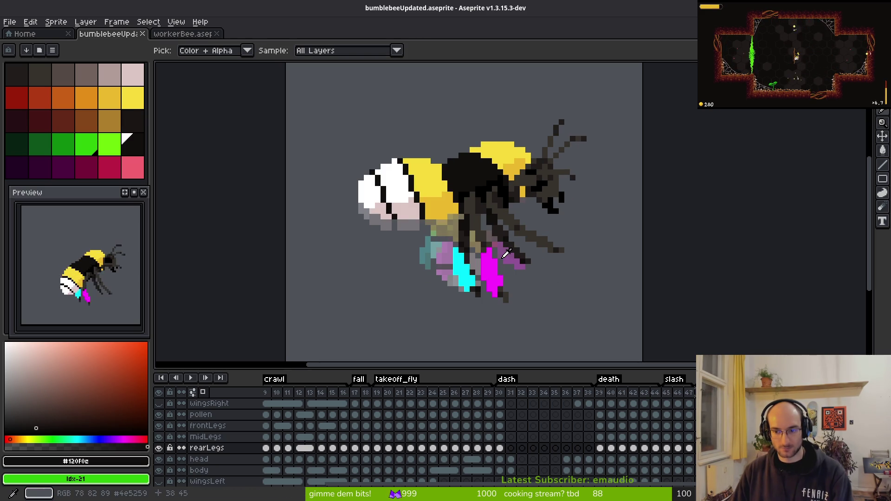
key("Right")
key("Right")
key("Right")
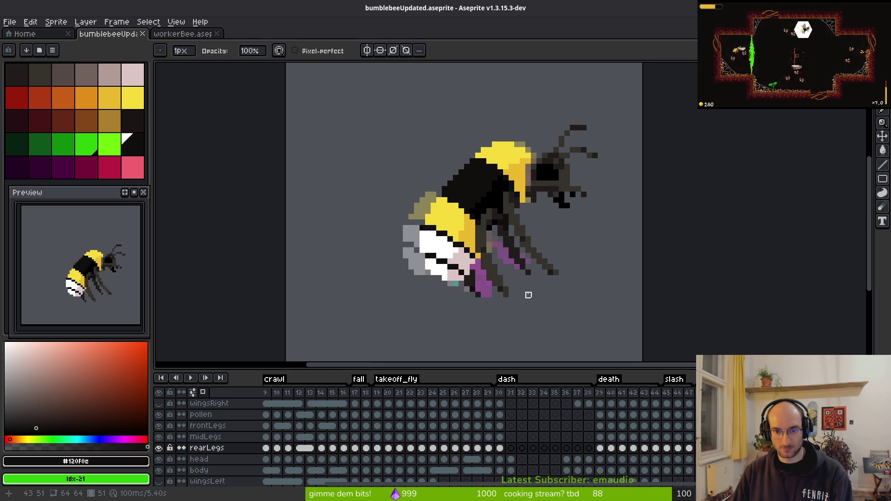
scroll(512, 289, "up", 1)
scroll(493, 274, "up", 1)
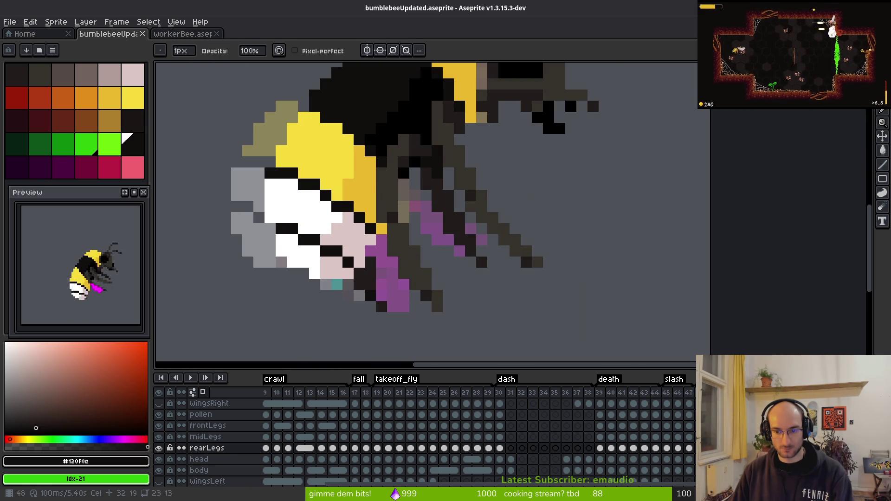
key("Up")
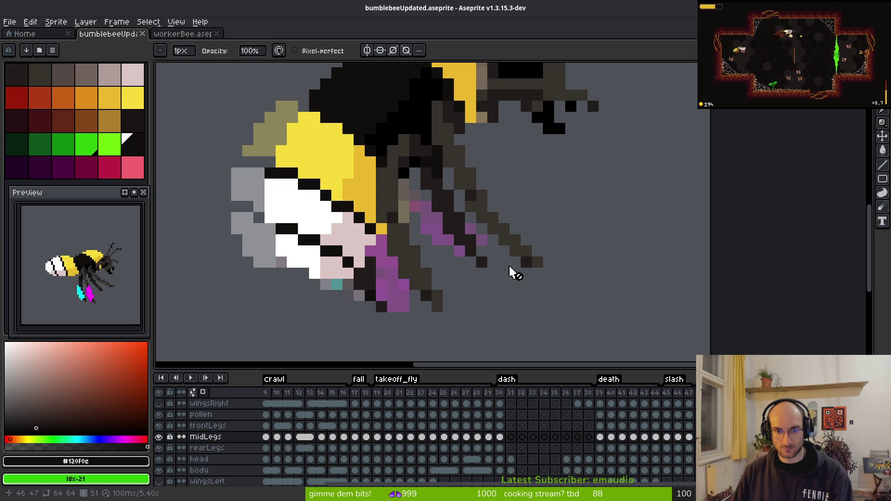
Step: Advance a frame and sample the dark brown leg colour as the drawing colour
key("Right")
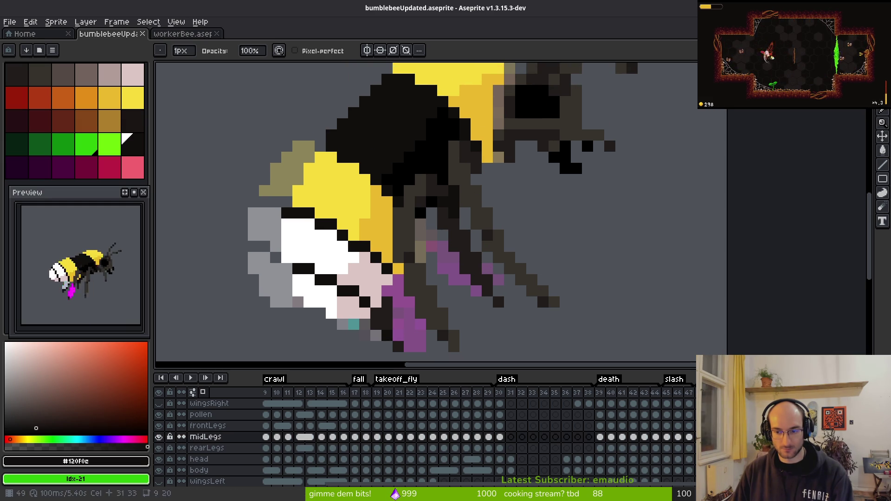
left_click(511, 248, "alt")
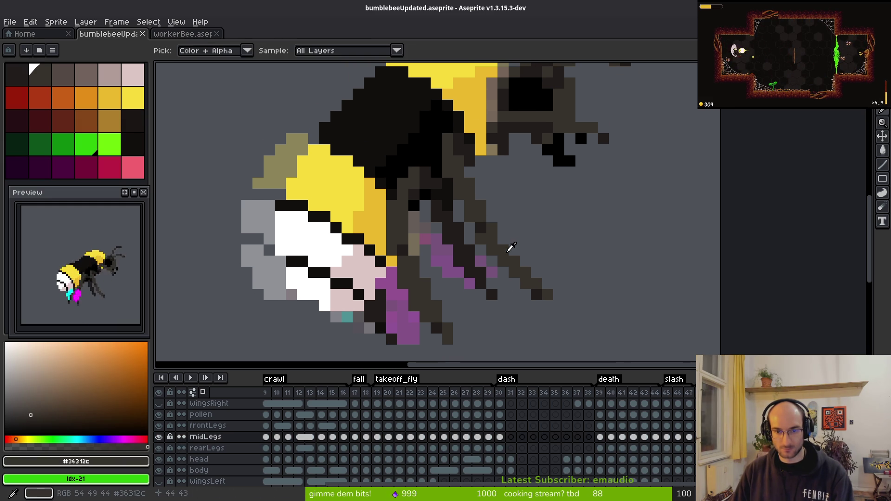
key("Right")
key("Right")
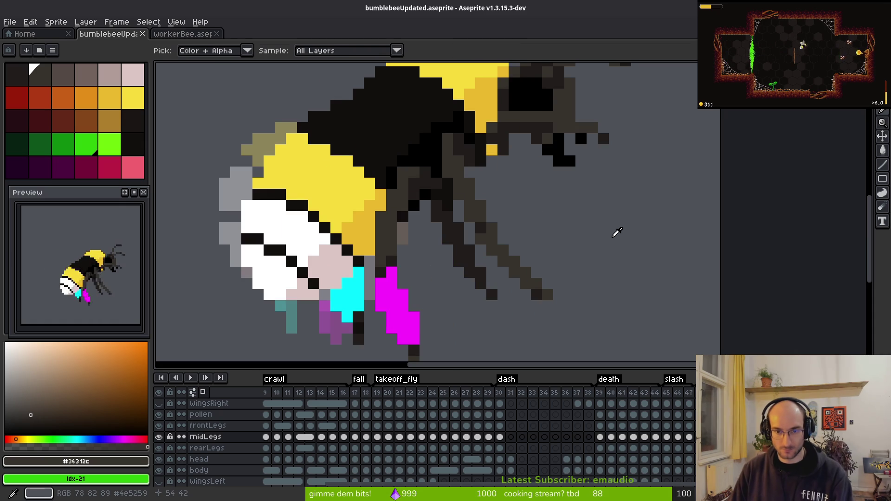
key("Left")
key("Right")
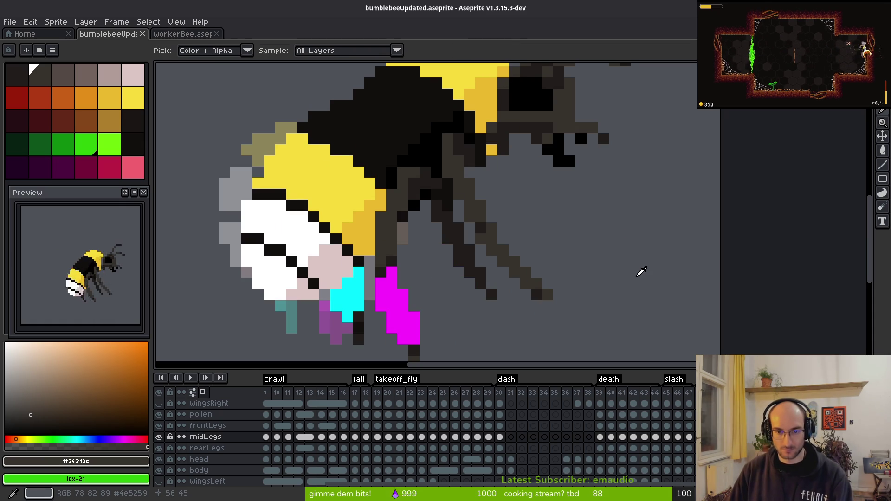
key("Right")
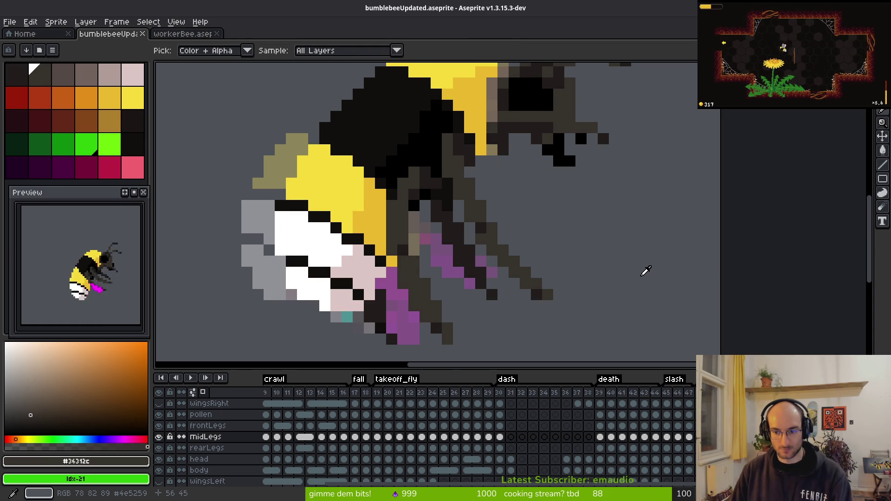
Step: Flip between neighbouring frames to compare the mid legs, ending on the mid-leg frame
key("Left")
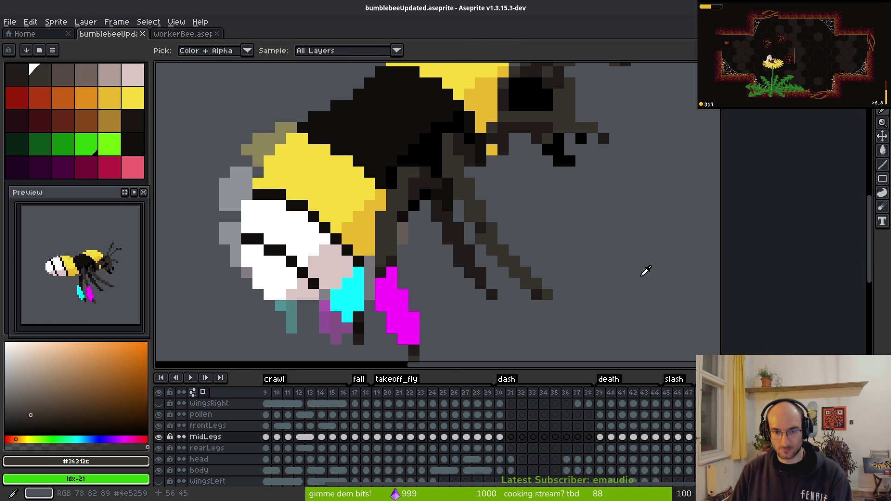
key("Right")
key("Left")
key("Left")
key("Left")
key("Right")
key("Right")
key("Right")
key("Left")
key("Left")
key("Right")
key("Right")
key("Right")
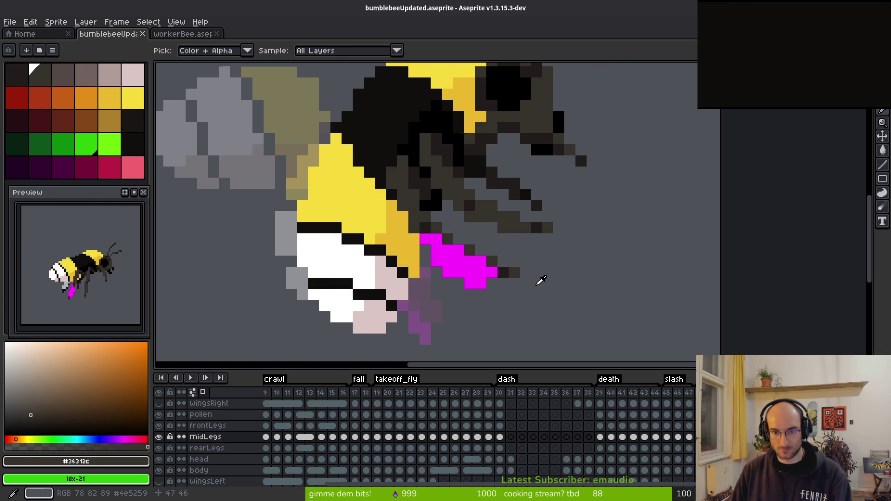
key("Right")
key("Left")
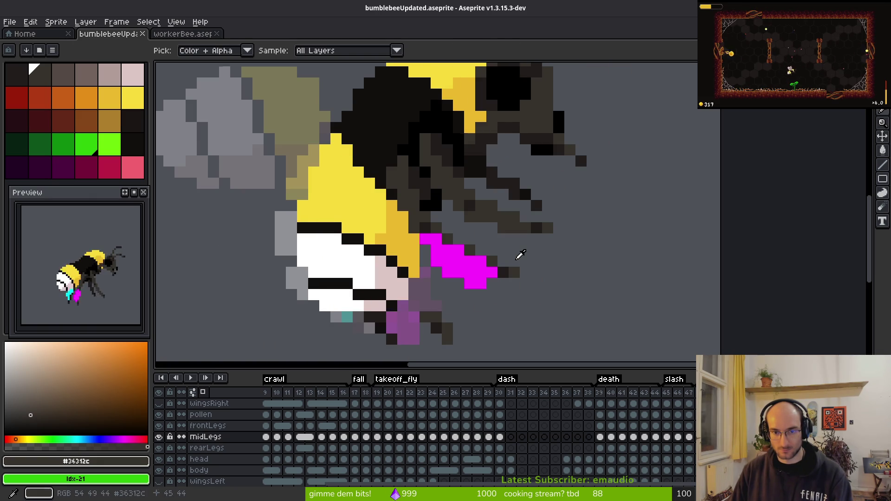
scroll(520, 238, "down", 4)
key("Right")
key("Left")
key("m")
scroll(523, 205, "up", 2)
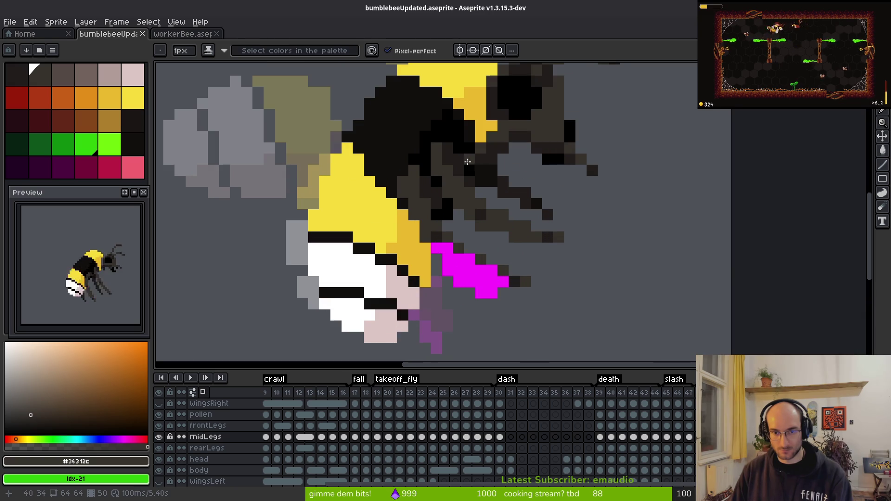
Step: Select the dark mid-leg pixels and nudge them one pixel down and one right
mouse_move(514, 164)
left_mouse_down()
mouse_move(431, 167)
mouse_move(603, 277)
mouse_move(548, 186)
left_mouse_up()
left_click(548, 186)
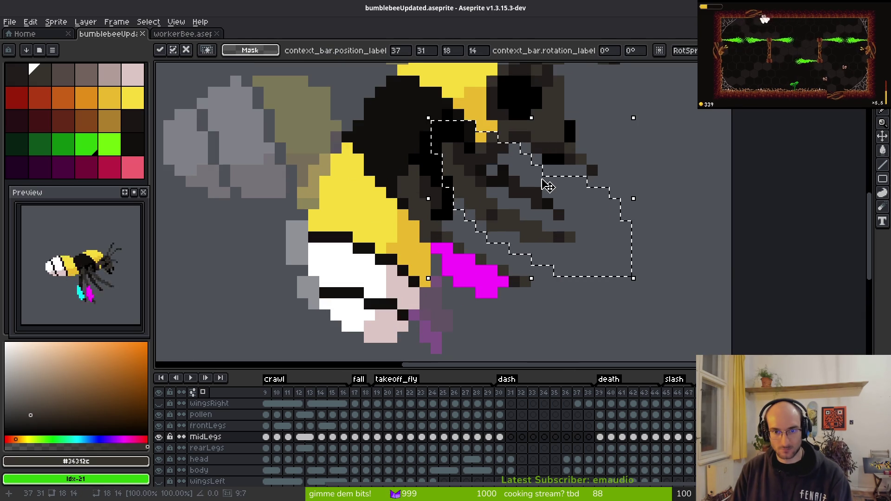
key("Down")
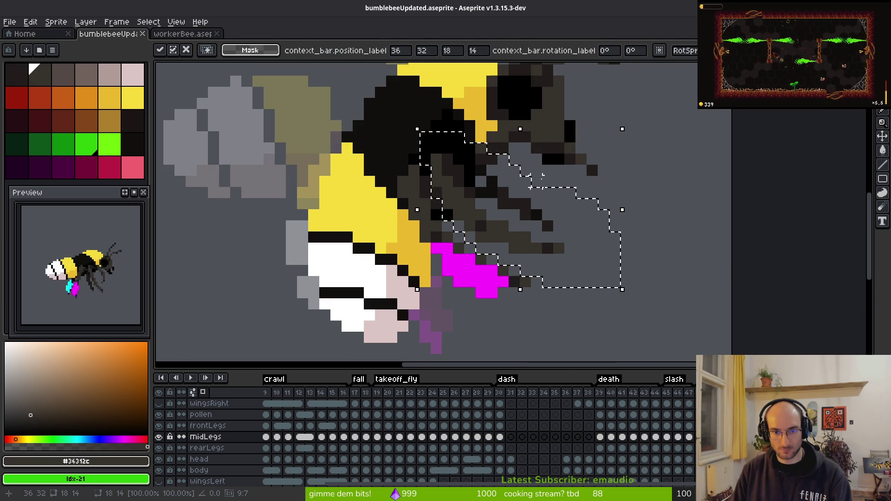
key("Right")
key("i")
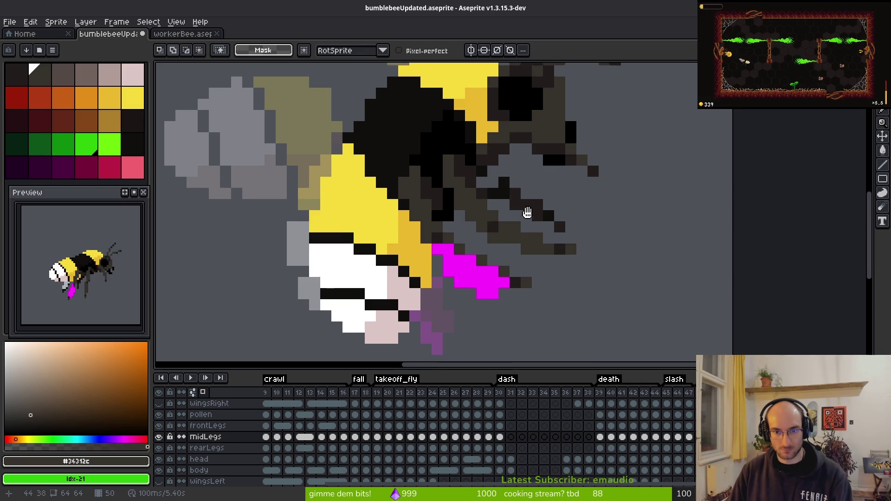
Step: Sample the near-black leg colour and paint three dark pixels onto the mid leg
scroll(520, 199, "up", 3)
left_click(489, 192)
key("b")
left_click(462, 183)
left_click(447, 187)
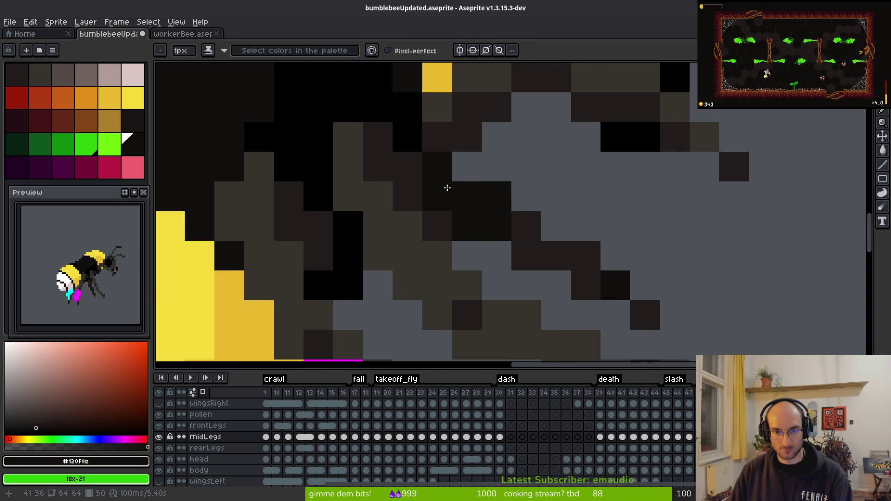
scroll(527, 210, "down", 5)
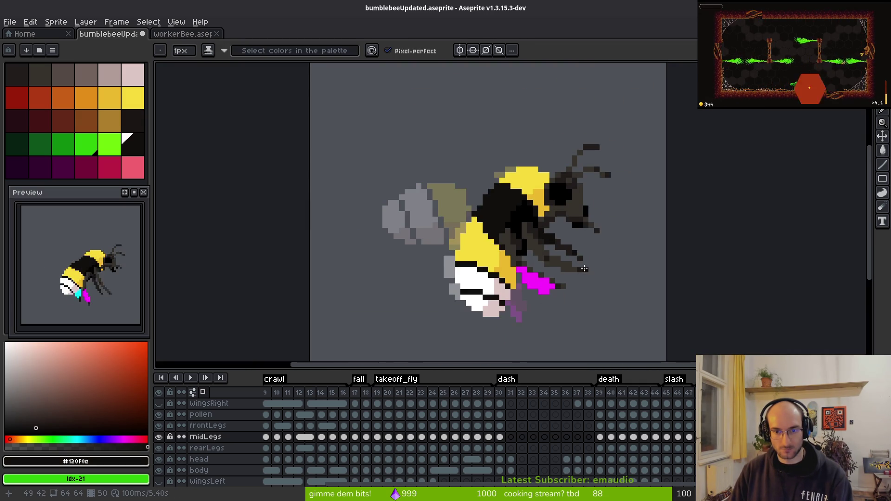
scroll(567, 243, "up", 5)
left_click(401, 100)
Step: Erase a stray leg pixel, then undo the recent leg edits
key("e")
left_click(401, 160)
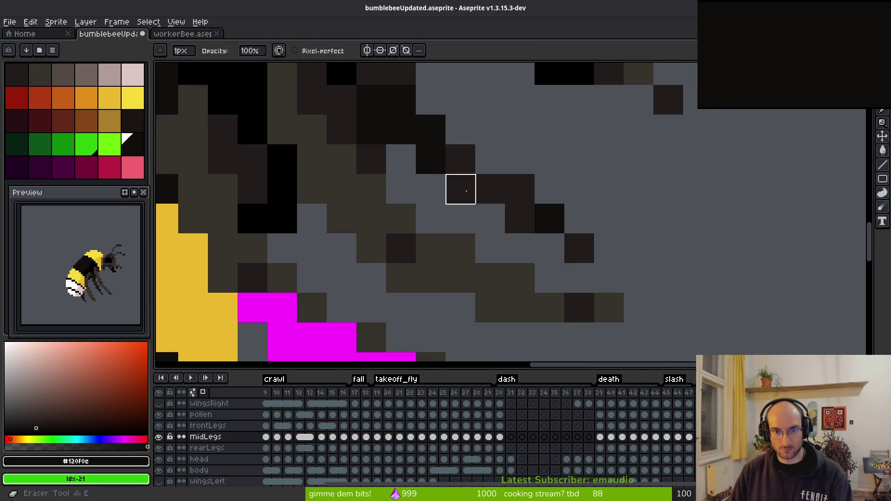
scroll(491, 189, "down", 5)
scroll(521, 182, "up", 4)
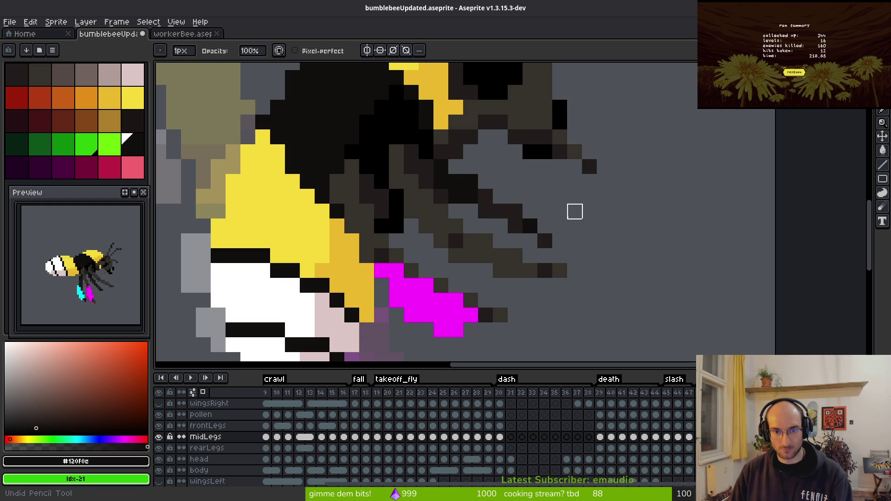
key("ctrl+z")
key("ctrl+z")
key("ctrl+z")
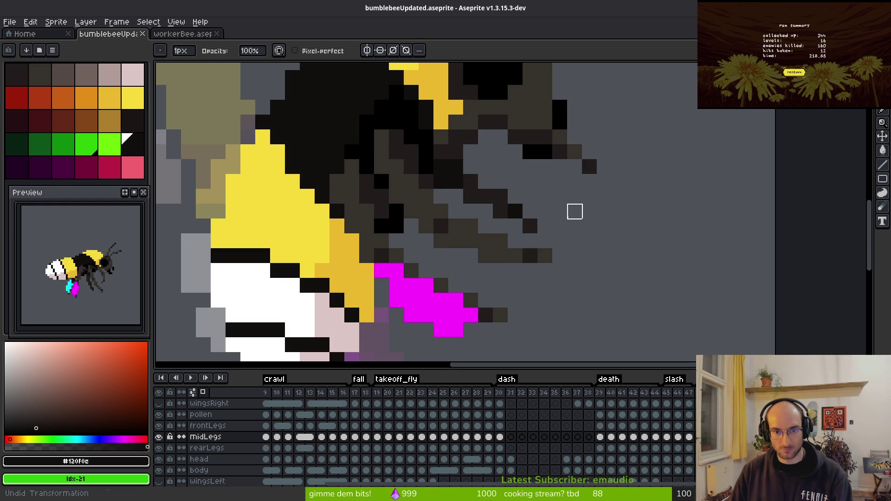
scroll(509, 196, "down", 2)
key("w")
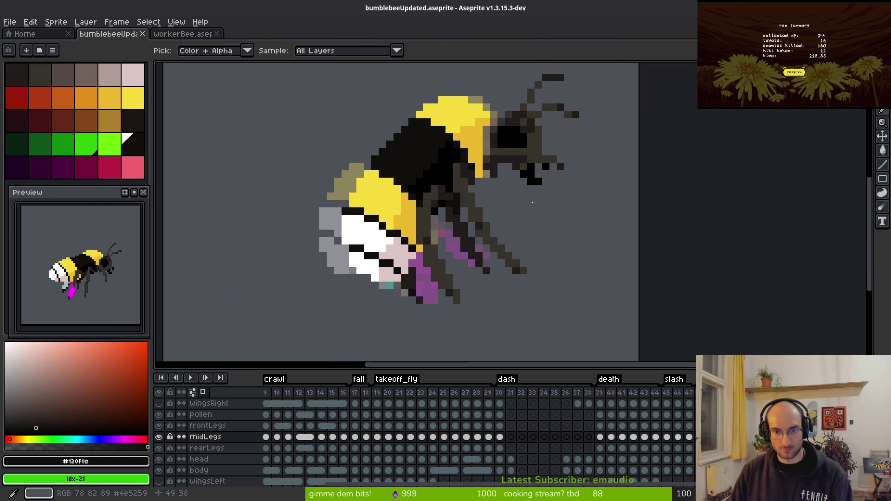
scroll(531, 204, "up", 5)
scroll(478, 212, "down", 1)
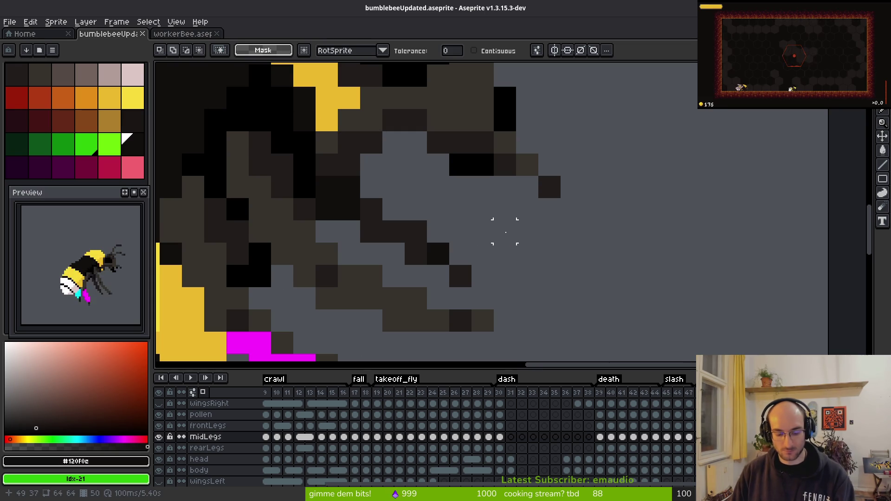
Step: Redo and undo to restore the earlier leg selection, then deselect it
key("ctrl+y")
key("ctrl+y")
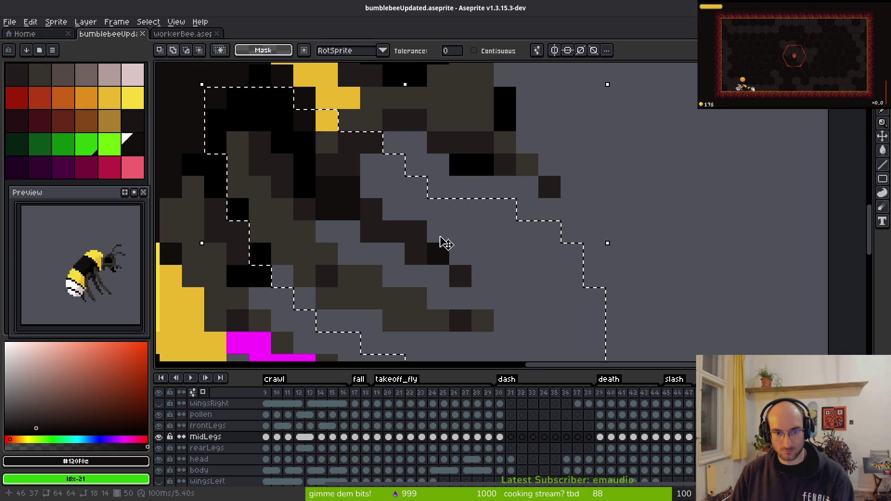
key("ctrl+z")
key("ctrl+y")
key("ctrl+d")
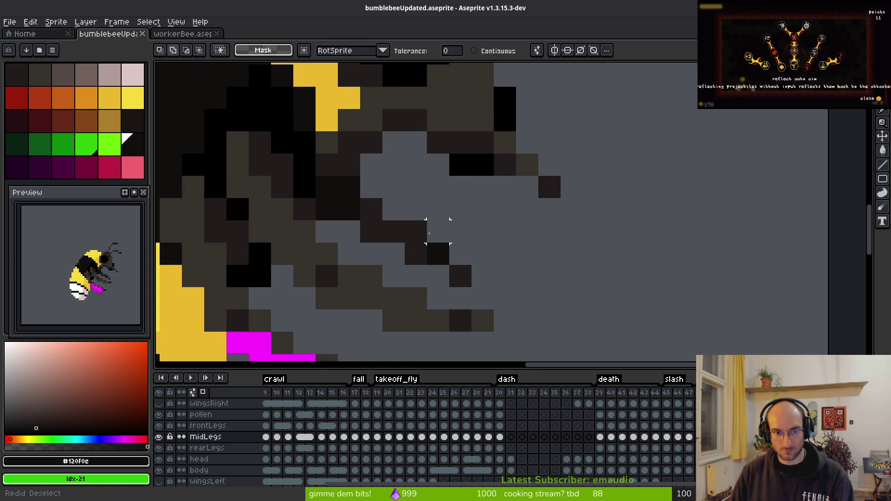
key("b")
Step: Lasso the mid-leg pixels and shift them one pixel to the right, committing the move
mouse_move(416, 186)
left_mouse_down()
mouse_move(327, 164)
mouse_move(282, 231)
mouse_move(488, 322)
mouse_move(404, 180)
left_mouse_up()
key("Right")
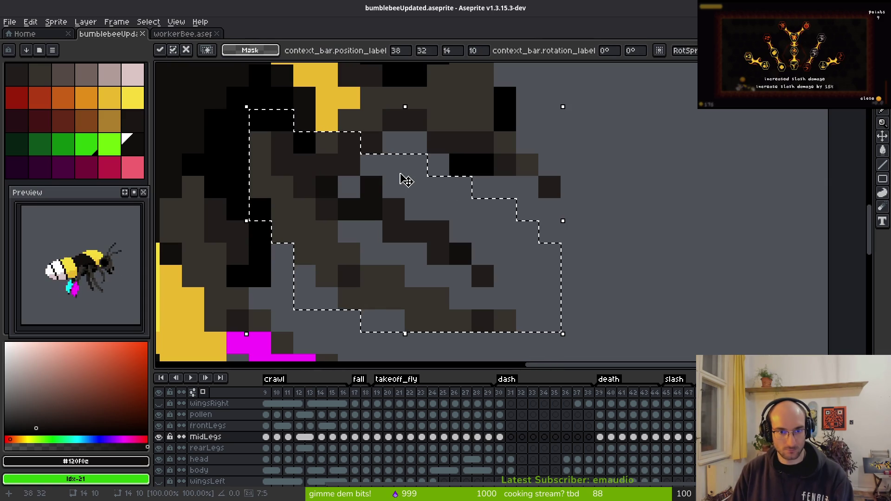
key("Left")
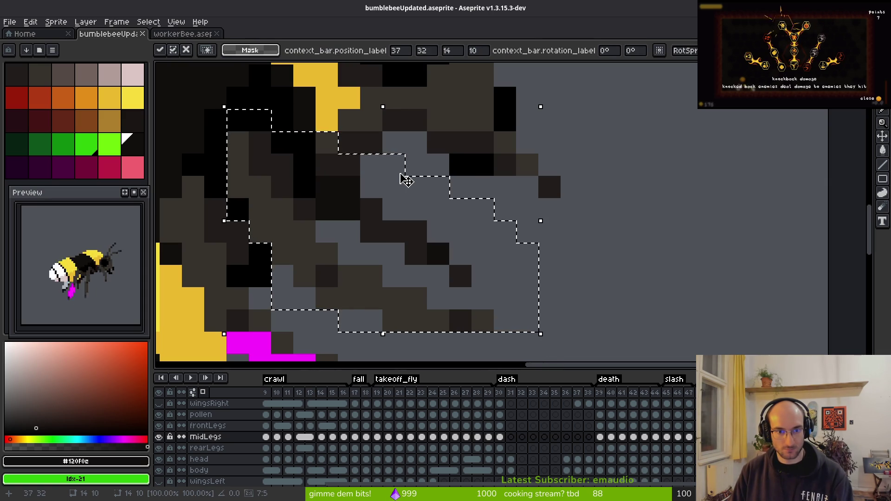
key("Right")
key("Left")
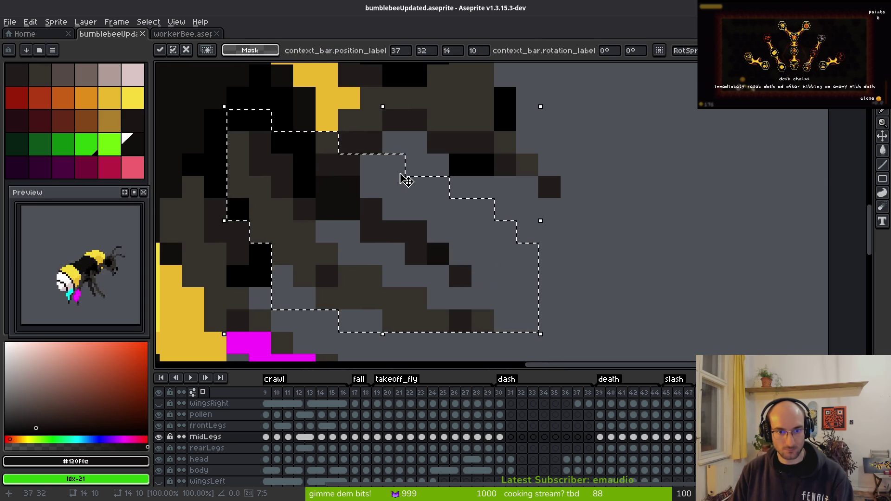
key("Right")
key("Return")
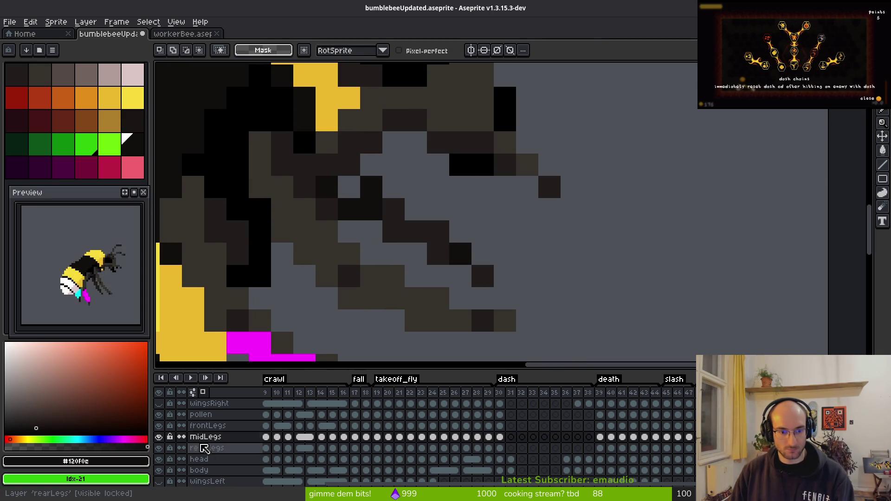
Step: Hide midLegs and toggle frontLegs to compare the legs, then show midLegs again
left_click(158, 437)
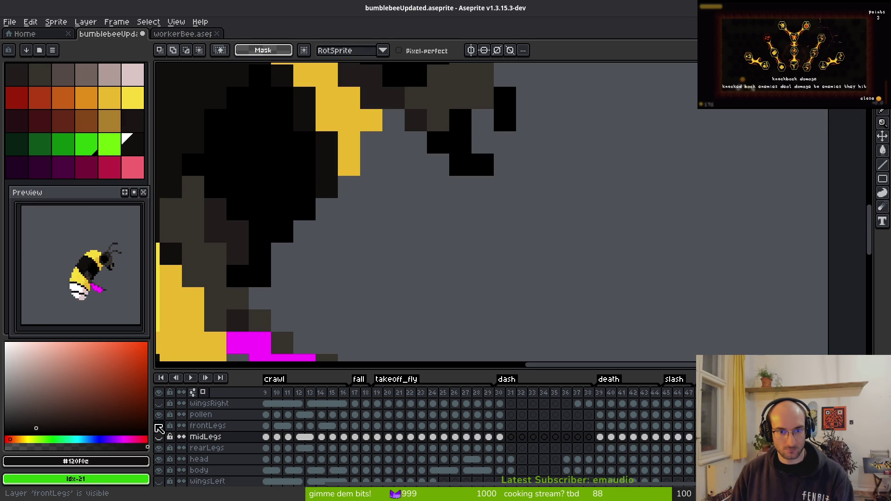
left_click(159, 426)
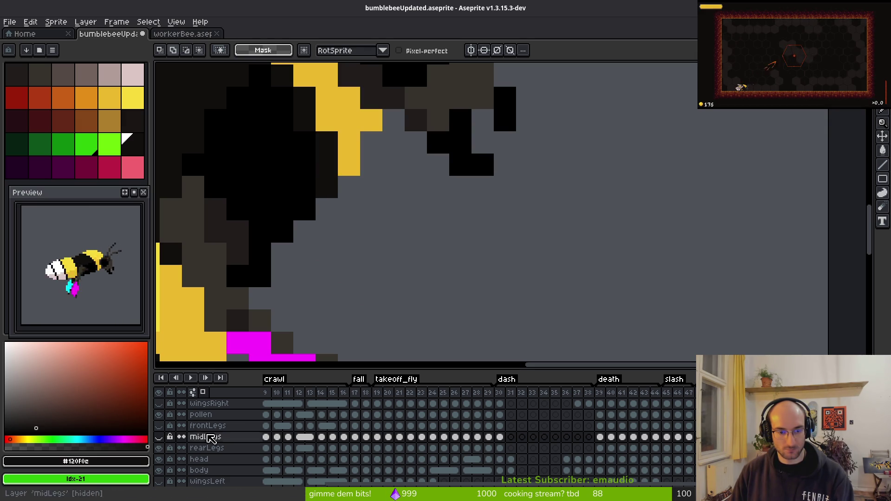
left_click(159, 437)
key("b")
scroll(349, 190, "down", 6)
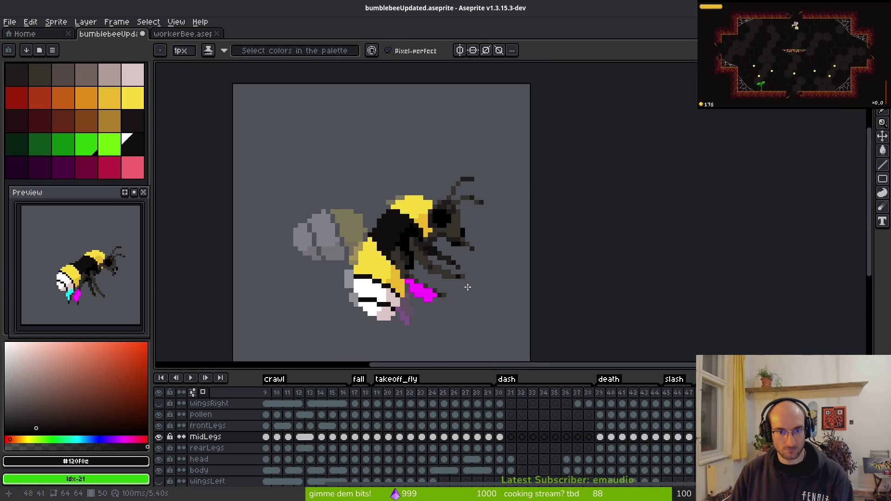
Step: Paint a dark mid-leg pixel, pick dark brown, erase two stray pixels, and undo a bad stroke
scroll(459, 274, "up", 7)
left_click(367, 172)
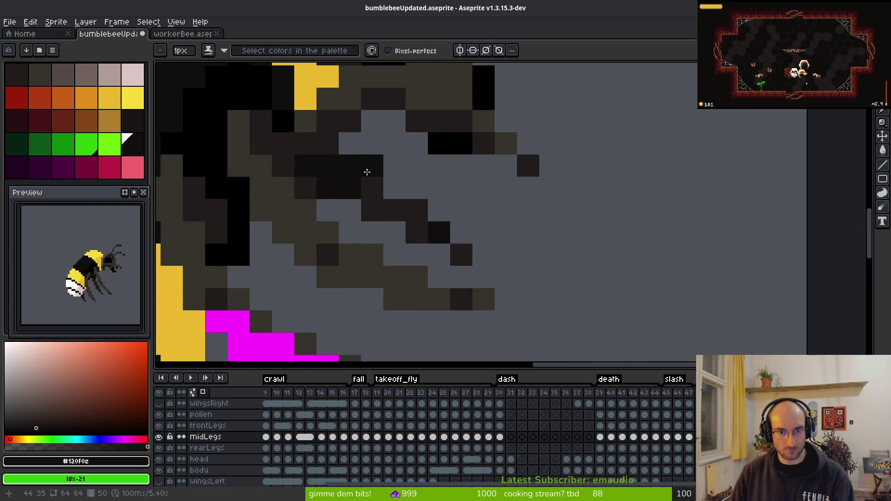
left_click(372, 200, "alt")
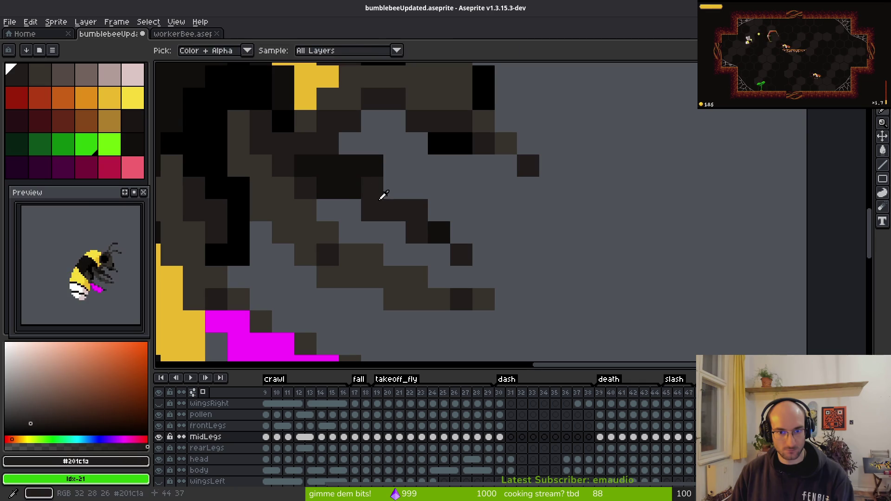
right_click(371, 221)
right_click(417, 234)
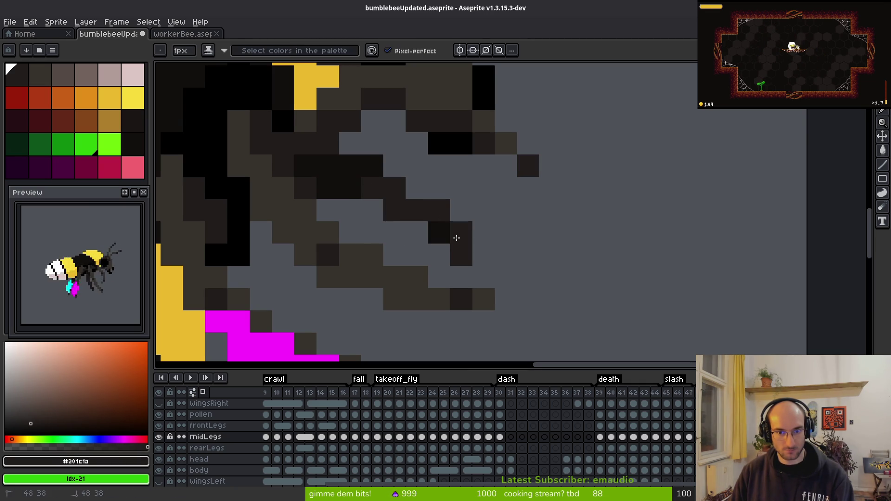
scroll(534, 274, "down", 6)
scroll(551, 282, "up", 6)
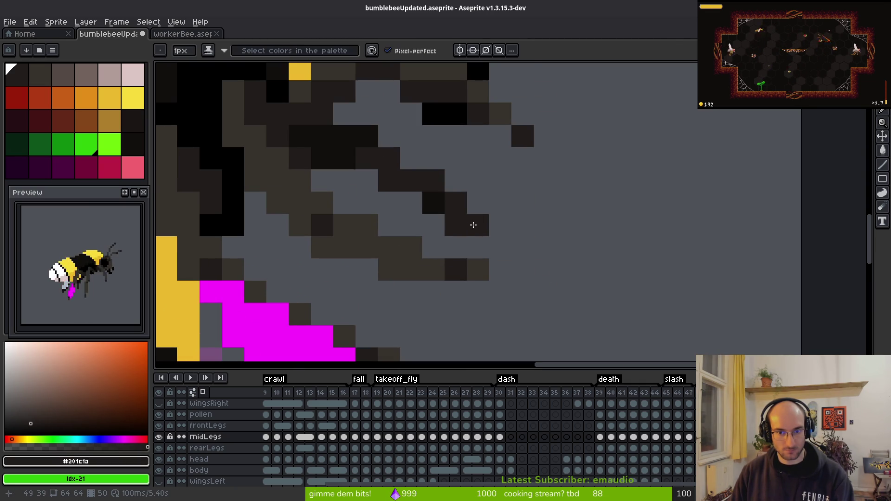
key("e")
scroll(506, 267, "down", 7)
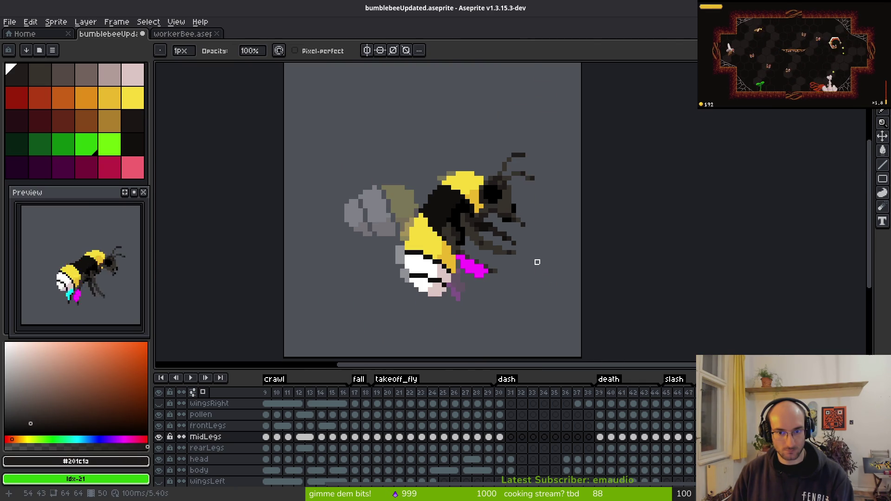
key("ctrl+z")
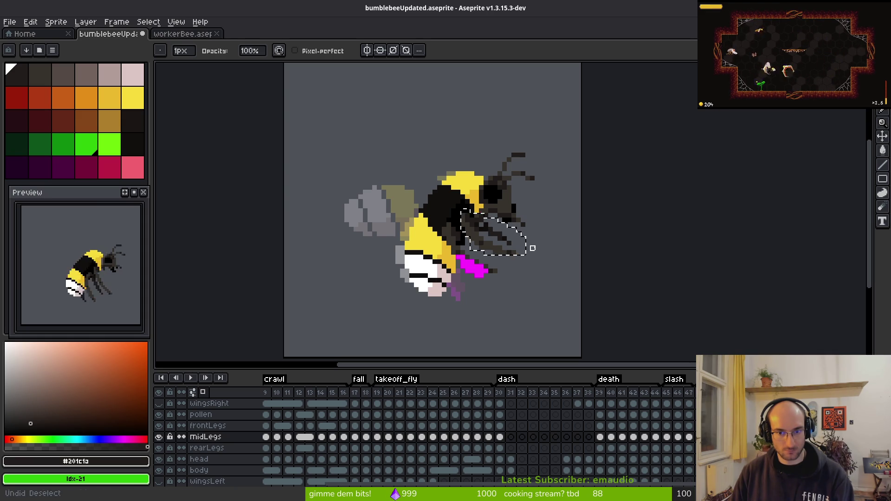
Step: Sample a leg colour and repaint three mid-leg pixels along one row
scroll(533, 244, "up", 8)
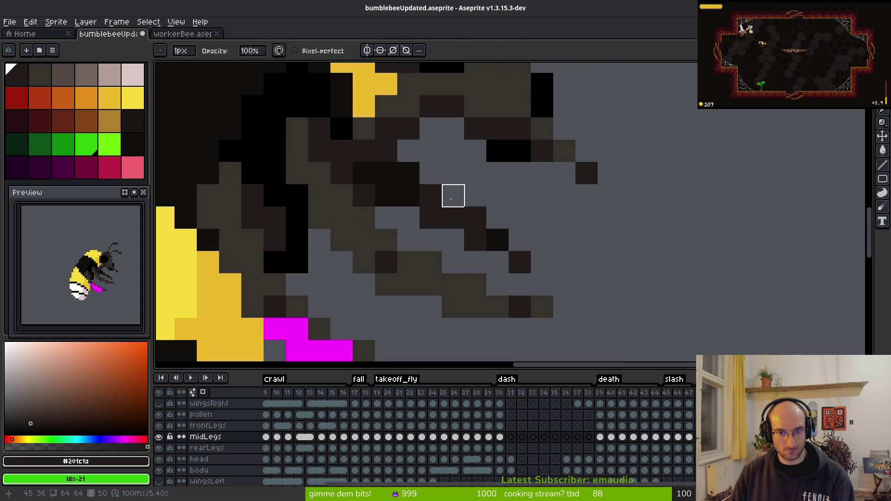
scroll(617, 270, "down", 8)
scroll(611, 273, "up", 5)
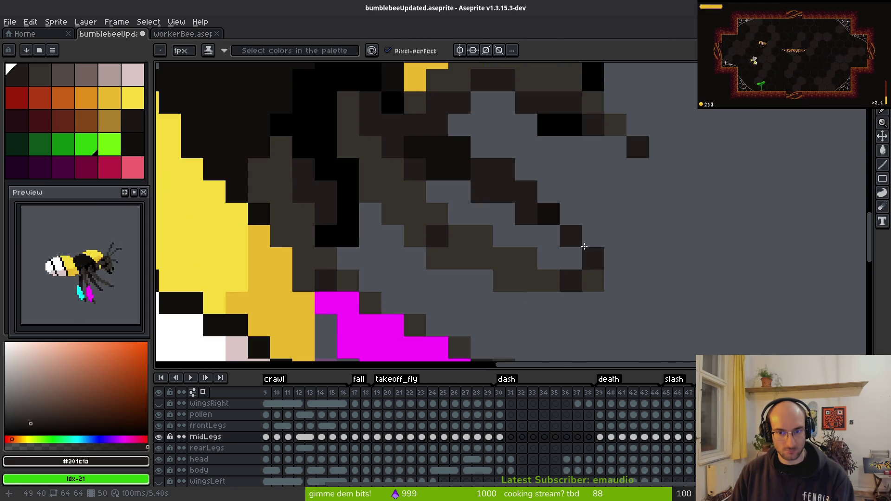
left_click(486, 173, "alt")
scroll(551, 192, "down", 5)
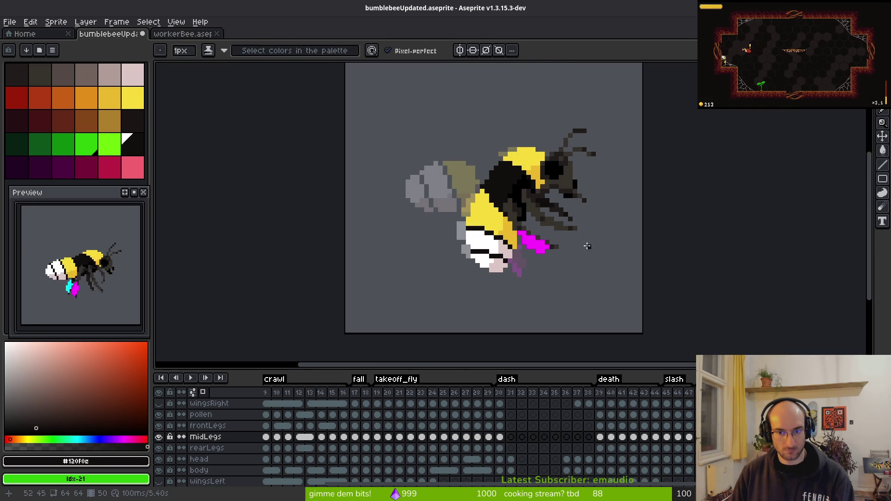
scroll(557, 255, "up", 3)
scroll(539, 269, "down", 3)
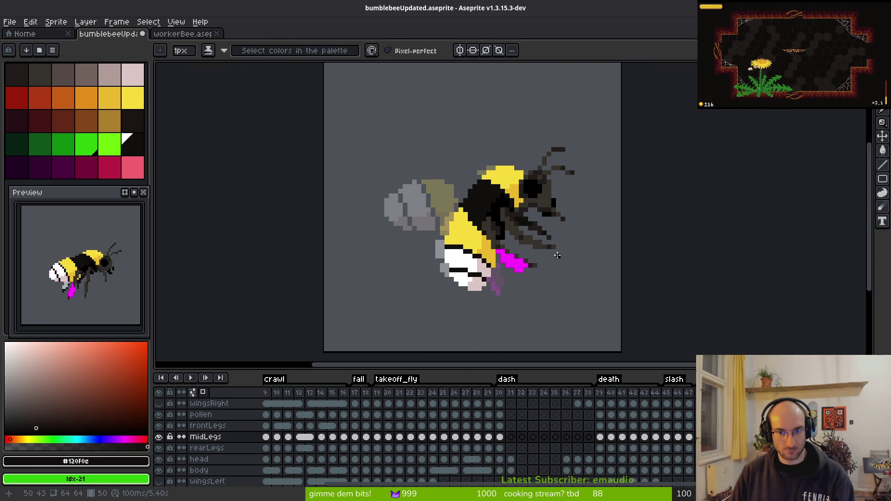
scroll(557, 256, "up", 5)
left_click(509, 217, "alt")
left_click(487, 218)
left_click(466, 217)
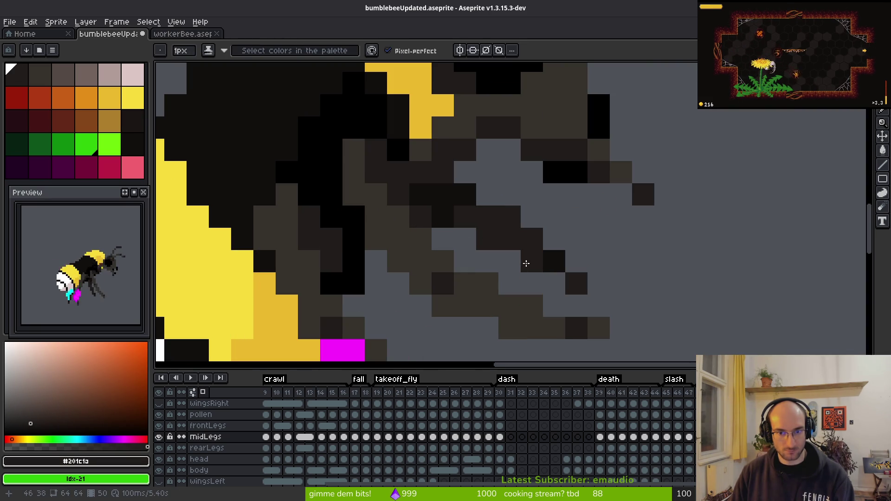
Step: Pick the near-black colour and save bumblebeeUpdated.aseprite
scroll(525, 264, "down", 5)
scroll(534, 270, "up", 5)
scroll(463, 263, "up", 1)
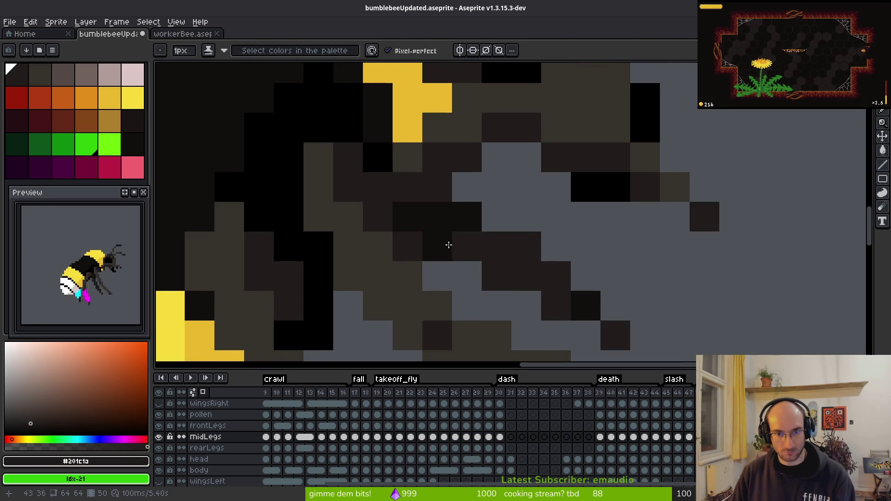
left_click(418, 206, "alt")
scroll(534, 271, "down", 4)
key("ctrl+s")
scroll(518, 271, "up", 1)
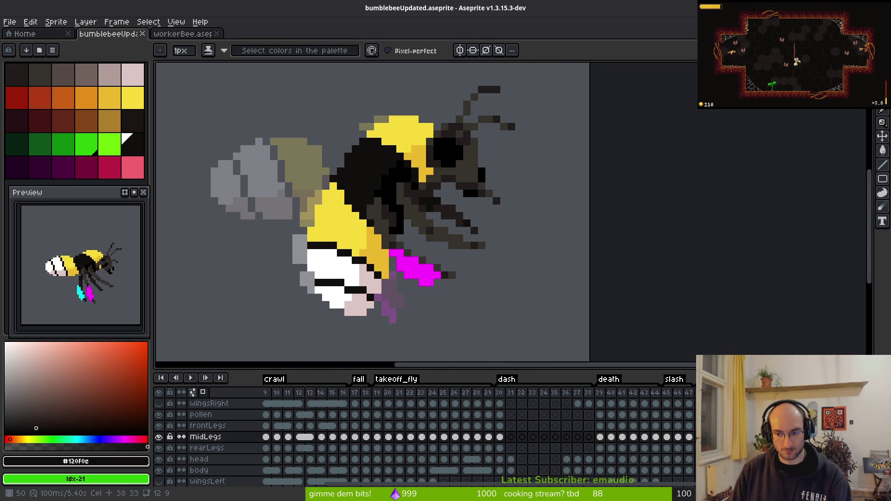
key("i")
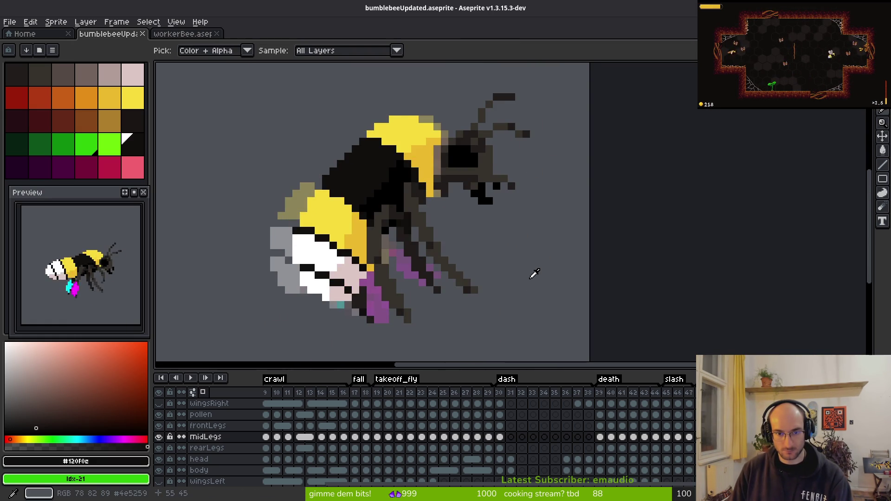
key("Right")
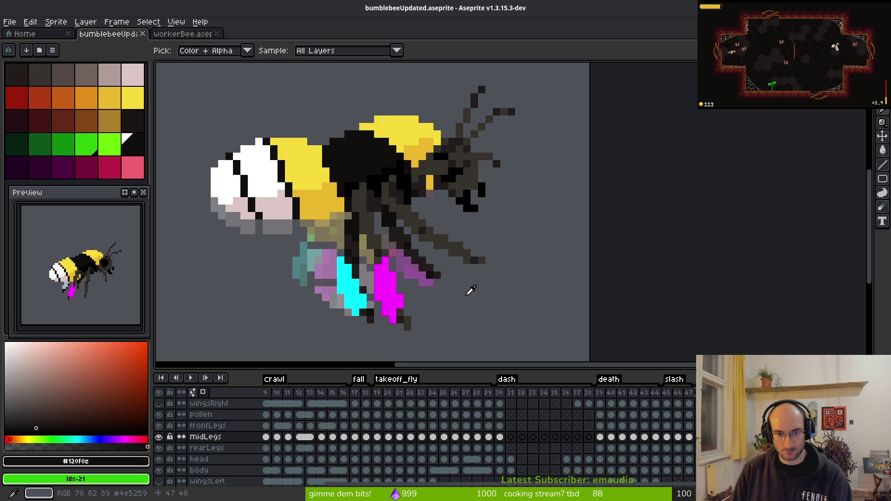
key("Right")
key("Right")
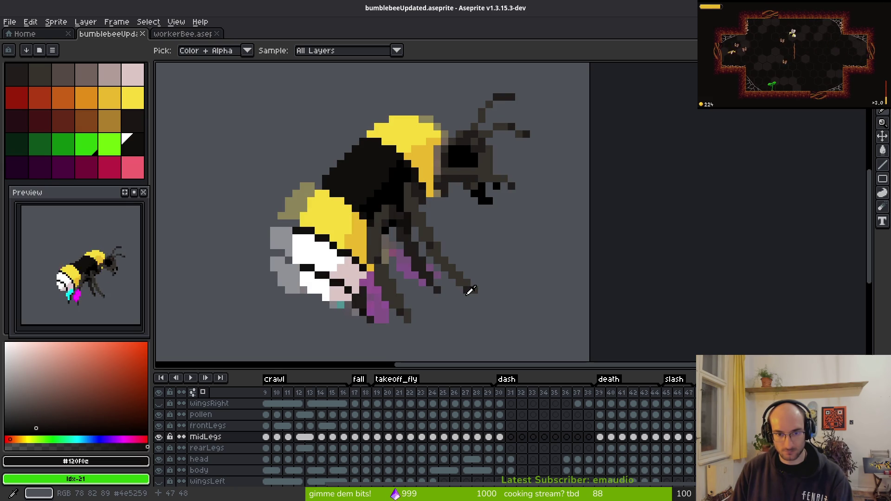
key("Right")
key("Left")
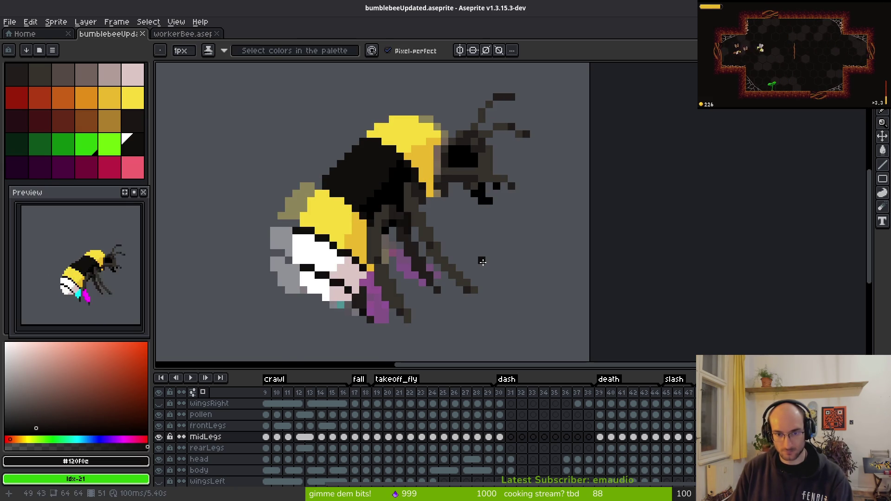
key("shift+p")
key("Escape")
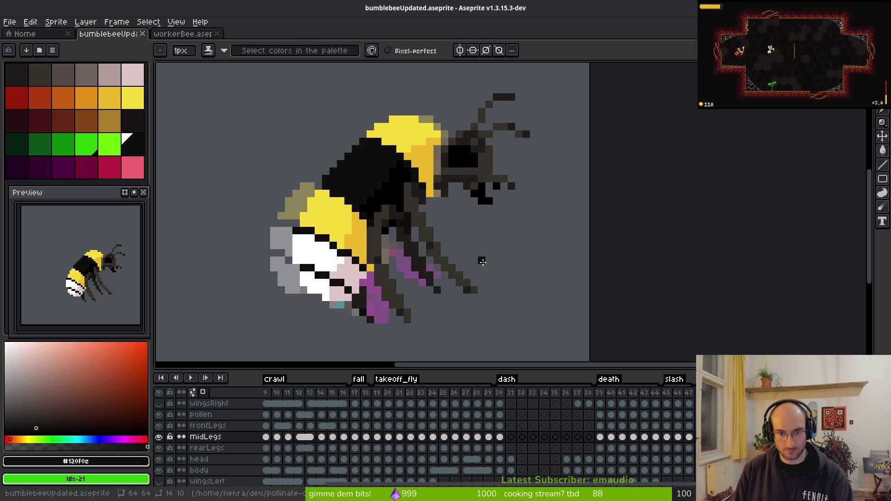
key("Right")
key("Left")
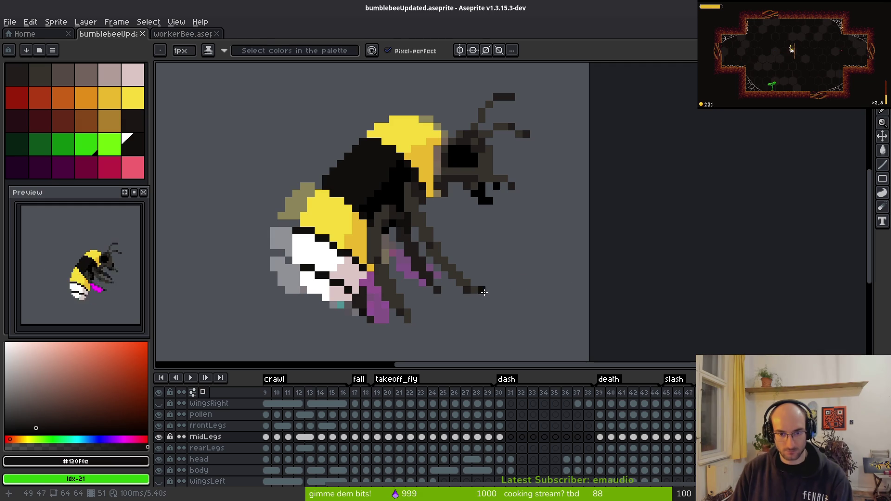
key("Right")
key("Left")
scroll(441, 266, "up", 2)
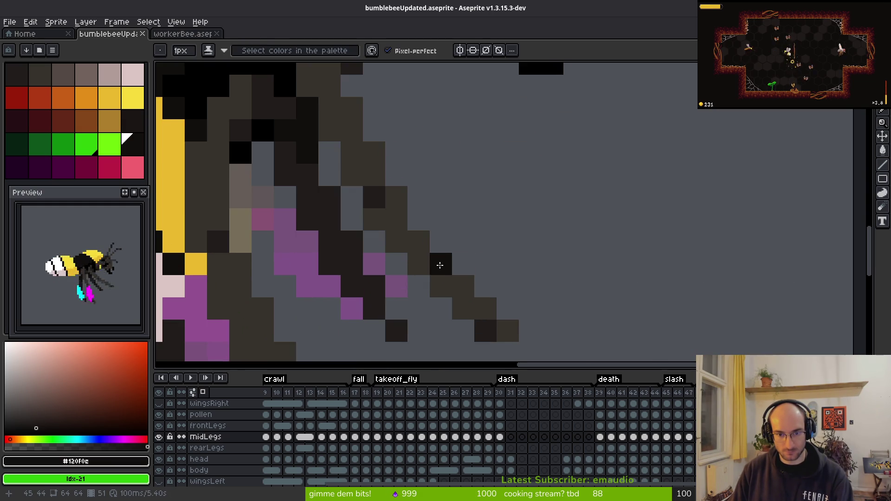
scroll(441, 266, "down", 1)
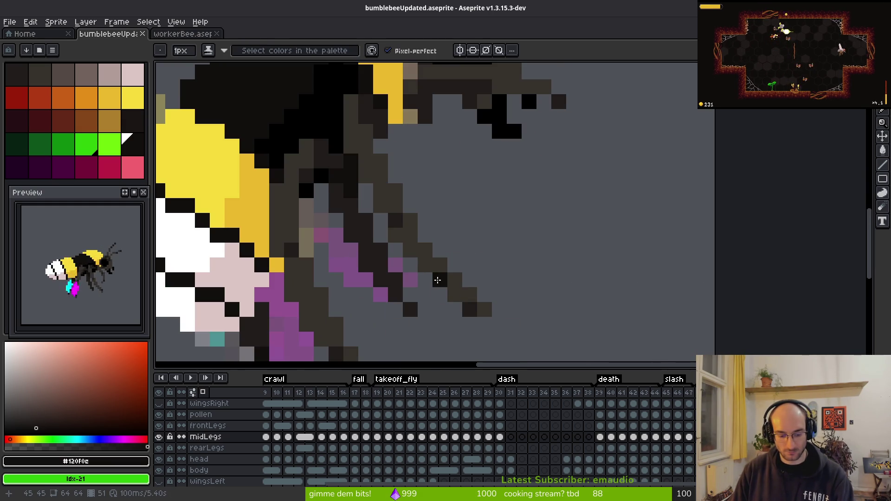
key("Right")
key("Right")
scroll(195, 469, "down", 3)
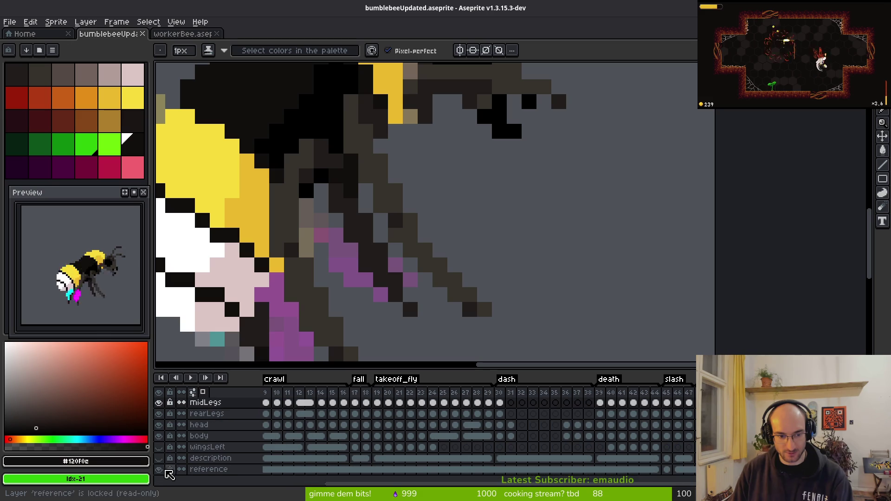
Step: Hide the reference layer, centre the leg tip, and sample the mid-dark leg colour
left_click(160, 470)
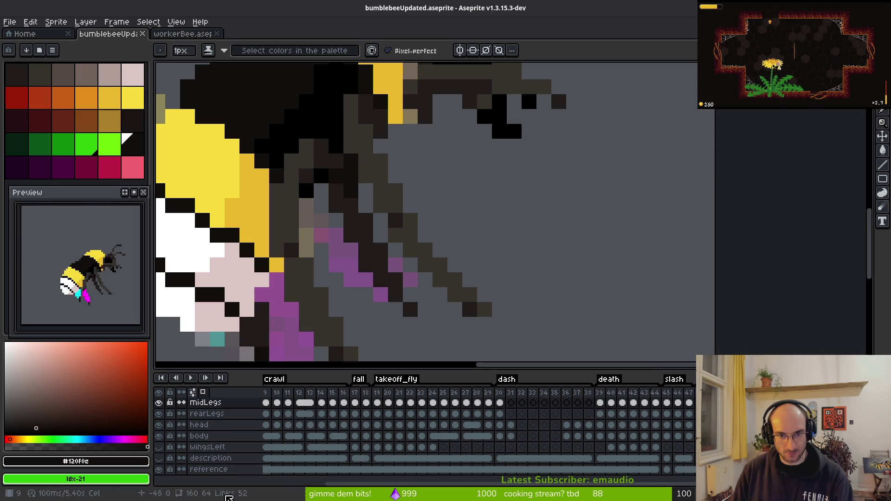
left_click_drag(354, 276, 393, 288)
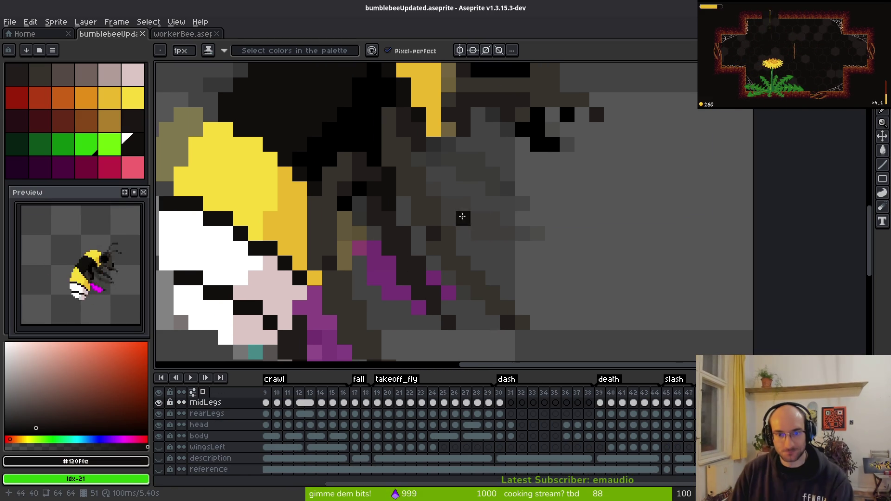
left_click(456, 235, "alt")
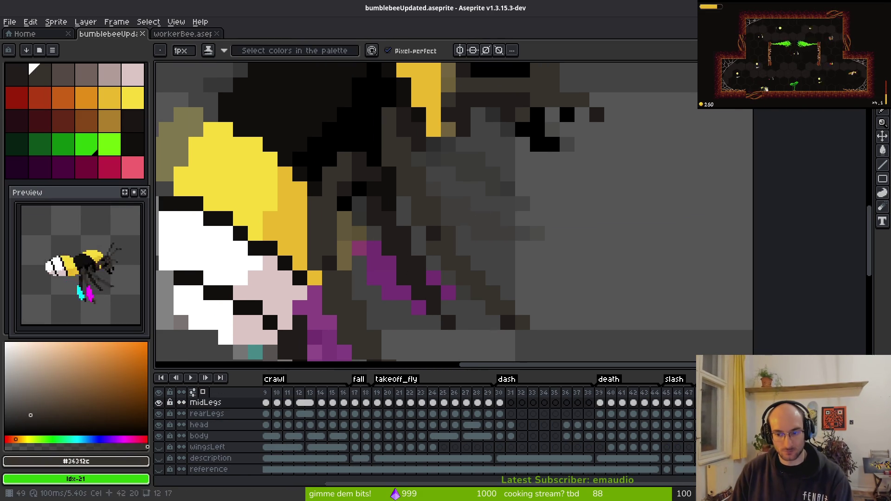
scroll(478, 245, "down", 1)
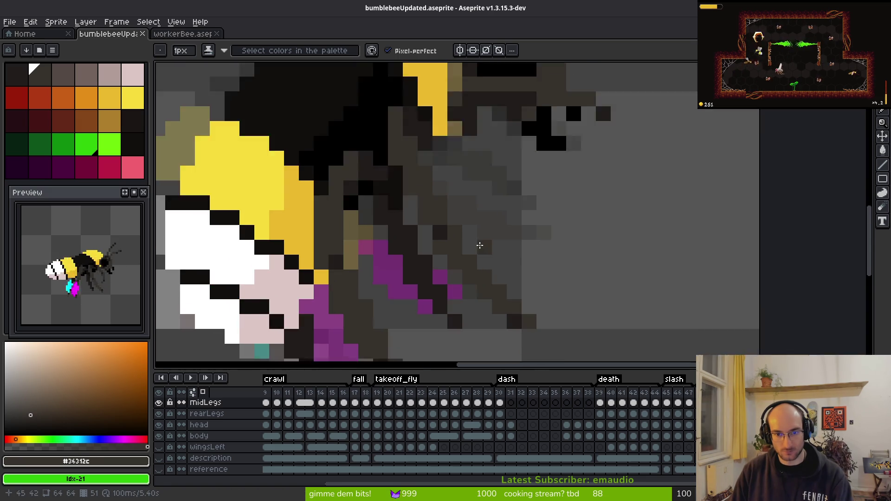
scroll(389, 189, "up", 2)
scroll(412, 199, "up", 1)
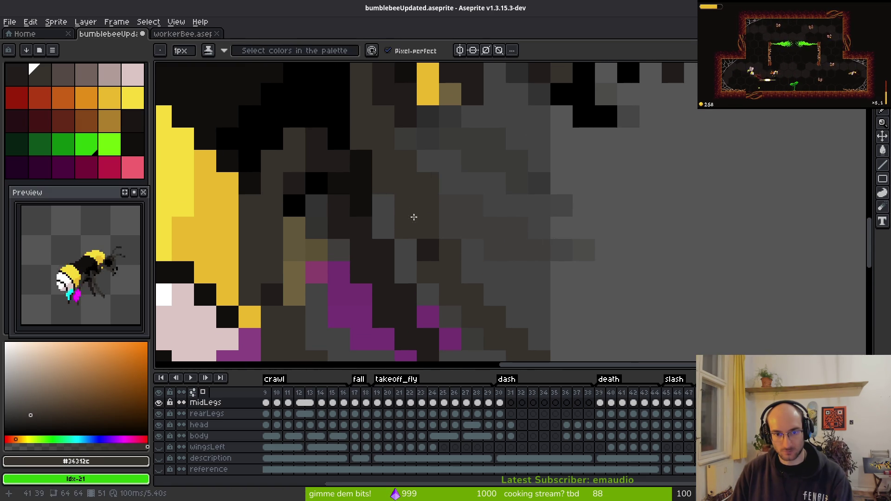
key("r")
key("b")
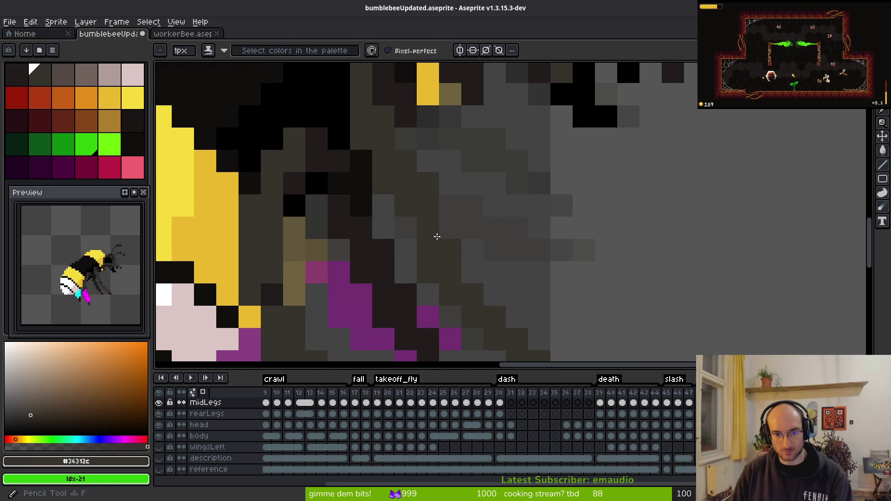
Step: Draw a dark stroke along the mid leg toward its tip and erase the unwanted pixels
scroll(486, 226, "down", 1)
mouse_move(390, 199)
left_mouse_down()
mouse_move(544, 262)
mouse_move(511, 273)
left_mouse_up()
key("e")
mouse_move(408, 213)
left_mouse_down()
mouse_move(433, 265)
mouse_move(457, 266)
left_mouse_up()
key("b")
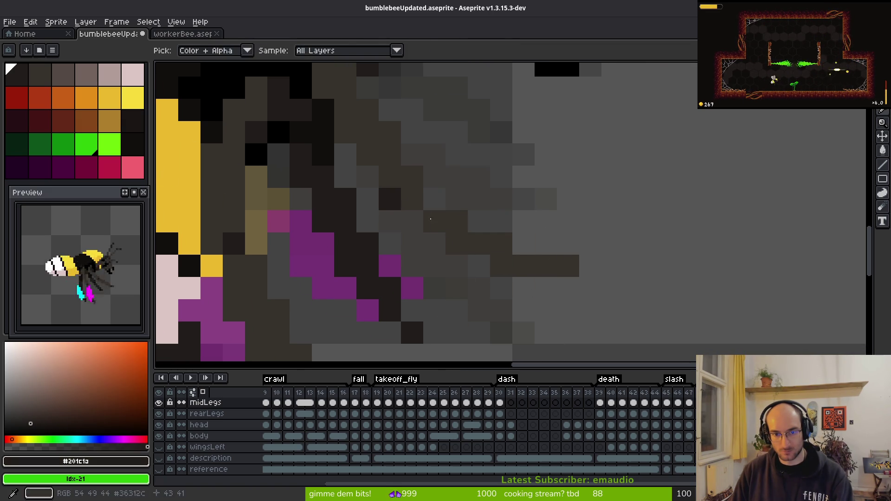
Step: Add darker pixels at the leg tip, undoing misplaced ones, to form a short horizontal end
left_click(406, 199, "alt")
left_click(514, 249)
key("ctrl+z")
left_click(500, 249)
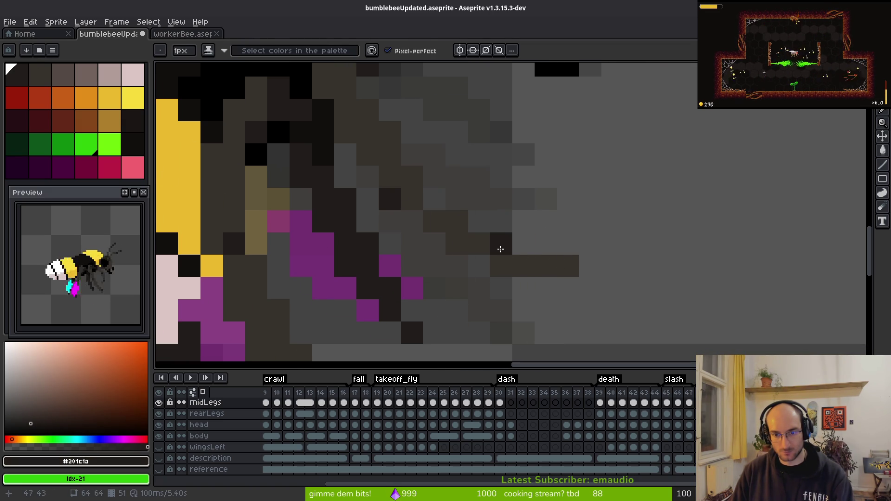
left_click(570, 271)
key("ctrl+z")
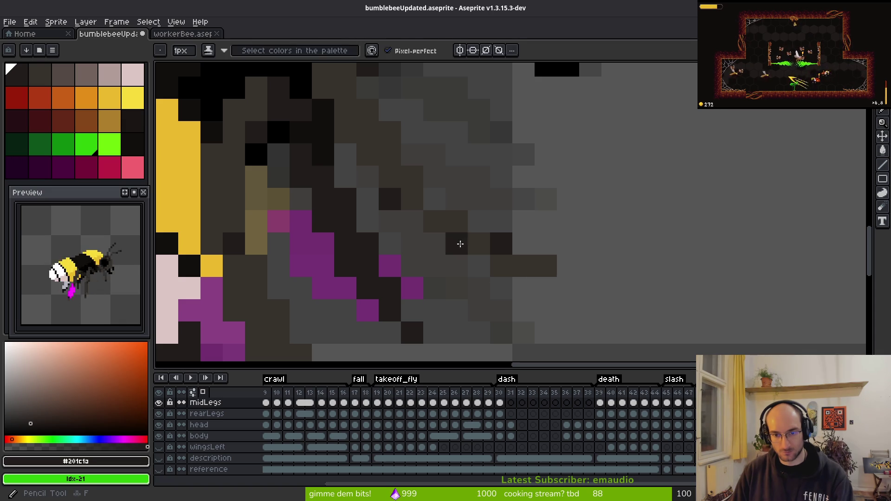
left_click(453, 235, "alt")
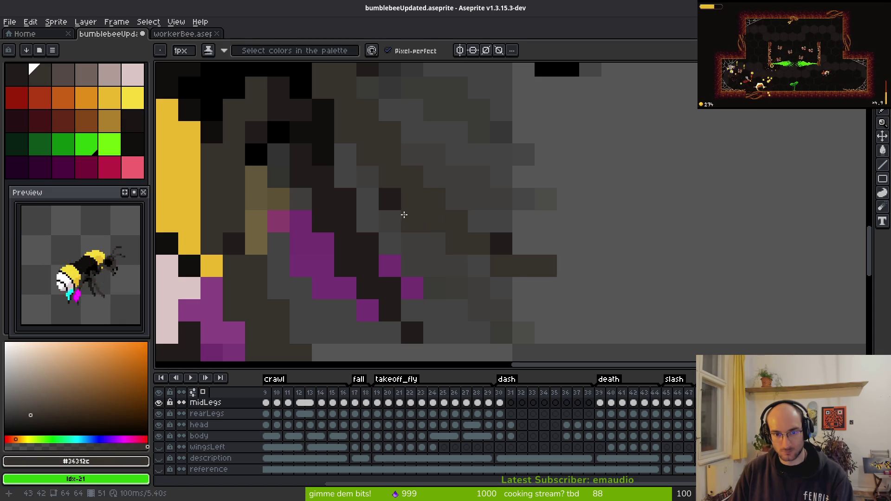
left_click_drag(428, 237, 445, 275)
scroll(469, 302, "down", 3)
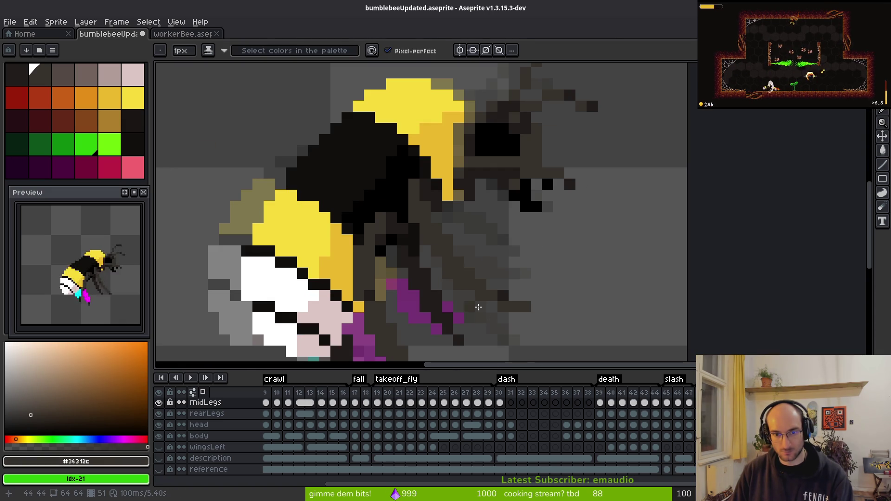
Step: Sample the darker leg colour #201c1a and paint a dark pixel on the middle leg
scroll(489, 326, "up", 3)
left_click(413, 249, "alt")
left_click(435, 209)
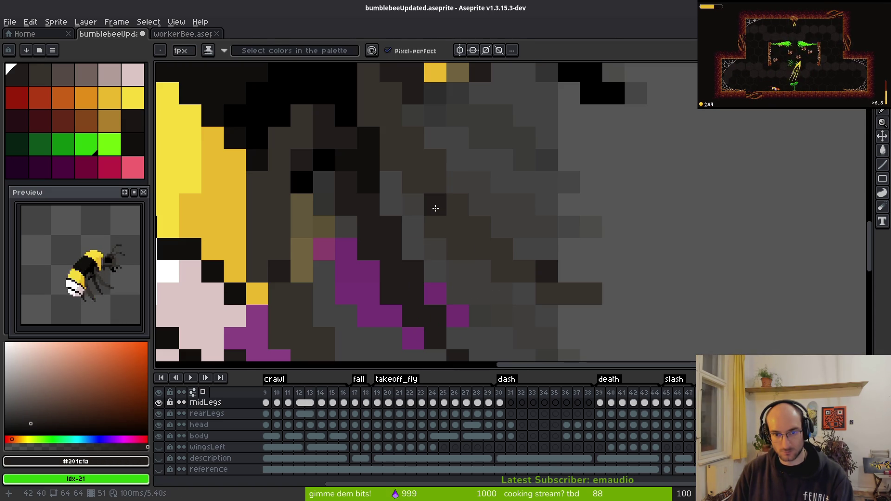
key("e")
key("b")
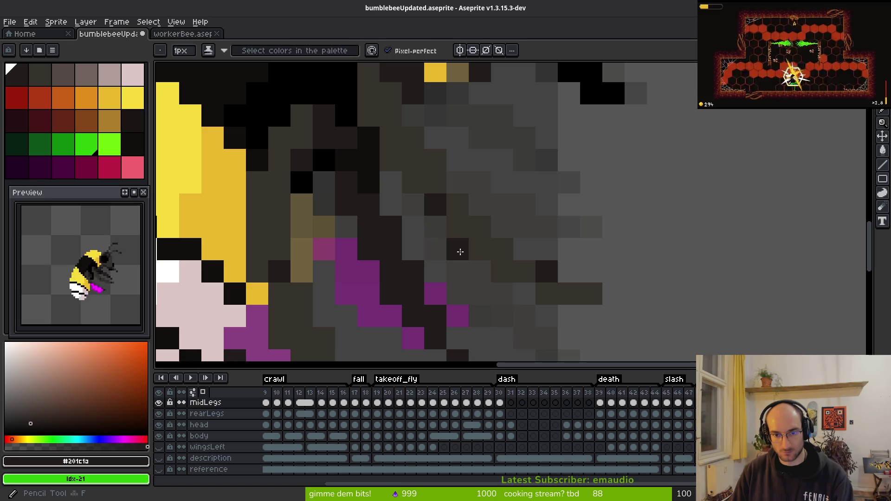
scroll(528, 330, "down", 3)
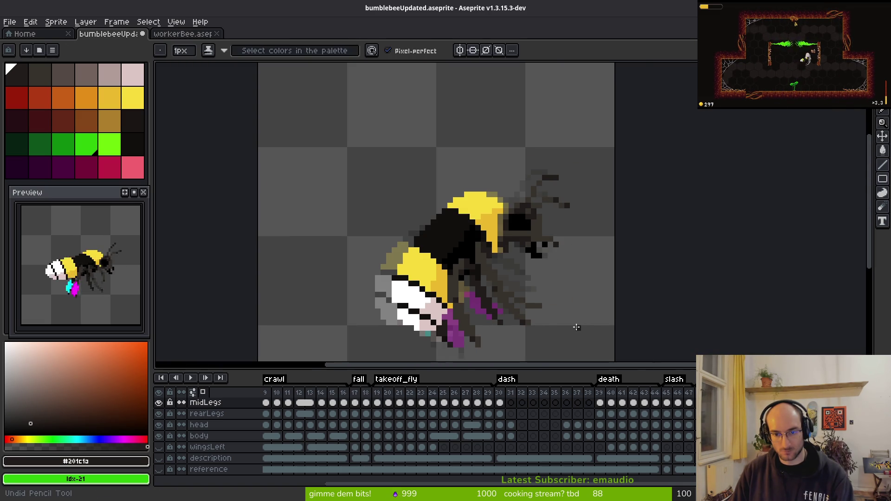
Step: Undo the unwanted leg edits so the extended dark leg segment is back
key("ctrl+z")
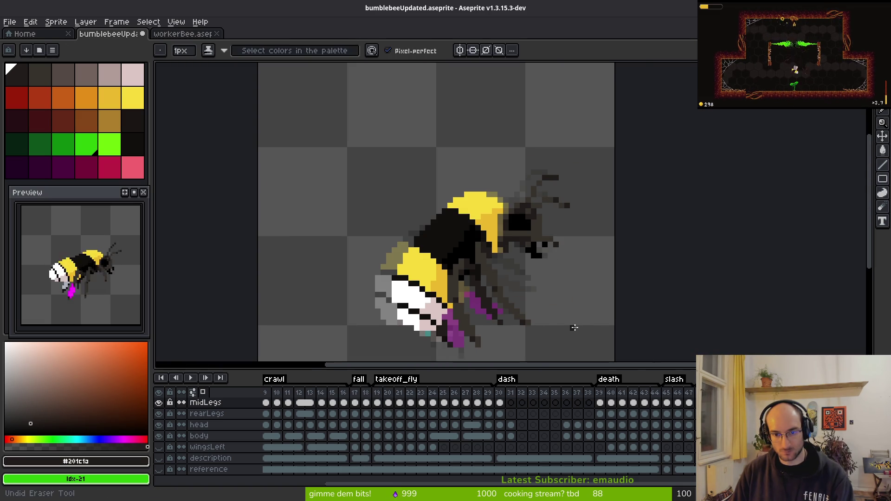
scroll(492, 244, "up", 1)
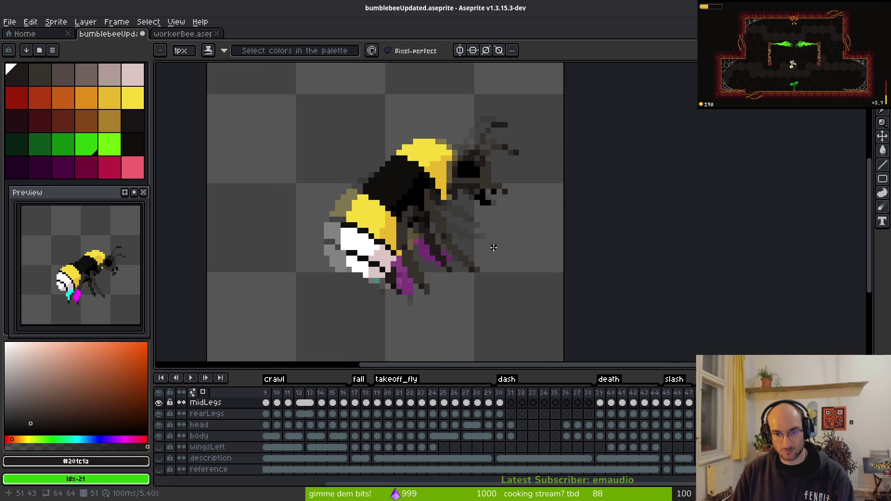
scroll(492, 249, "up", 1)
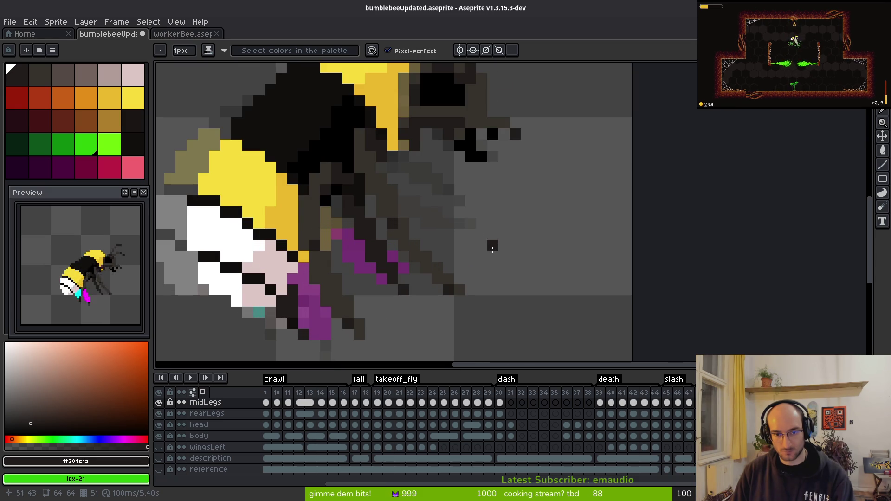
key("ctrl+z")
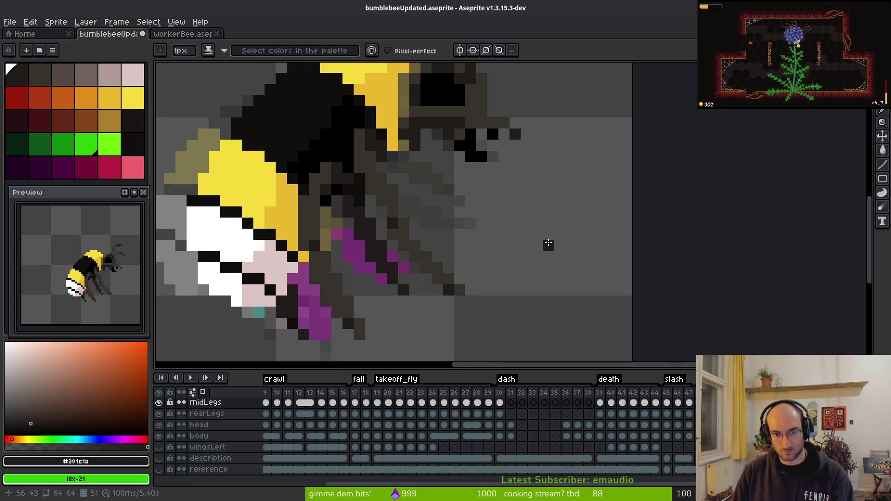
Step: Sample the mid-dark brown leg shade and fill one more gap in the leg
scroll(415, 236, "up", 1)
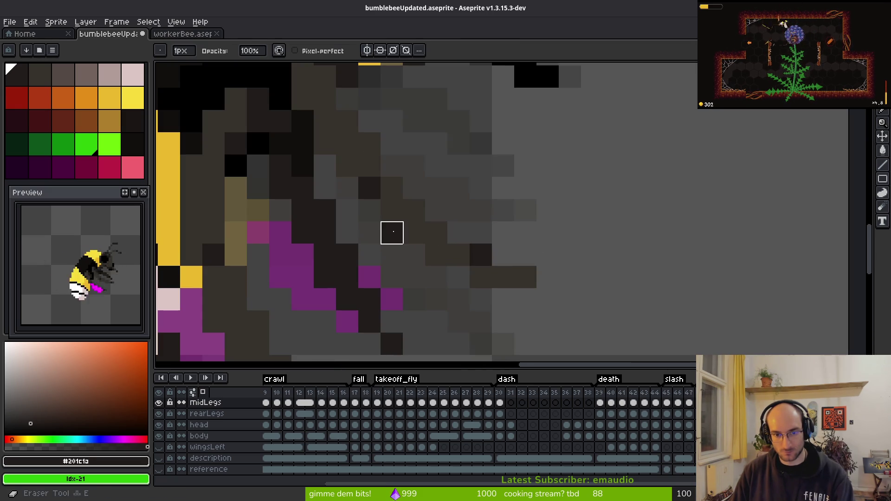
left_click(414, 208, "alt")
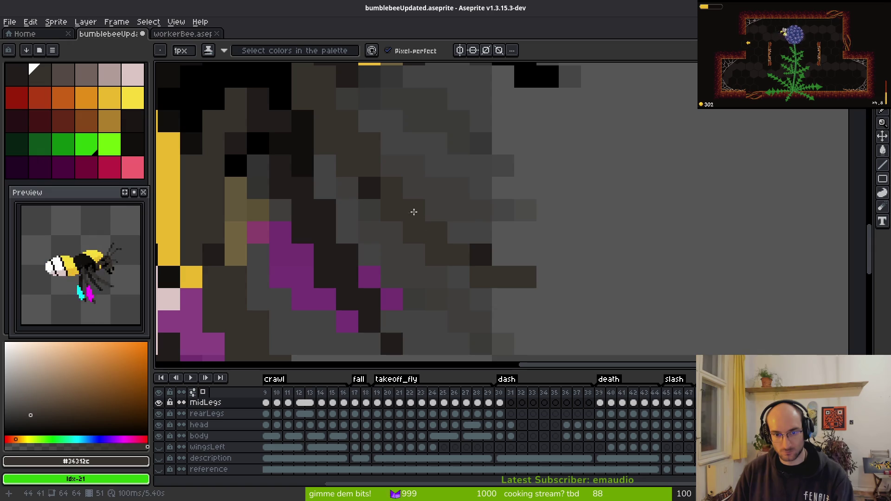
left_click(455, 238)
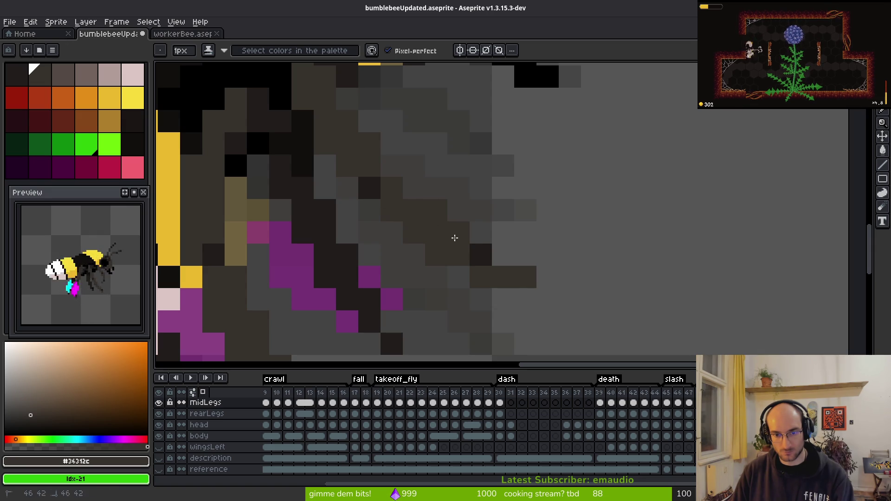
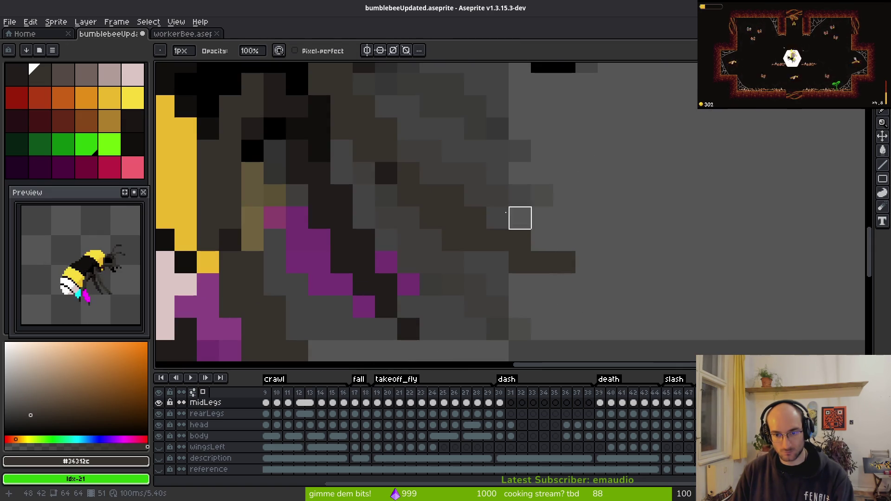
Step: Darken a stray middle-leg pixel and erase the stray pixels beside the leg
left_click(390, 175, "alt")
left_click(520, 240)
key("e")
left_click(453, 240)
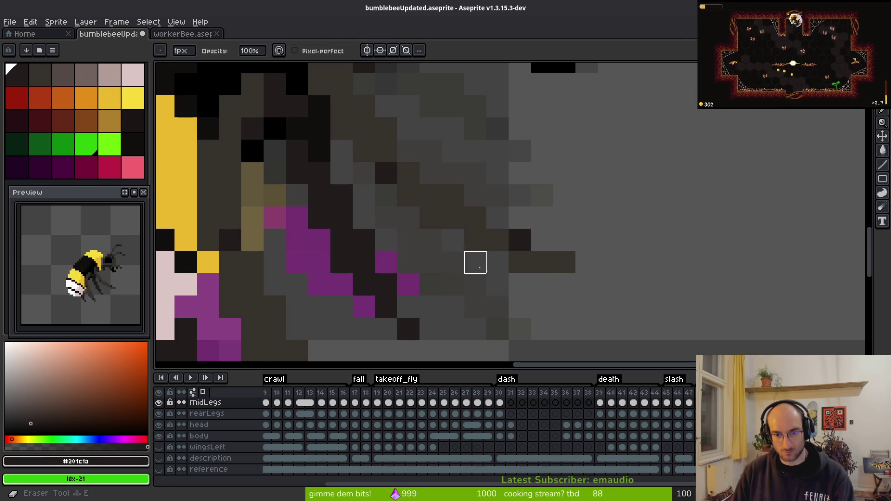
scroll(453, 263, "down", 4)
scroll(548, 290, "up", 3)
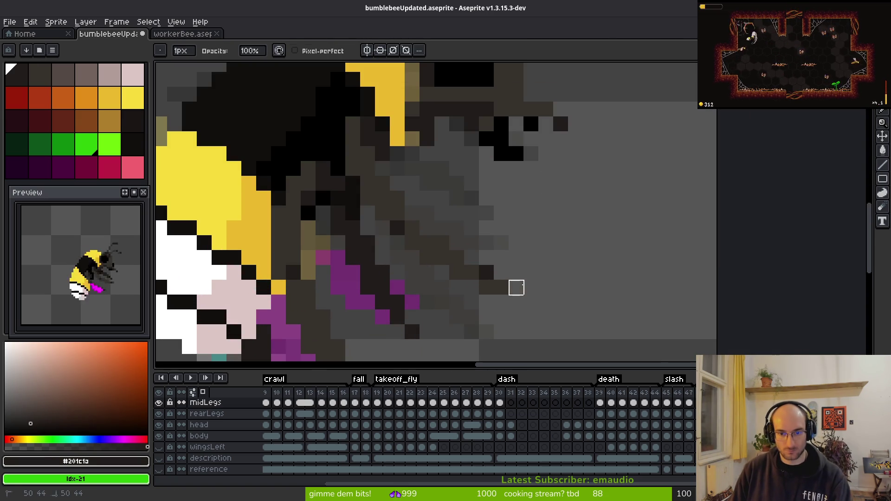
Step: Sample the leg shades (#36312c, #201c1a) from the canvas and darken a few middle-leg pixels
key("alt")
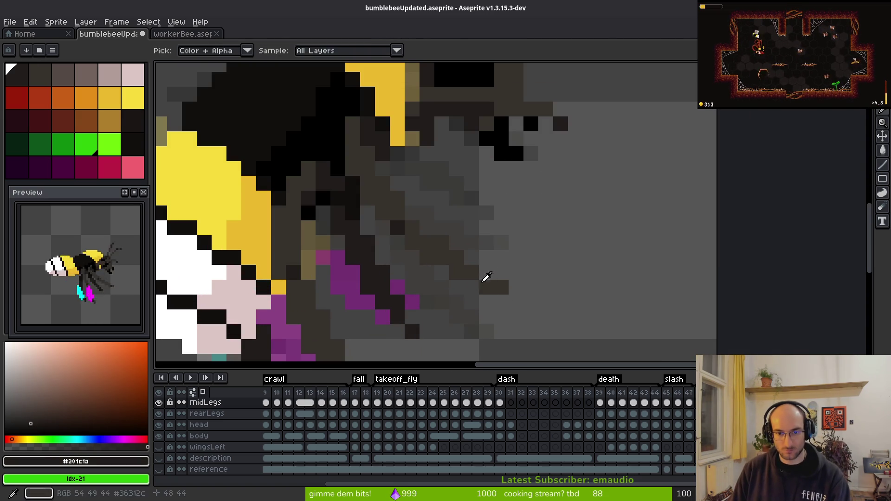
left_click(482, 270, "alt")
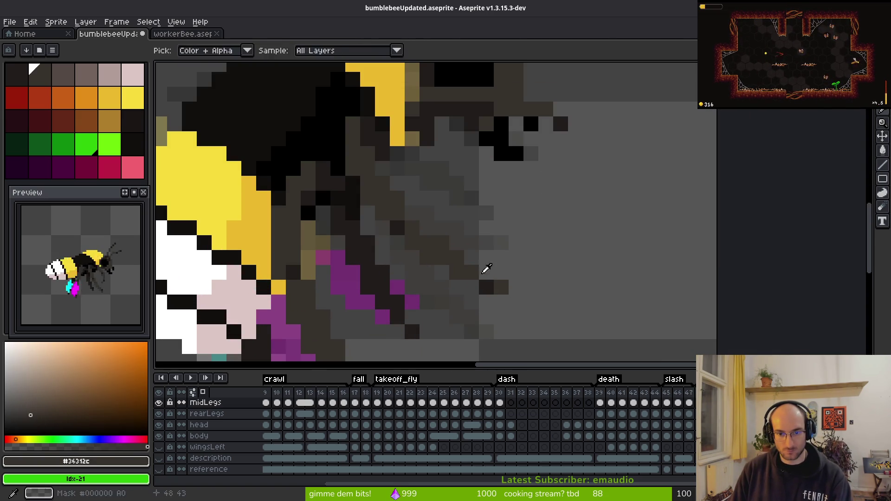
scroll(552, 282, "down", 3)
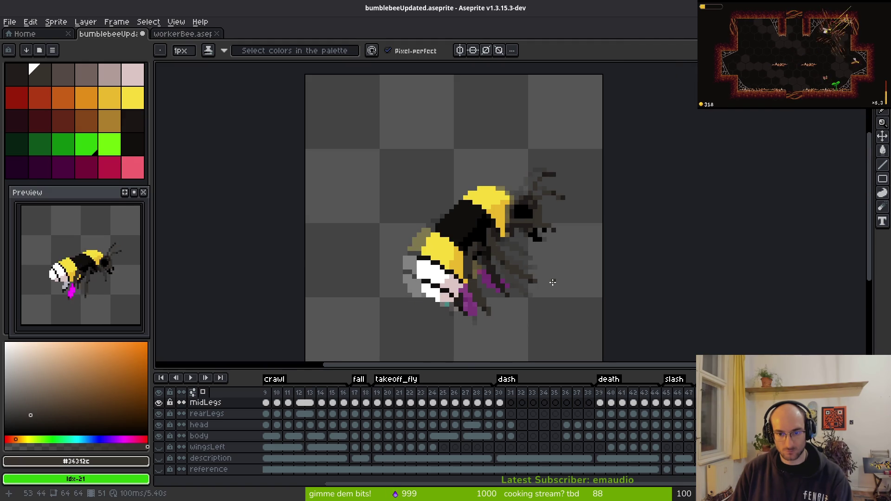
scroll(548, 280, "up", 3)
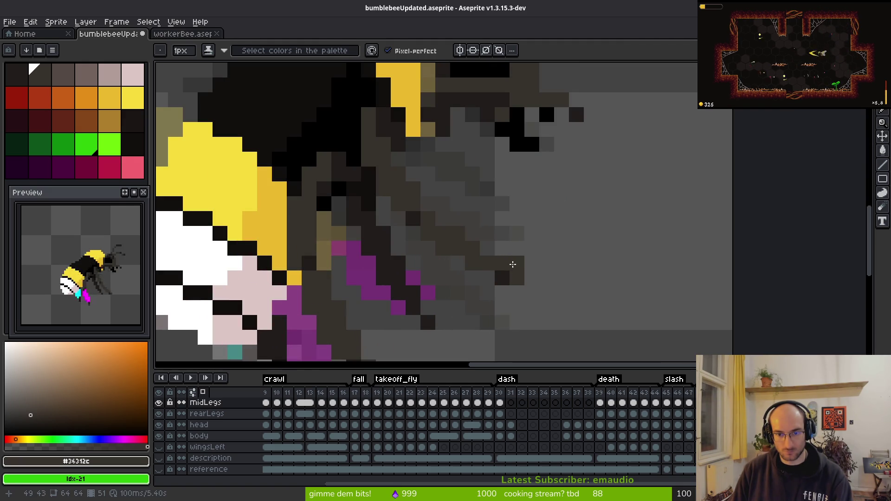
left_click(503, 258, "alt")
left_click(513, 267)
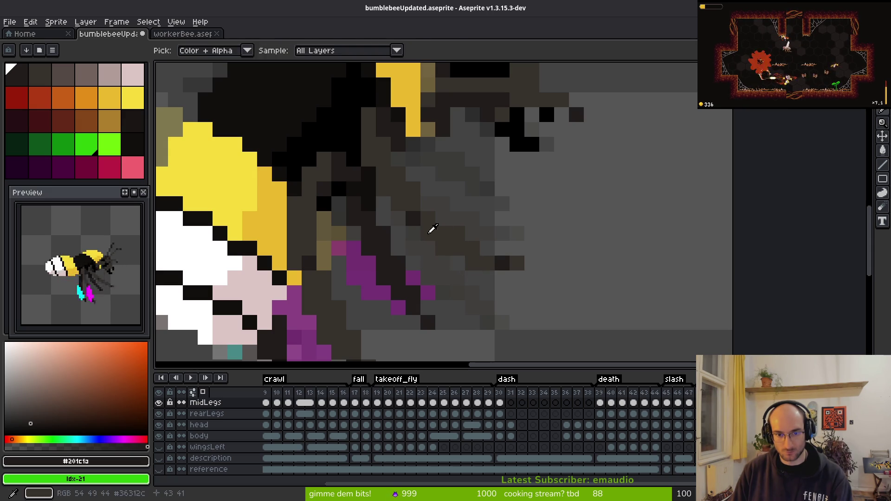
left_click(417, 233, "alt")
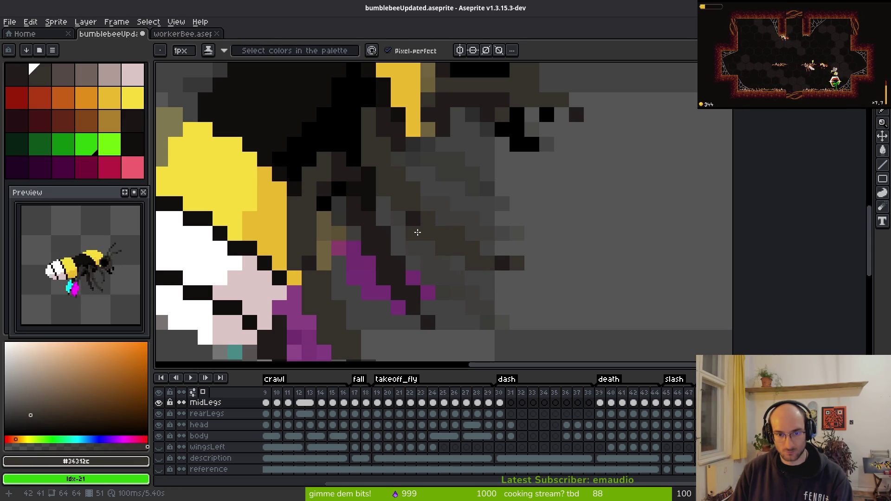
scroll(422, 234, "down", 5)
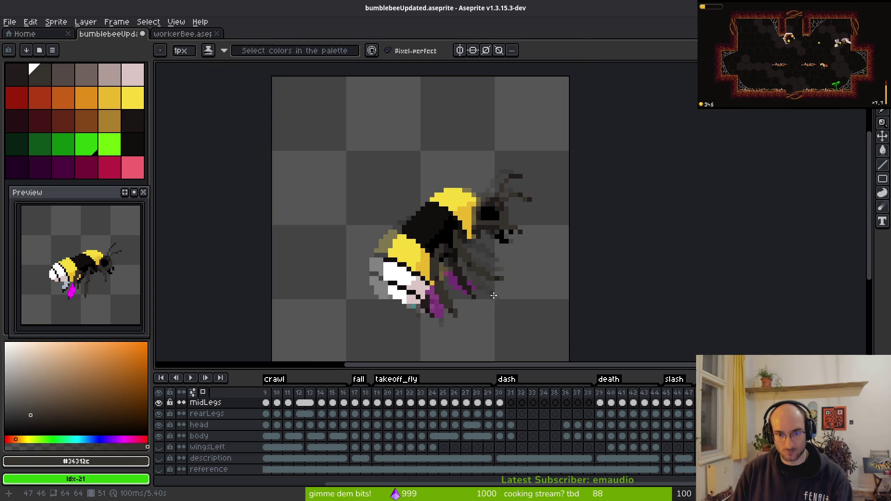
scroll(490, 307, "down", 1)
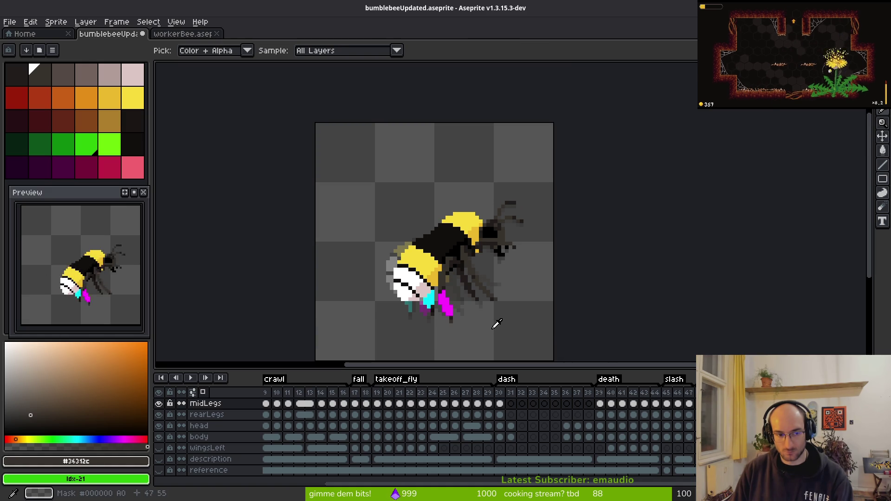
key("b")
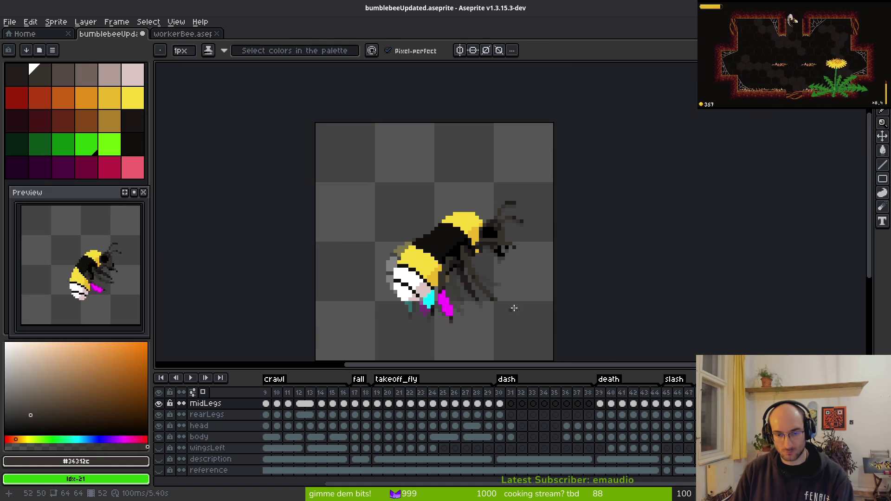
key("i")
key("Right")
key("Left")
key("Left")
key("Right")
key("Left")
key("Right")
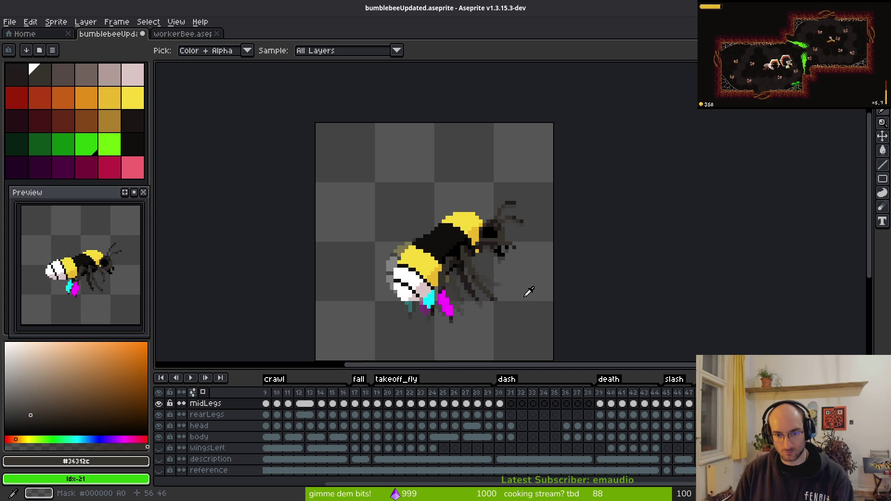
key("Left")
key("Right")
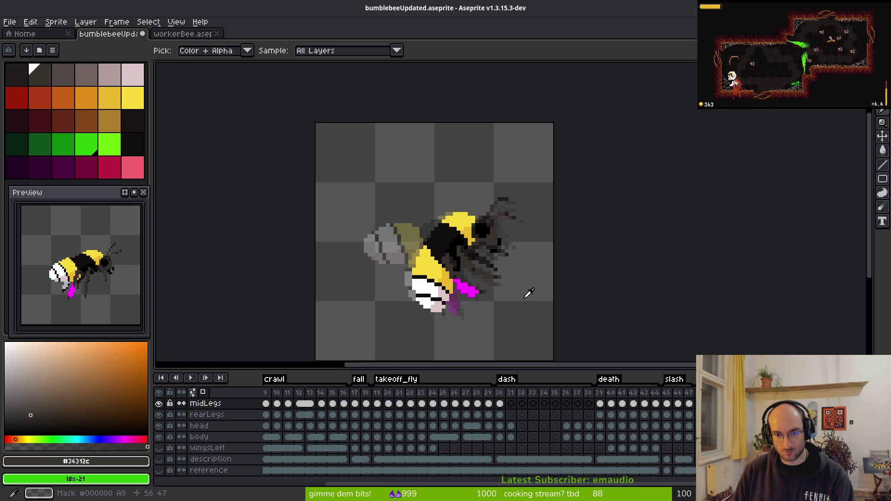
key("Left")
key("Right")
key("Left")
key("Right")
key("Left")
scroll(534, 276, "up", 3)
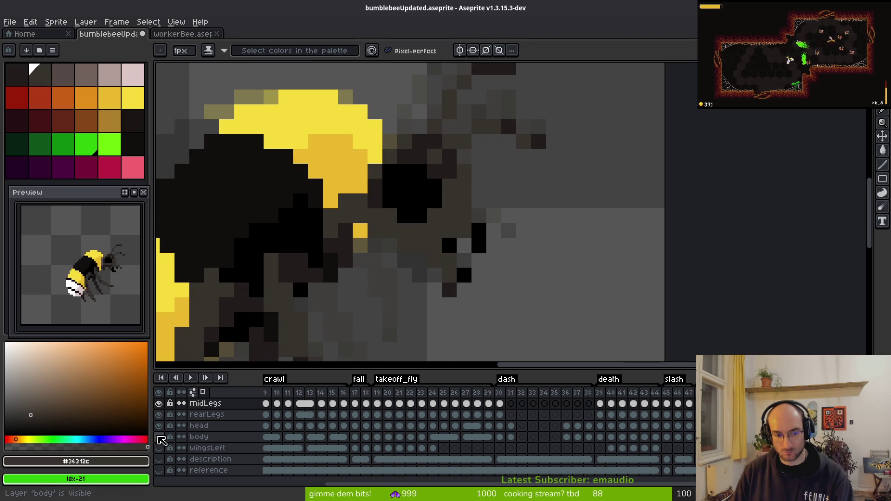
left_click(158, 426)
scroll(355, 296, "down", 3)
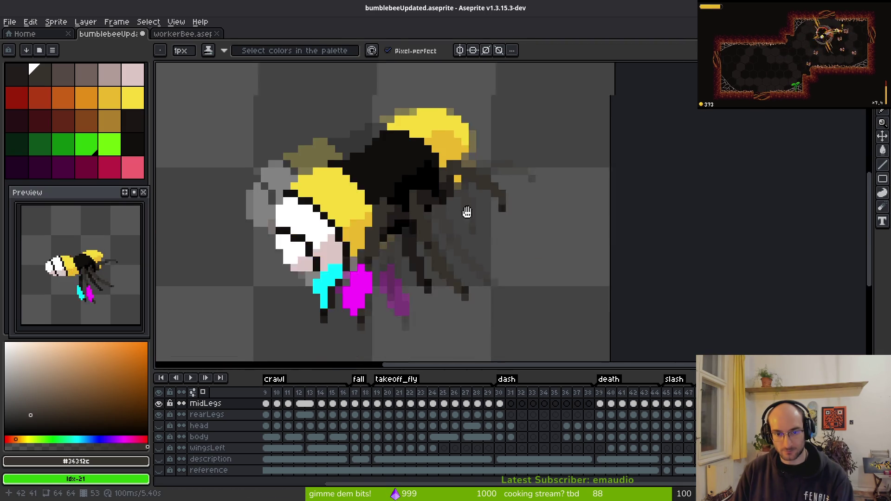
key("Right")
key("Right")
key("Right")
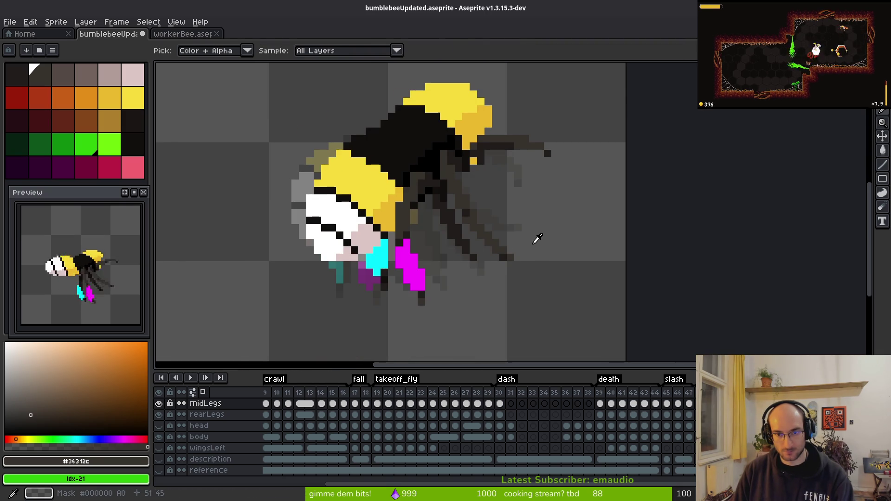
key("Right")
key("Left")
key("Right")
key("Left")
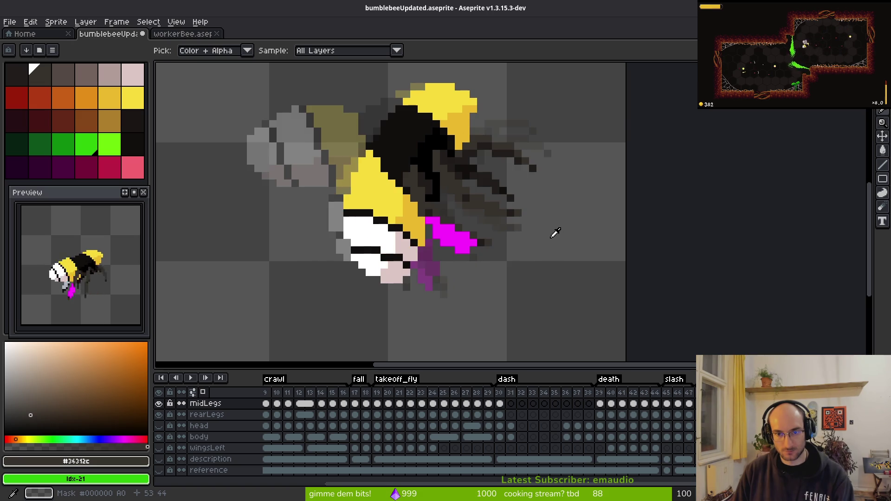
key("Left")
key("Right")
key("Left")
key("Right")
scroll(519, 167, "up", 5)
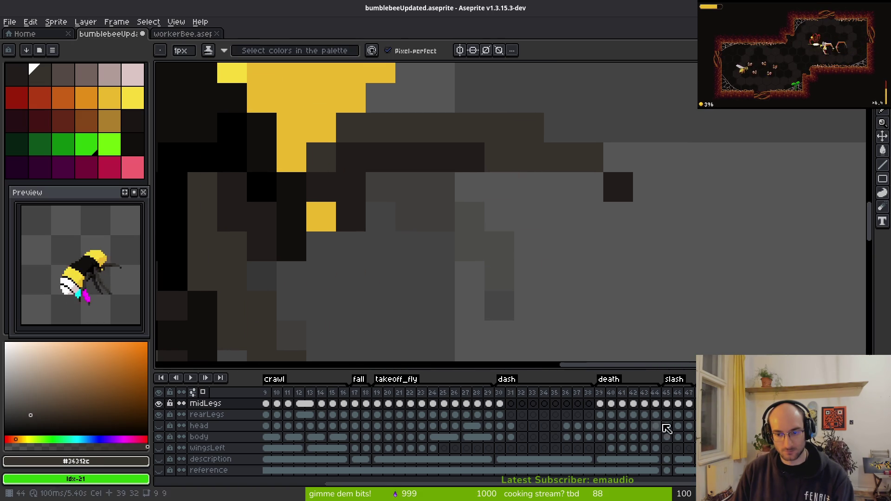
scroll(233, 418, "up", 2)
Step: On the frontLegs layer, draw dark pixels along the front leg and erase two stray pixels
left_click(233, 414)
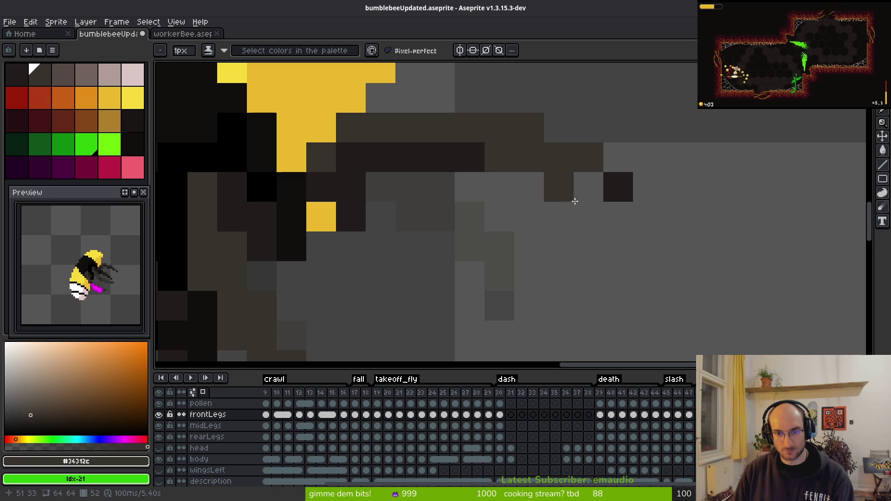
left_click(617, 185, "alt")
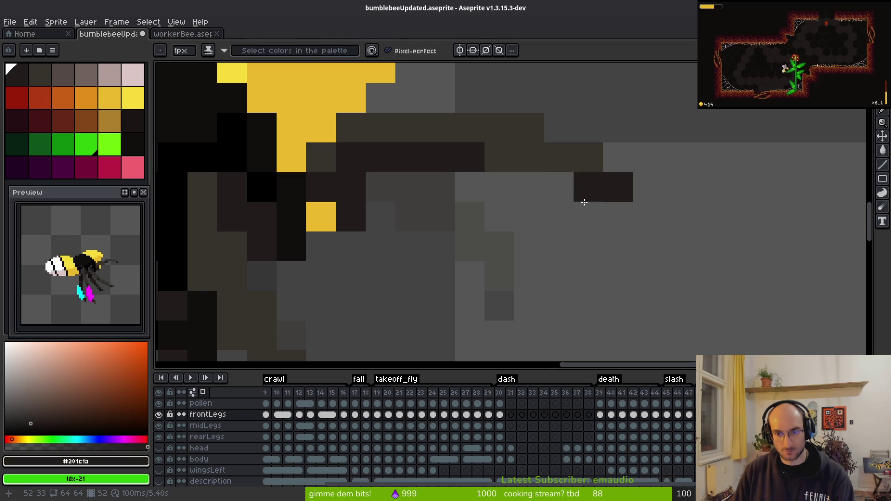
left_click(588, 158, "alt")
left_click_drag(588, 187, 559, 187)
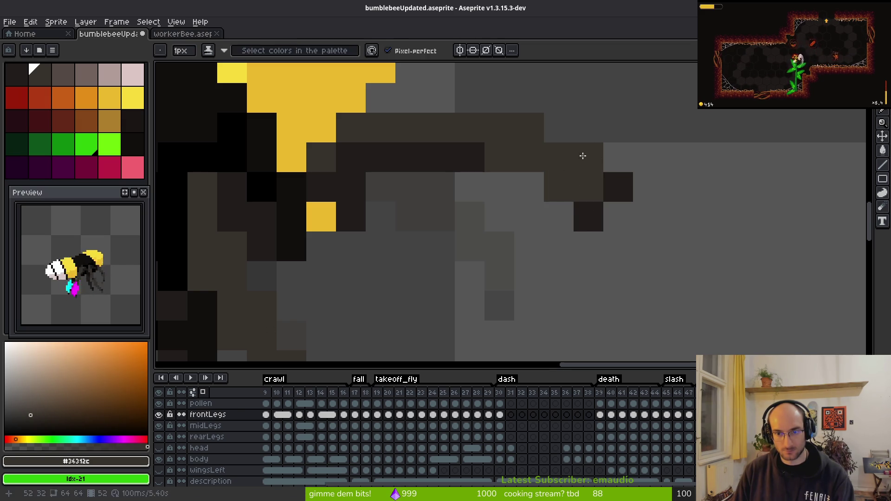
key("e")
left_click_drag(589, 157, 611, 183)
left_click_drag(523, 128, 497, 125)
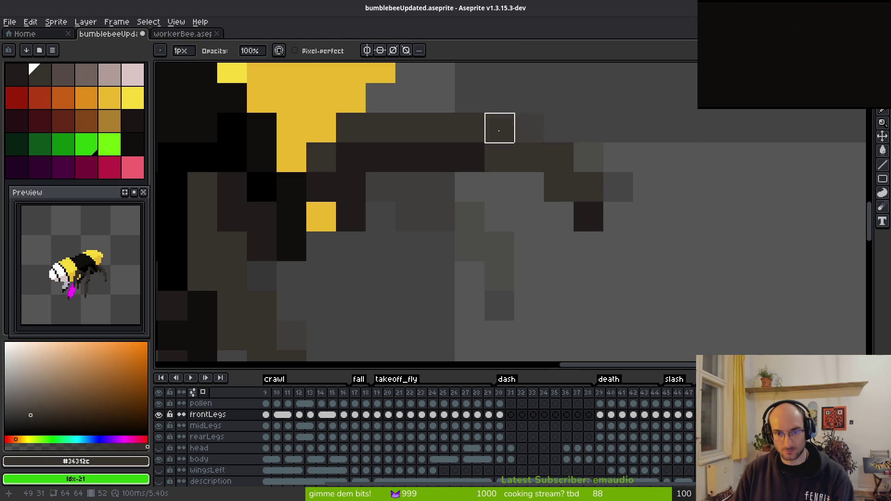
key("b")
left_click(529, 185)
key("ctrl+z")
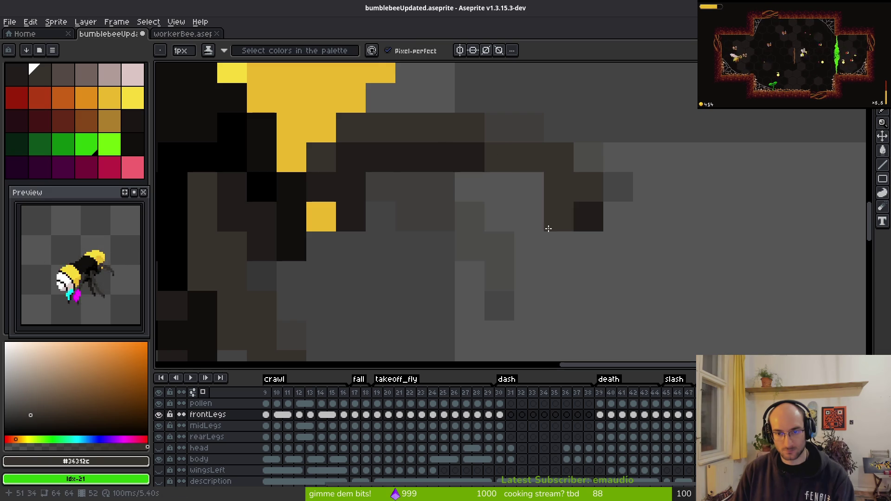
Step: Erase a stray pixel beside the front leg and zoom out to view the whole bee
scroll(472, 175, "down", 1)
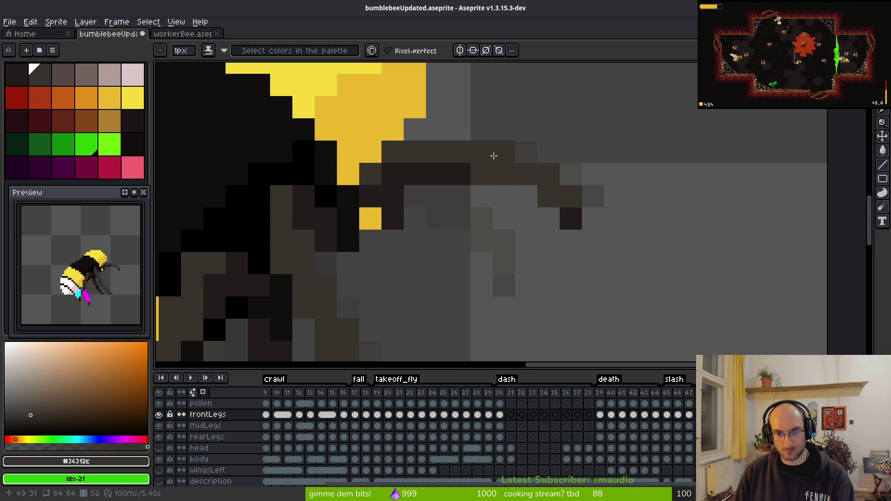
scroll(494, 156, "down", 5)
scroll(536, 258, "up", 5)
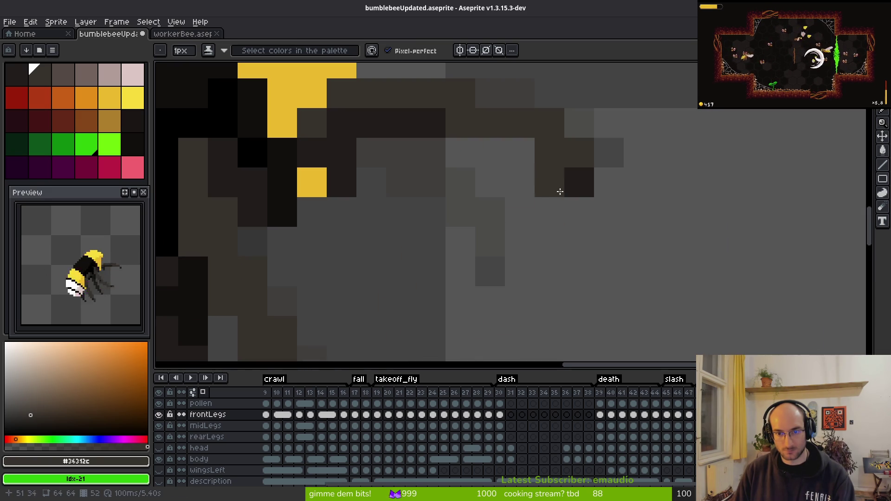
left_click(552, 159, "alt")
scroll(579, 205, "down", 4)
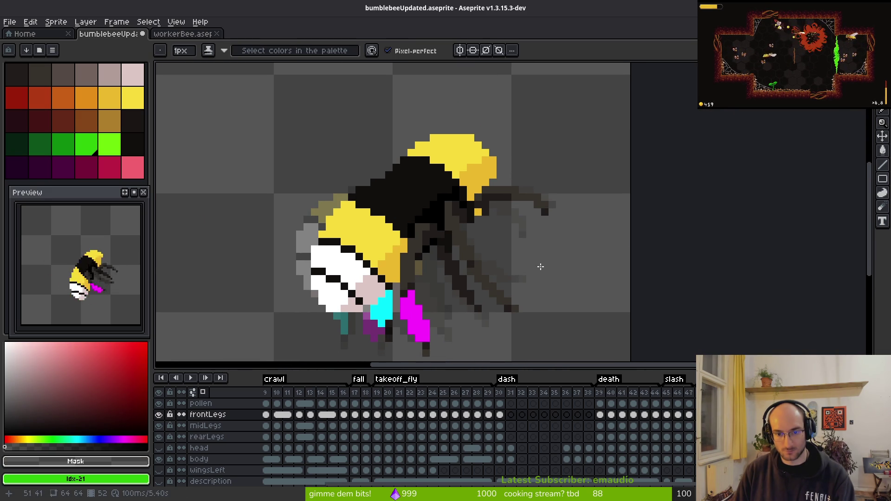
scroll(525, 209, "up", 4)
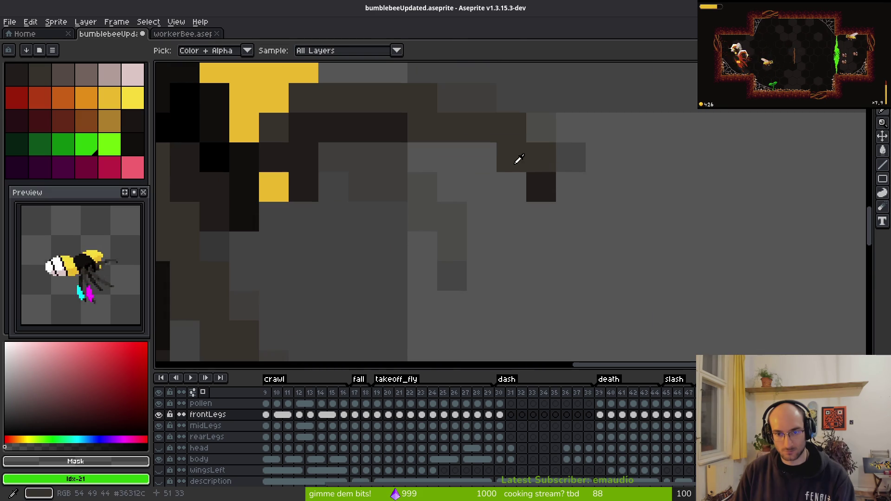
left_click(523, 161, "alt")
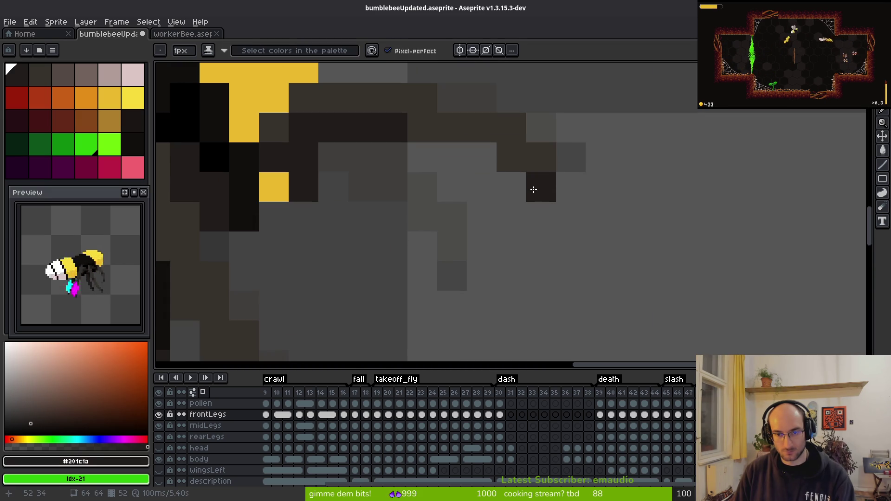
right_click(508, 125)
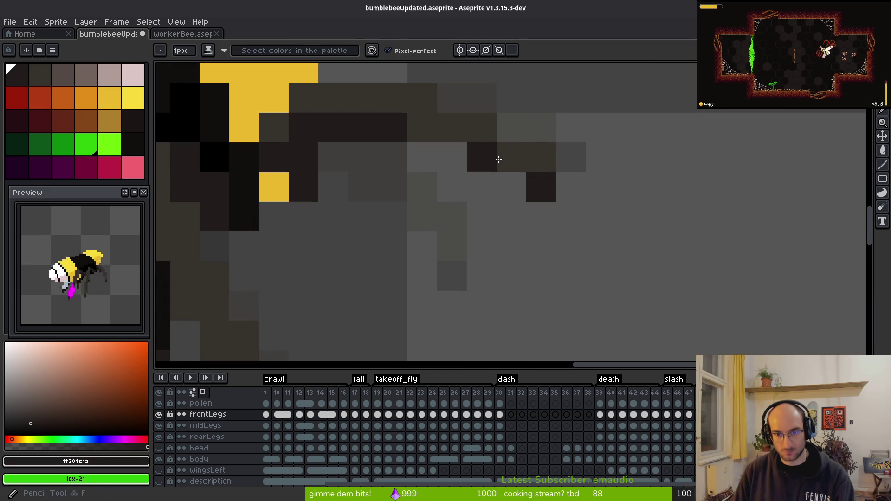
left_click(492, 157, "alt")
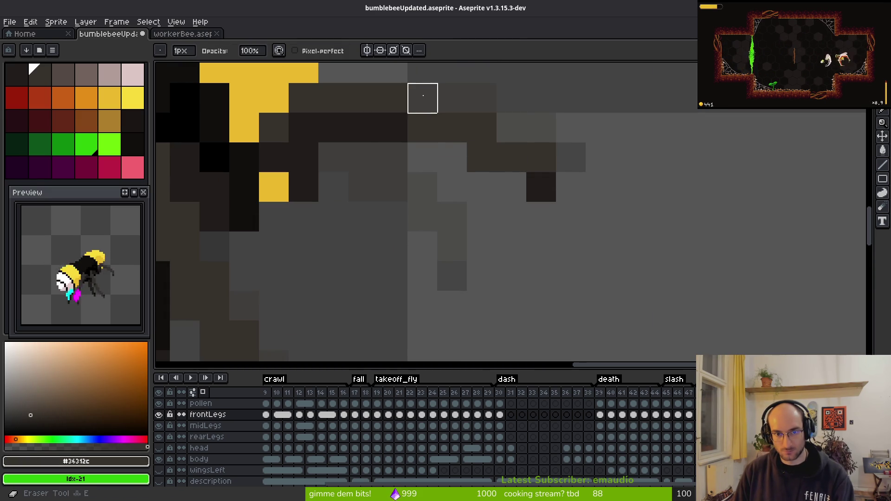
scroll(469, 195, "down", 4)
scroll(475, 213, "down", 3)
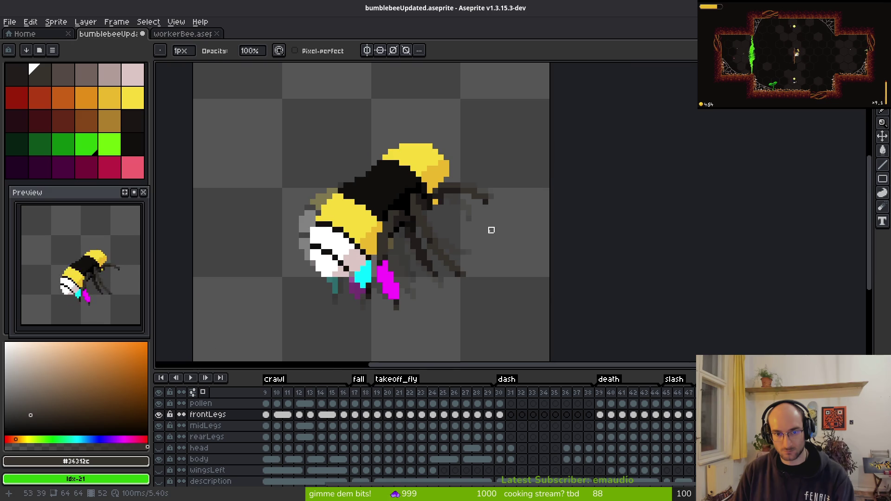
Step: Select the leg pixels right of the body and shift them one pixel left
key("m")
scroll(493, 237, "up", 4)
left_click_drag(464, 139, 710, 271)
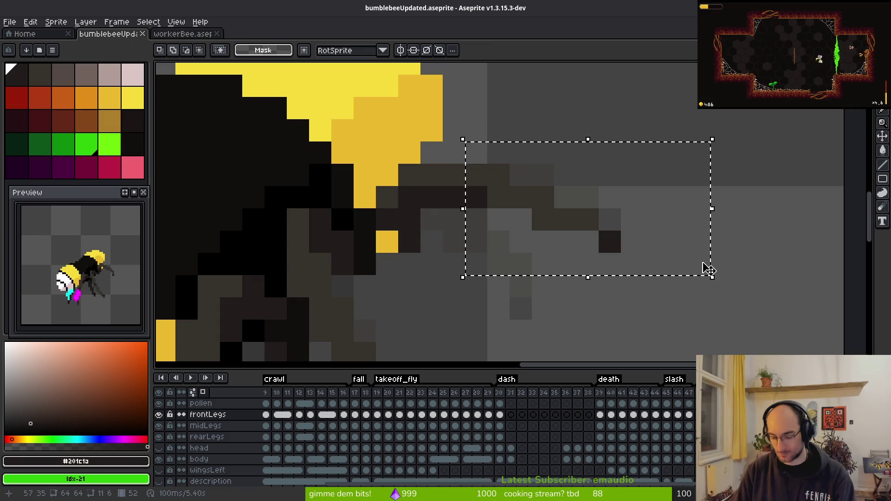
key("Left")
key("ctrl+d")
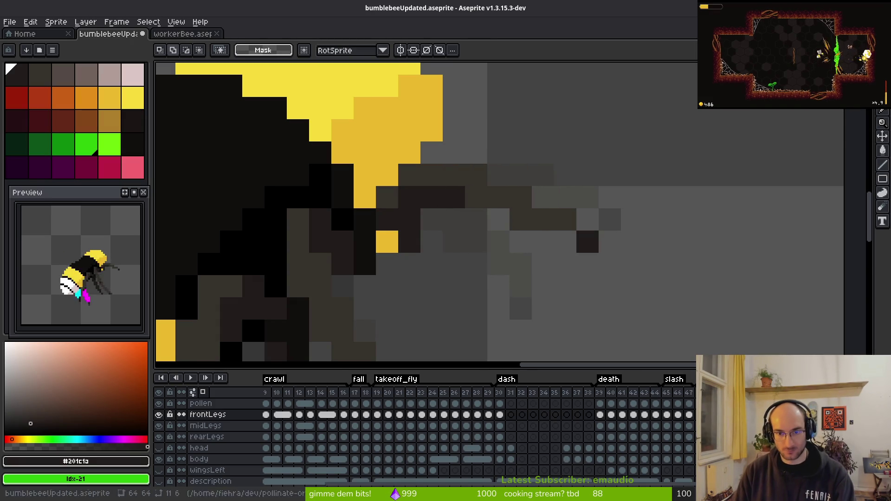
scroll(838, 170, "down", 4)
Step: Play the bee animation to review it, then sample the dark leg colour #201c1a
key("i")
key("Return")
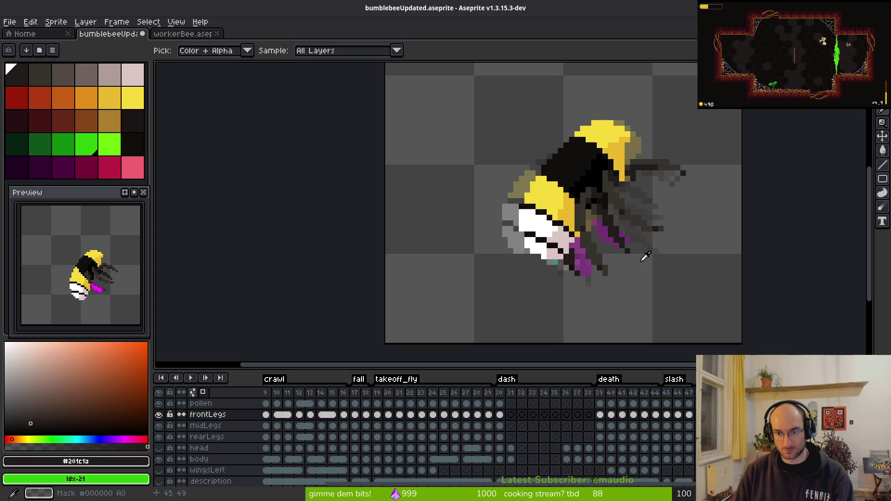
scroll(642, 261, "up", 3)
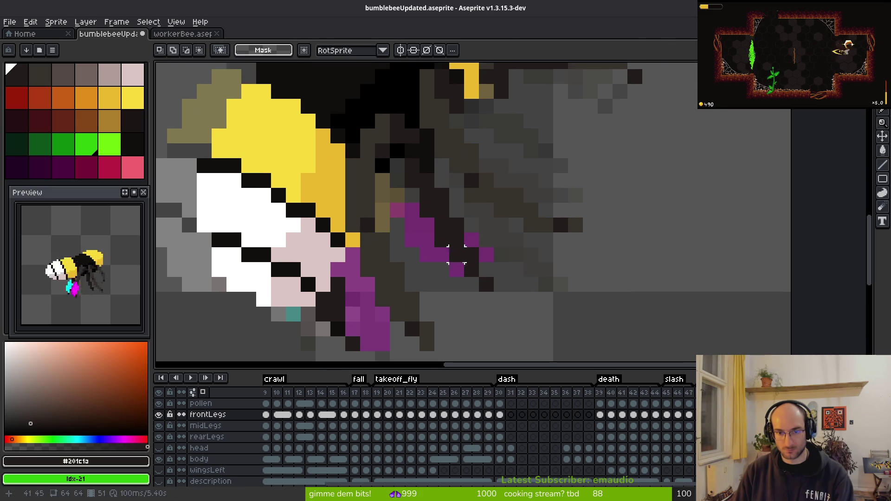
scroll(583, 278, "down", 3)
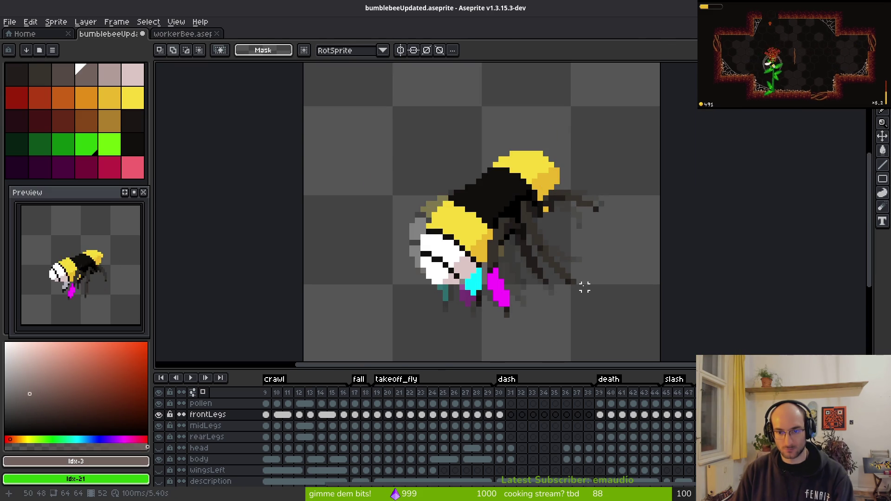
scroll(513, 258, "up", 2)
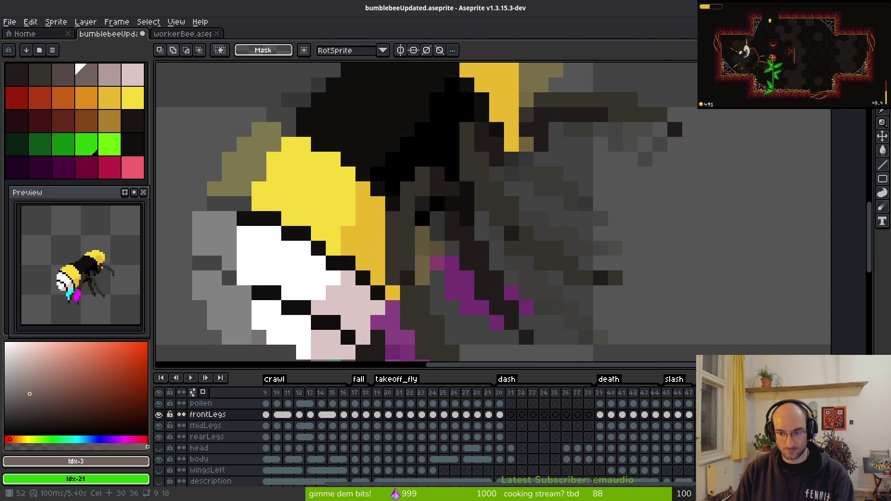
left_click(487, 260, "ctrl")
Step: On the midLegs layer, add dark leg pixels beside the purple leg and erase strays
left_click(482, 232, "alt")
key("b")
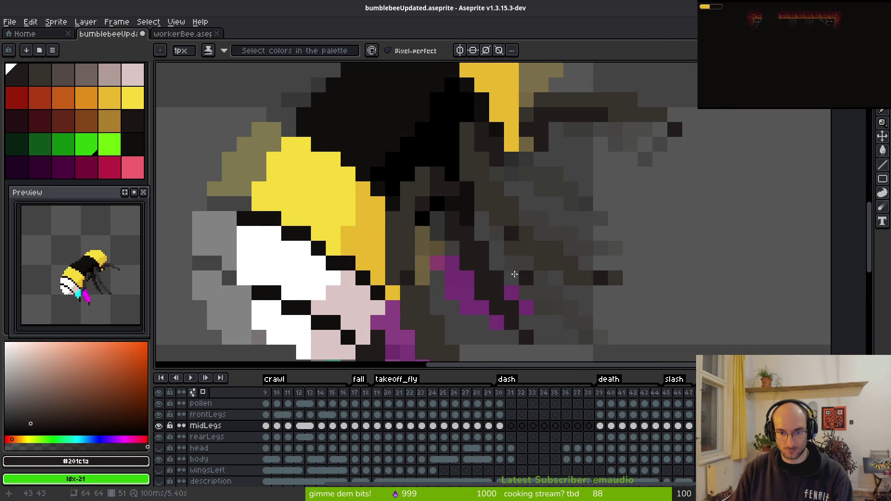
scroll(458, 232, "up", 1)
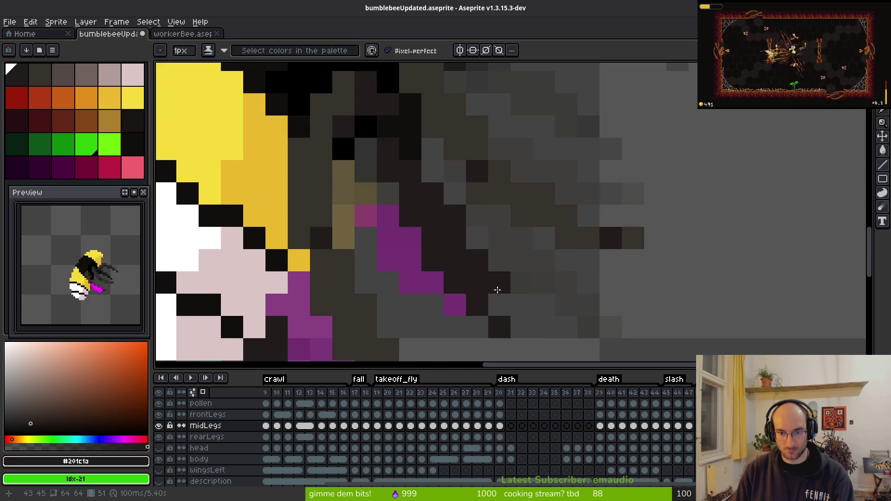
left_click(522, 305)
left_click(544, 328)
key("e")
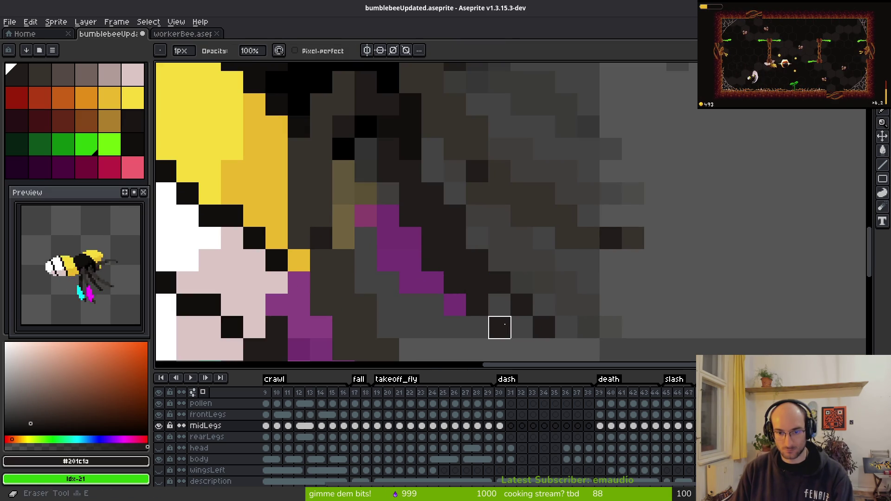
left_click_drag(499, 327, 477, 305)
key("ctrl+z")
key("ctrl+z")
Step: Re-add a dark pixel at the leg tip, erase extras over the purple leg, and sample #120f0c
key("f")
left_click(544, 327)
key("e")
left_click_drag(500, 327, 433, 258)
key("f")
key("e")
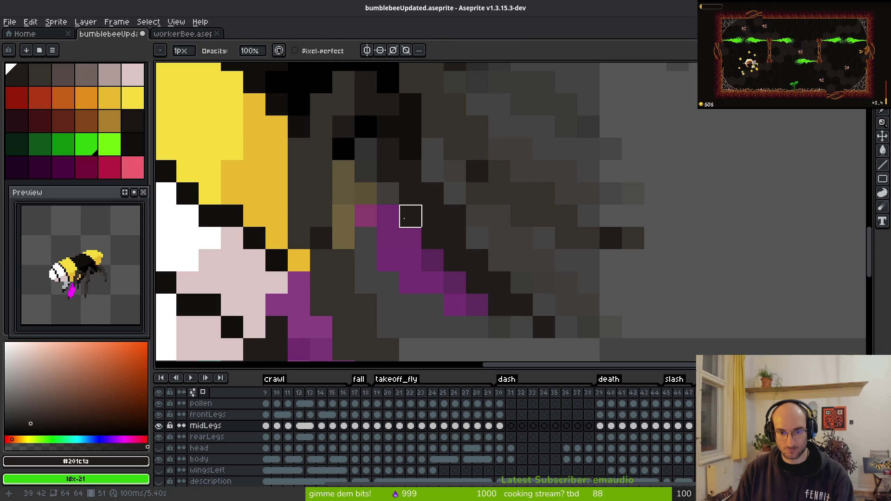
key("f")
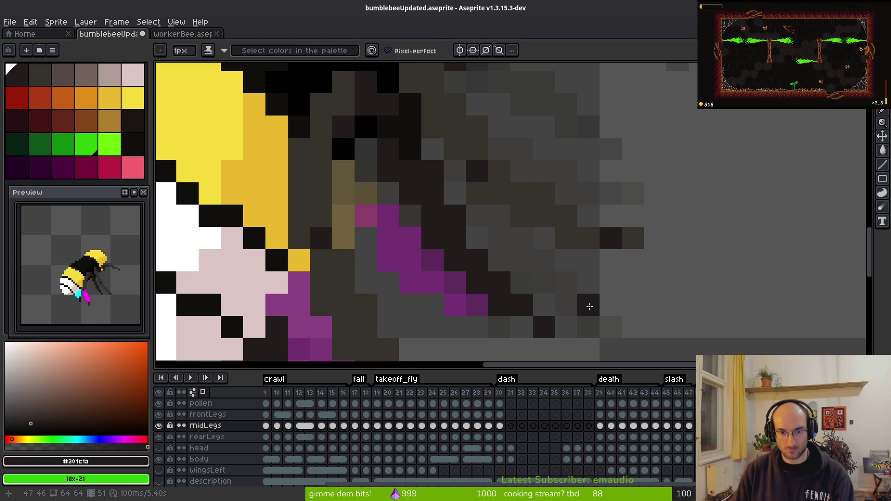
scroll(589, 305, "down", 3)
scroll(470, 212, "up", 3)
left_click(470, 212, "alt")
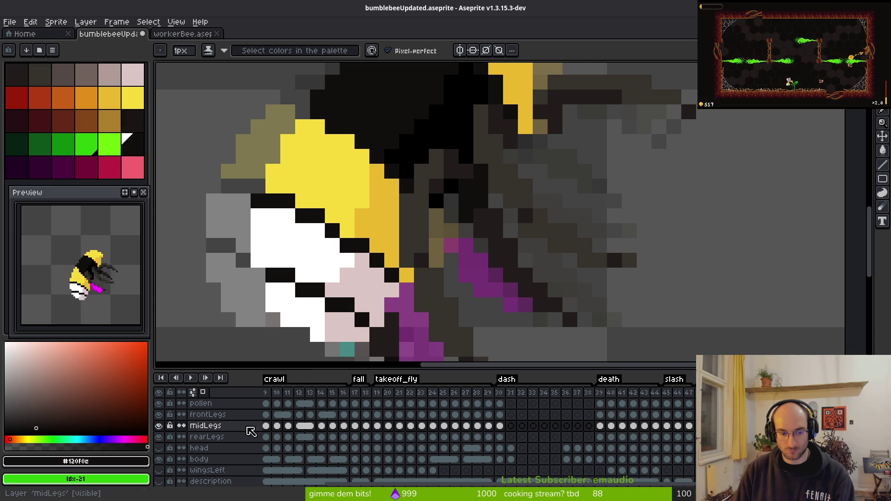
Step: Hide and re-show the rearLegs, frontLegs and midLegs layers to compare the legs
left_click(158, 436)
left_click(159, 415)
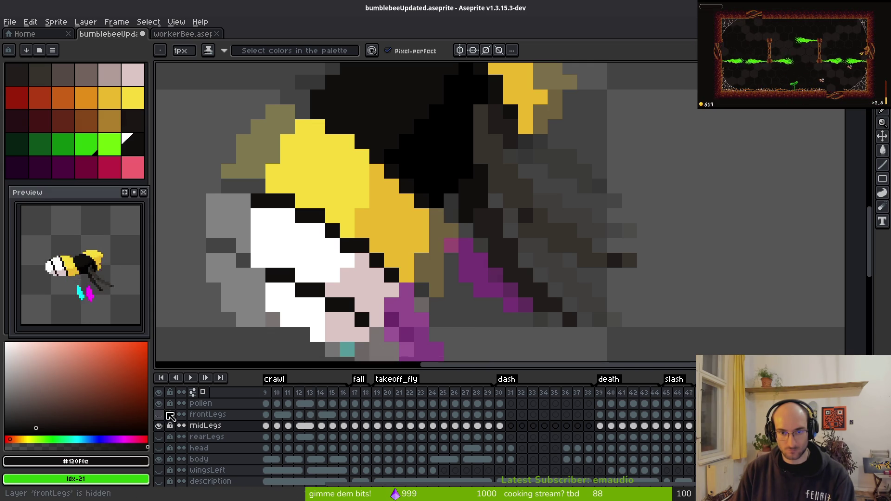
left_click(162, 428)
left_click(162, 427)
left_click(159, 426)
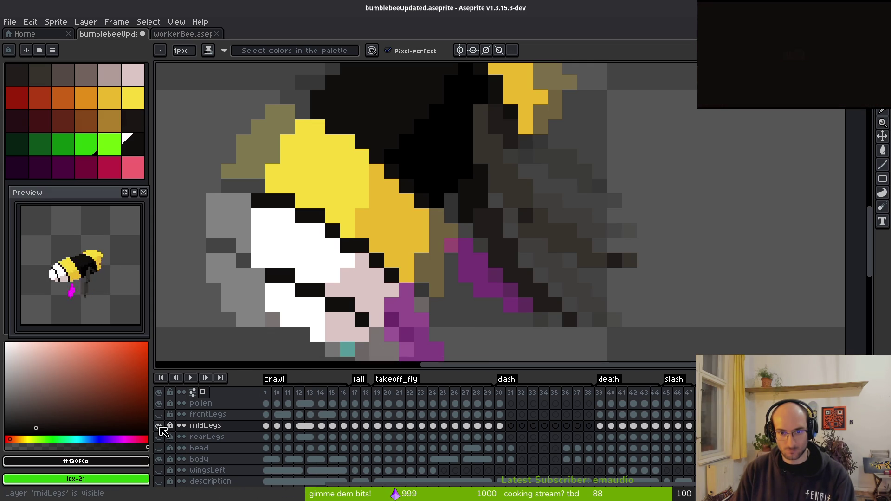
scroll(500, 222, "down", 3)
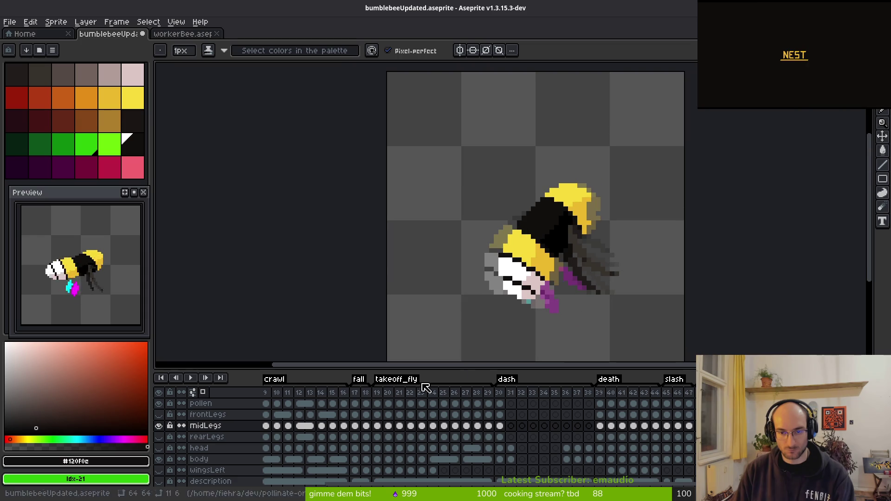
left_click(159, 437)
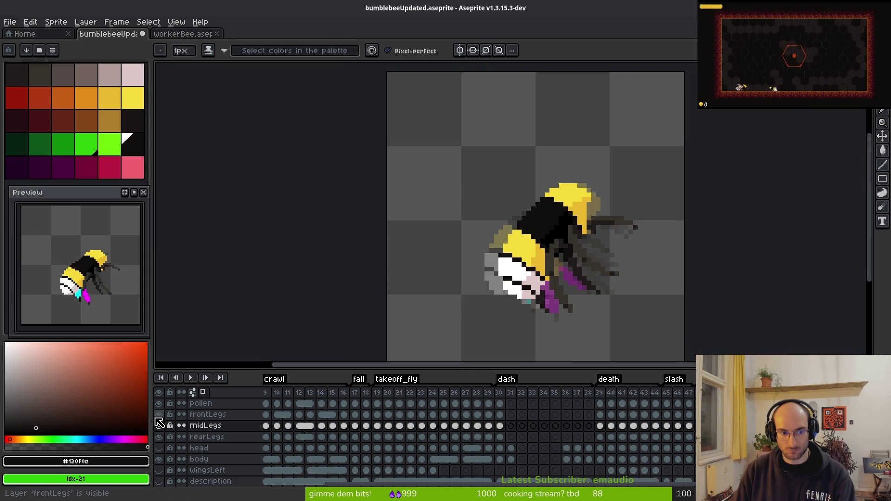
Step: Save bumblebeeUpdated.aseprite, then sample the darker yellow #cab82e from the bee
key("ctrl+s")
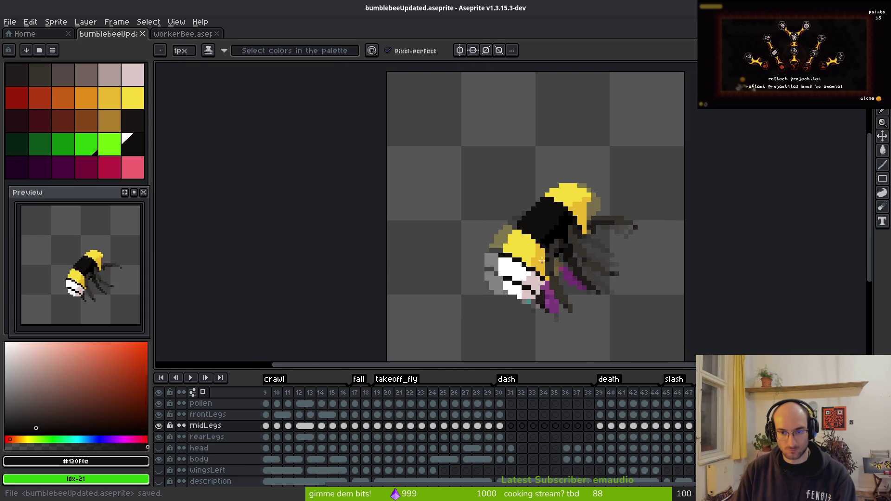
scroll(509, 227, "down", 2)
key("alt")
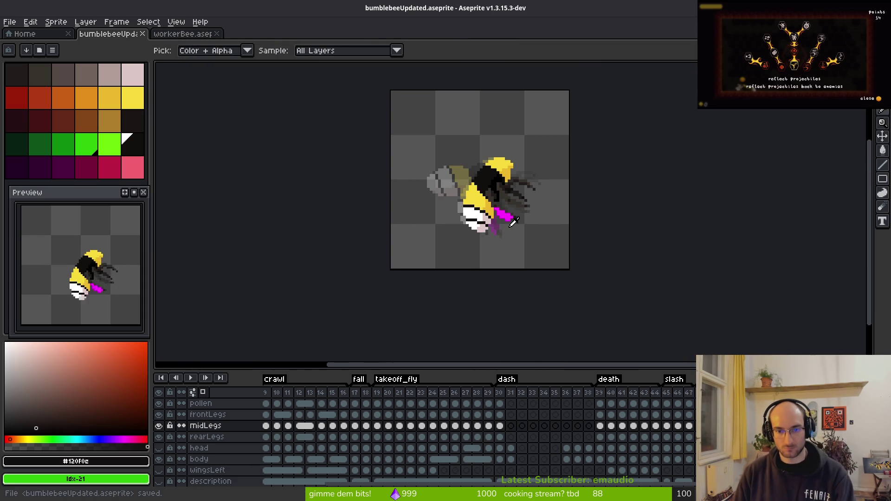
key("alt")
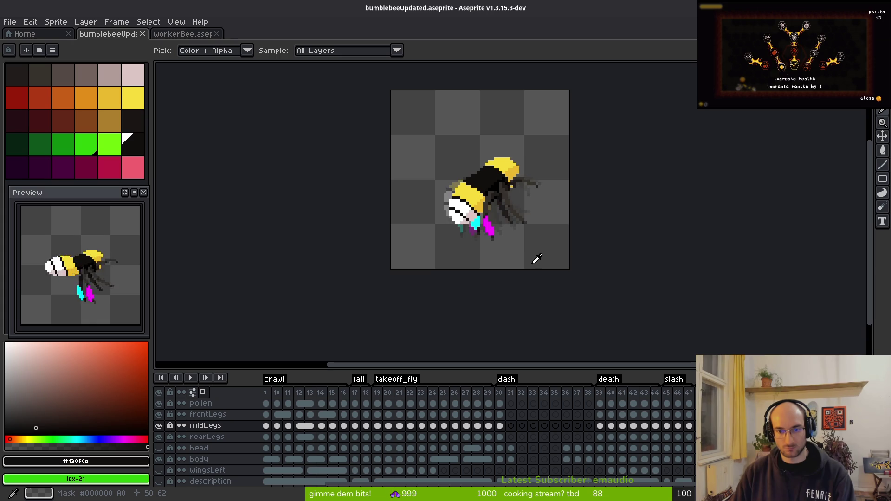
key("alt")
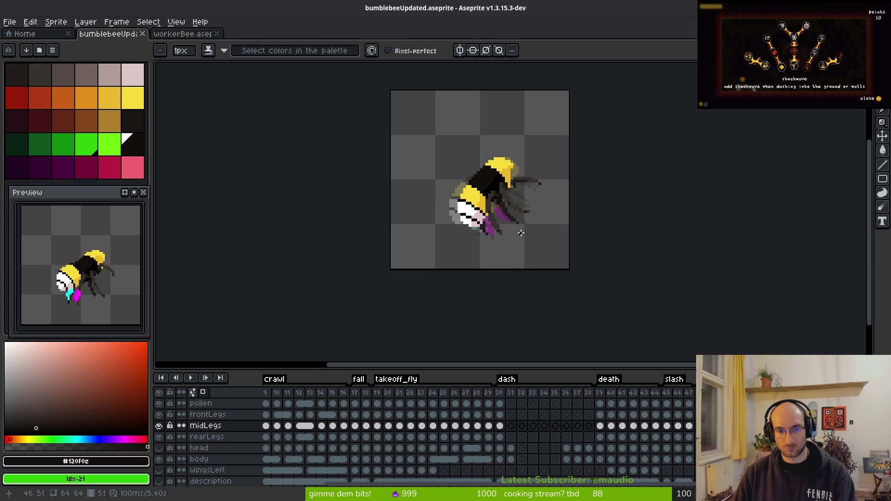
scroll(521, 235, "up", 2)
key("alt")
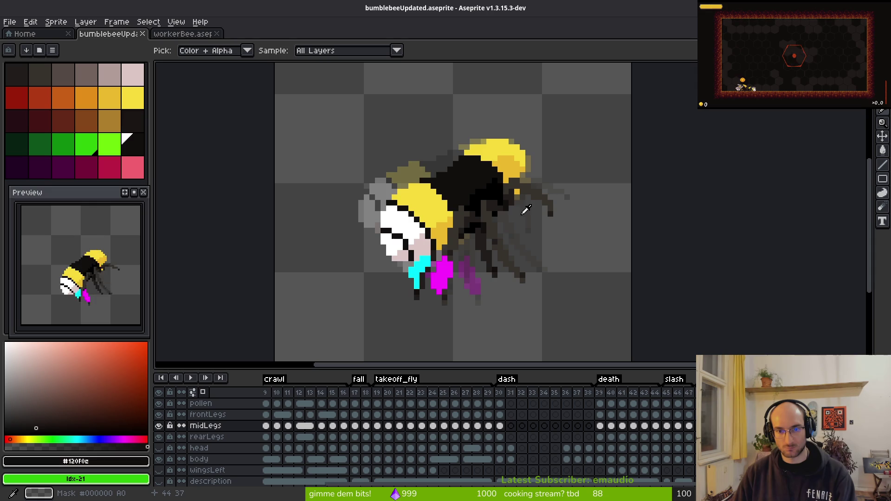
scroll(525, 212, "up", 3)
left_click(501, 119, "alt")
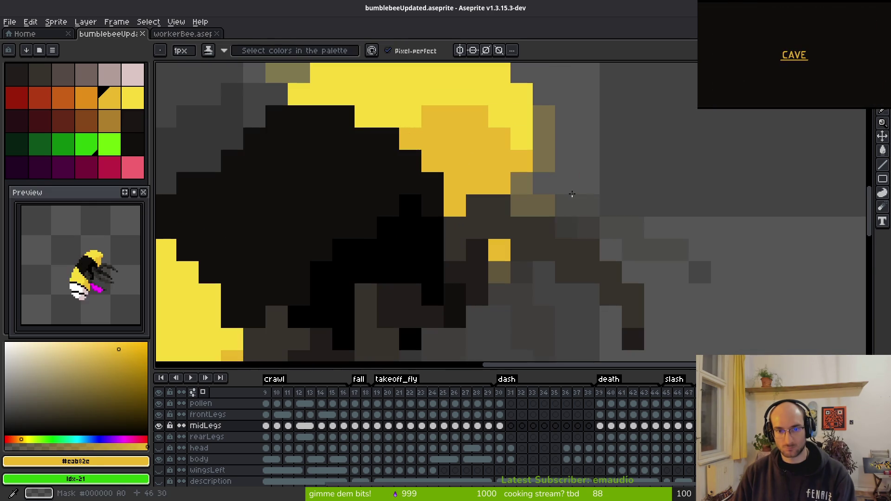
Step: On the body layer, repaint three darker back-stripe pixels with bright yellow #f7db3b
left_click(199, 459)
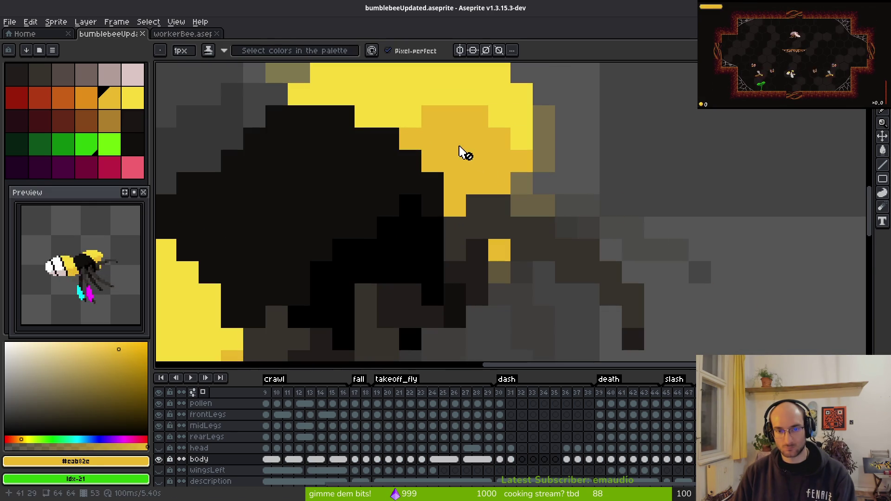
left_click(170, 459)
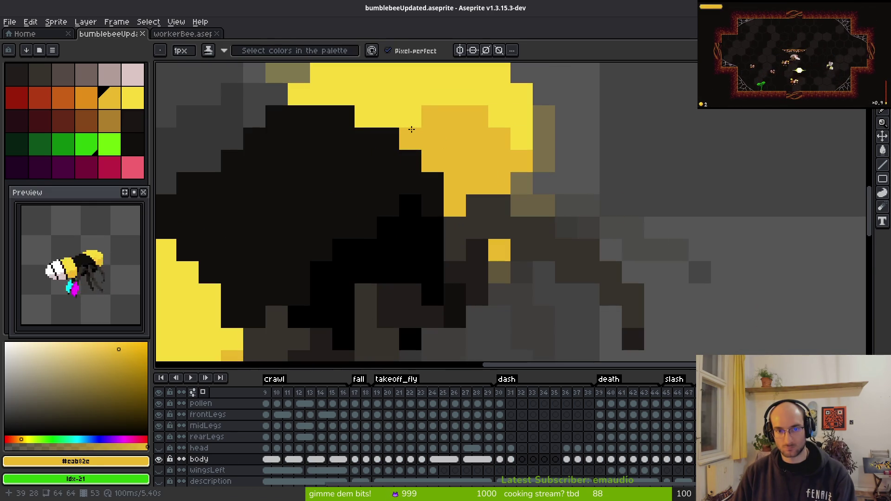
key("alt")
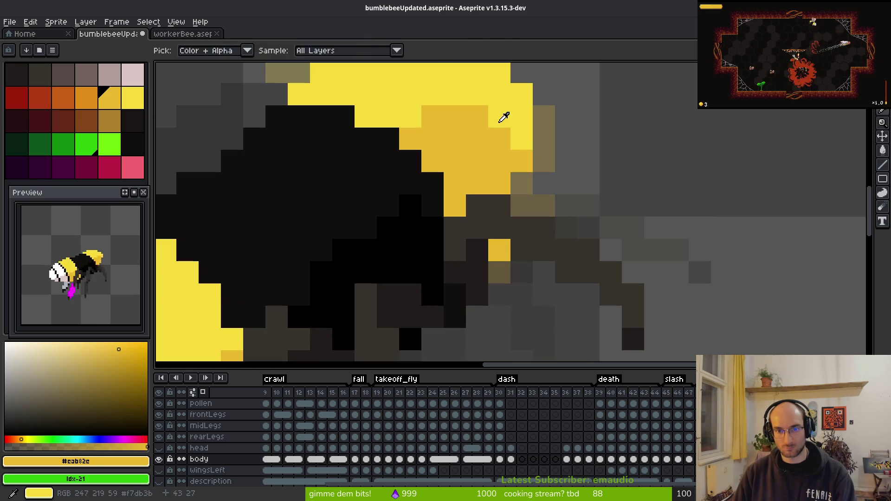
left_click_drag(522, 139, 502, 121)
left_click(408, 116, "alt")
left_click(410, 139)
left_click(432, 116)
left_click(500, 160)
scroll(576, 167, "down", 5)
key("alt")
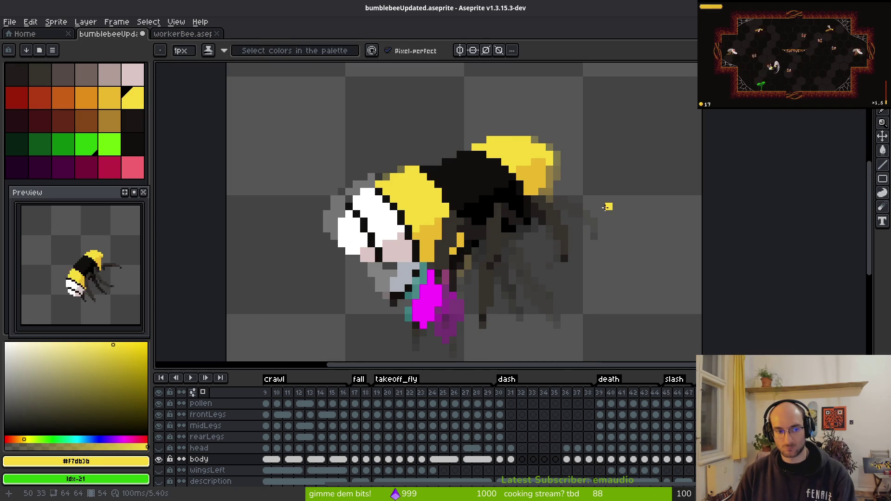
Step: Step to the next frame and recolour four darker back pixels bright yellow
key("Right")
key("Right")
key("Right")
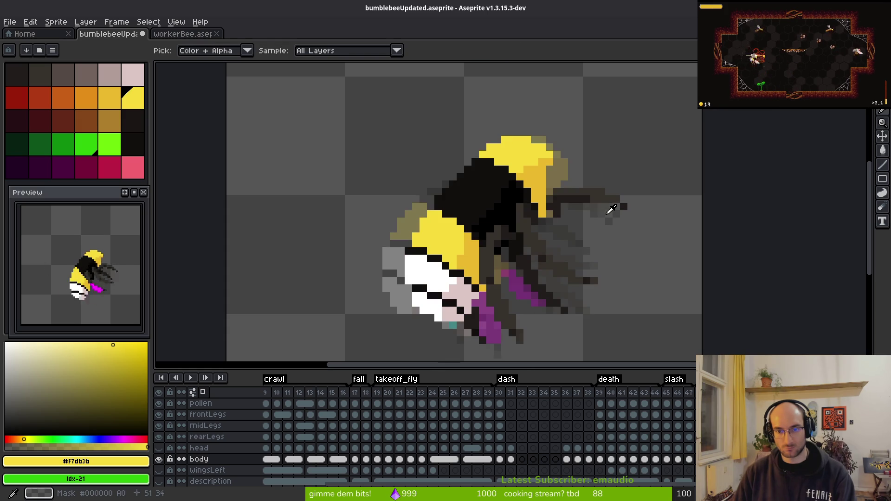
key("Right")
key("Right")
key("Right")
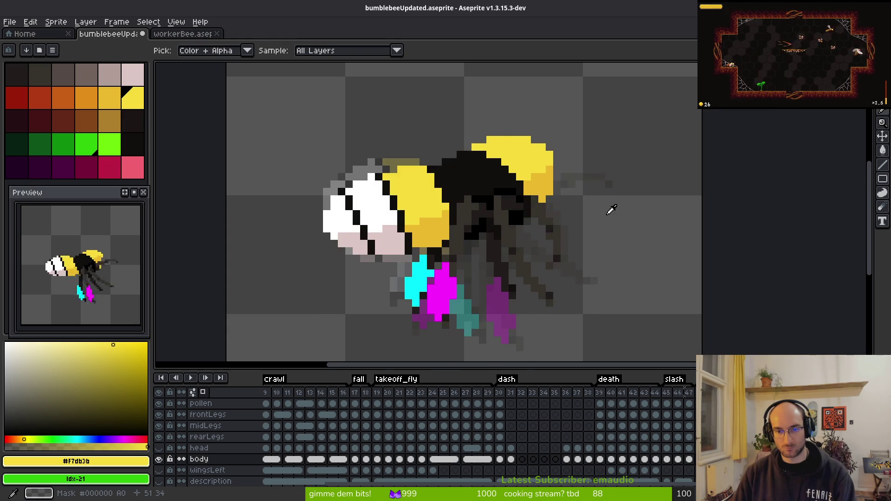
key("Left")
key("Right")
key("Left")
key("Right")
scroll(529, 165, "up", 5)
left_click(490, 173)
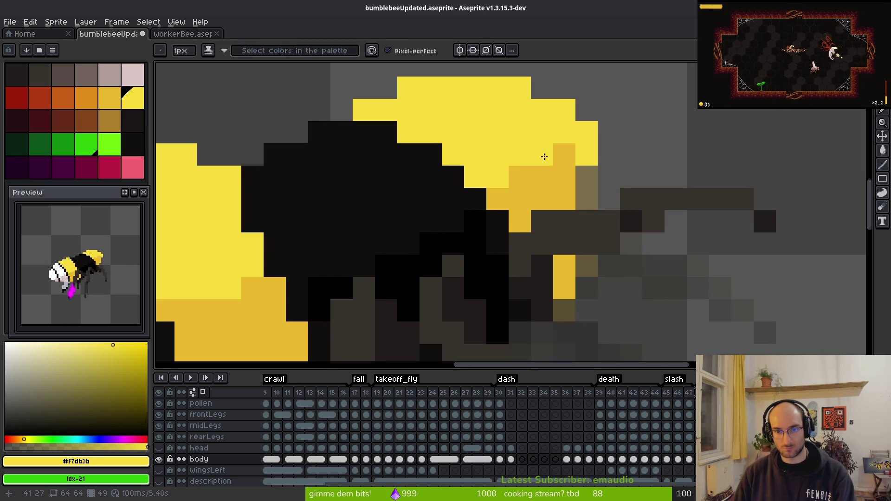
left_click(565, 155)
left_click(563, 187, "alt")
left_click(582, 158)
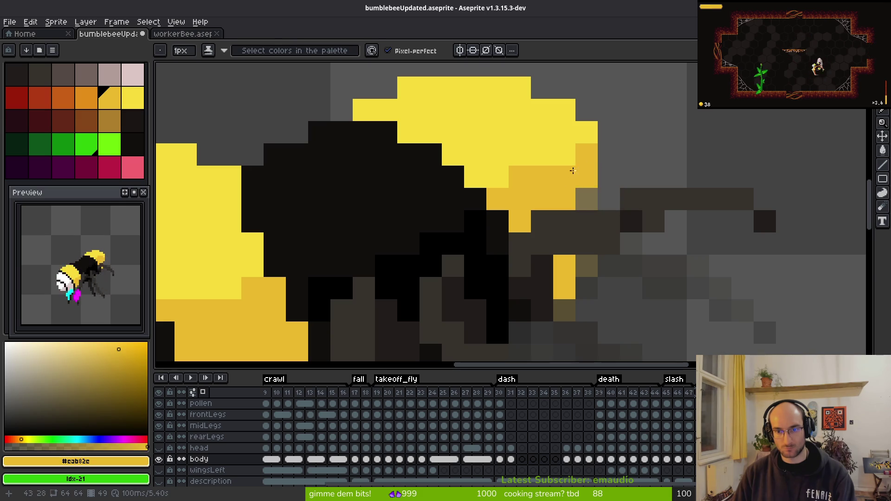
scroll(673, 214, "down", 5)
key("alt")
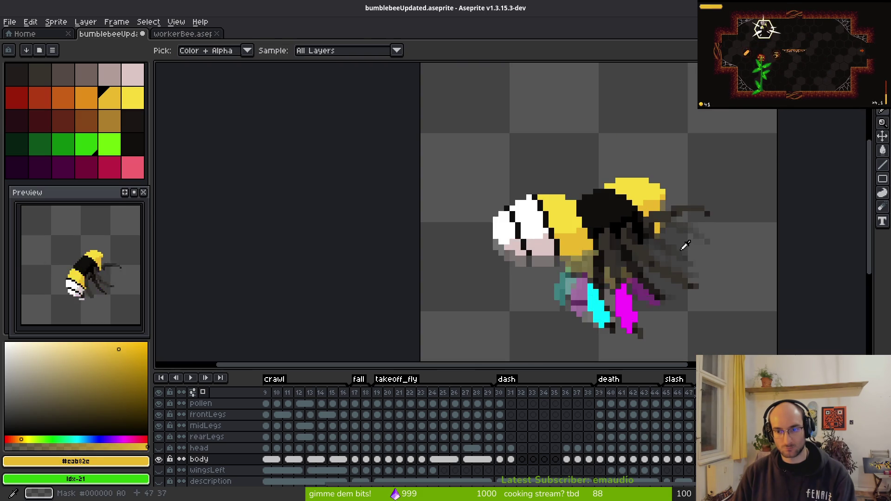
Step: Step through further frames picking the bright and darker back yellows, then return to the first frame
key("Right")
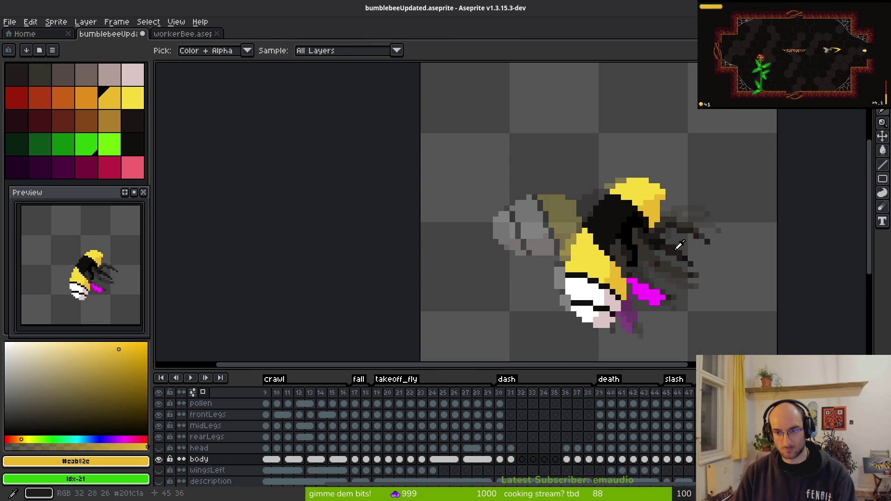
scroll(674, 198, "up", 3)
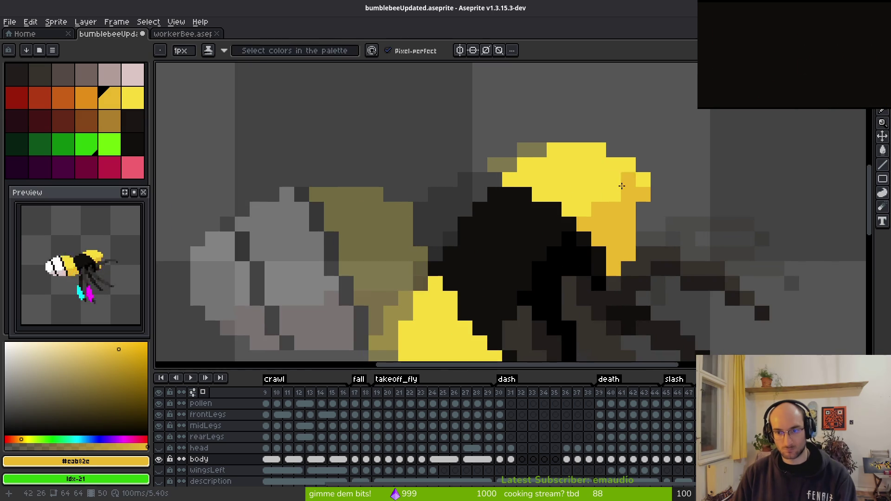
left_click(627, 187, "alt")
scroll(610, 205, "down", 5)
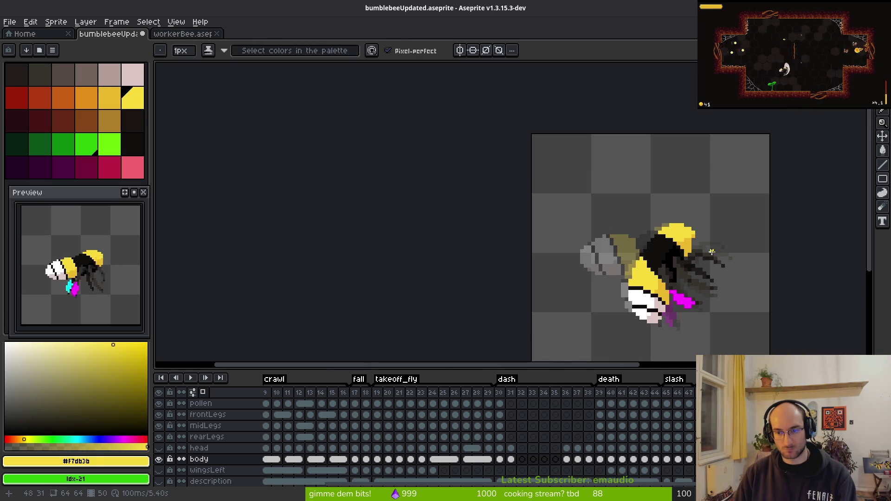
key("Right")
key("Right")
key("Right")
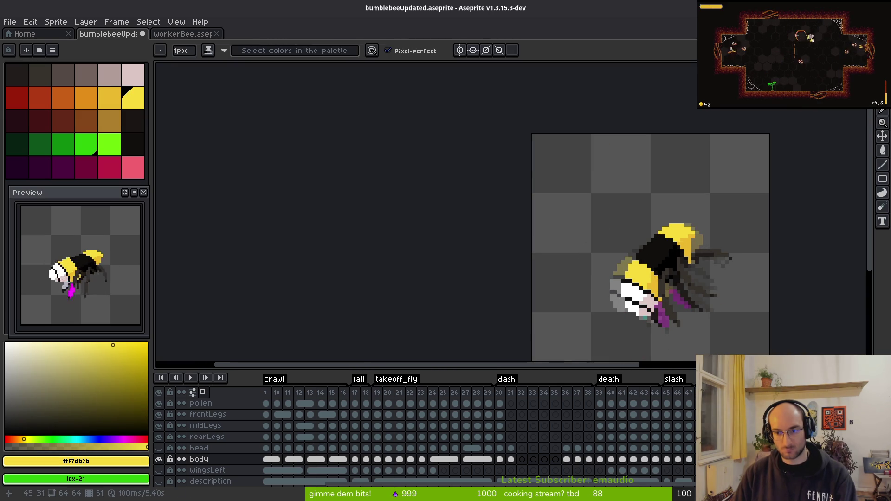
key("Right")
key("Right")
key("Right")
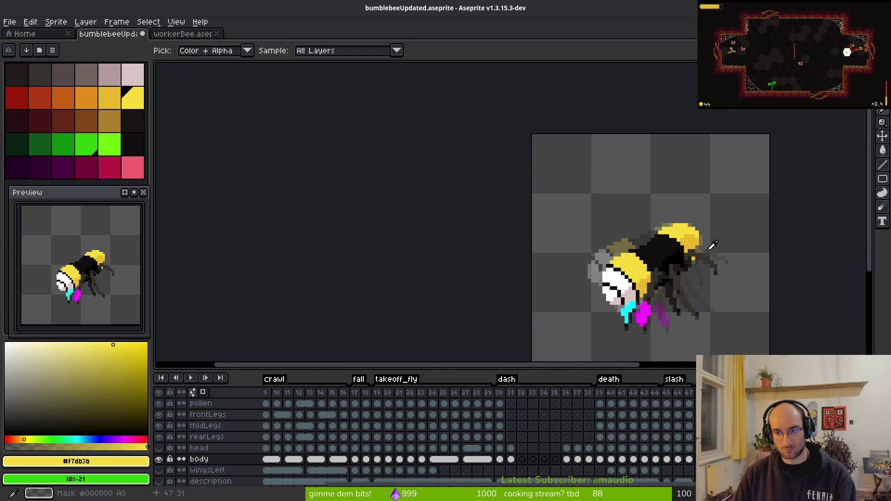
scroll(675, 244, "up", 3)
left_click(672, 234, "alt")
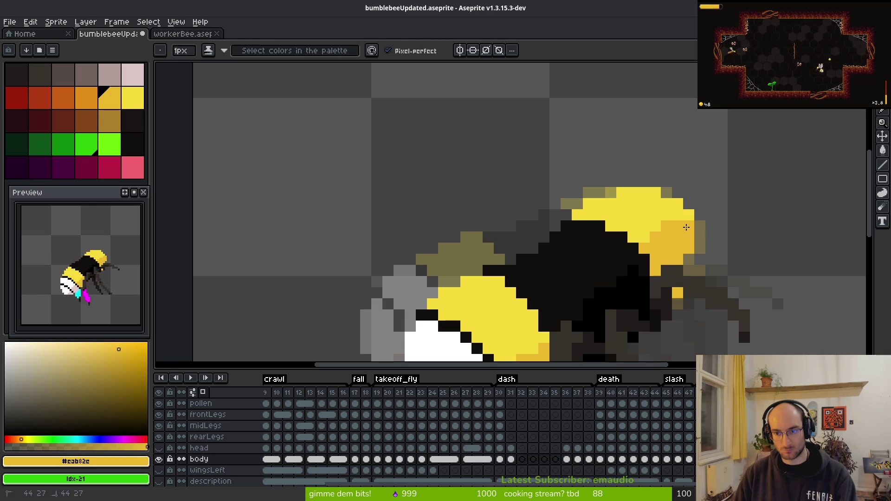
scroll(696, 241, "down", 3)
scroll(721, 251, "up", 3)
scroll(721, 251, "down", 3)
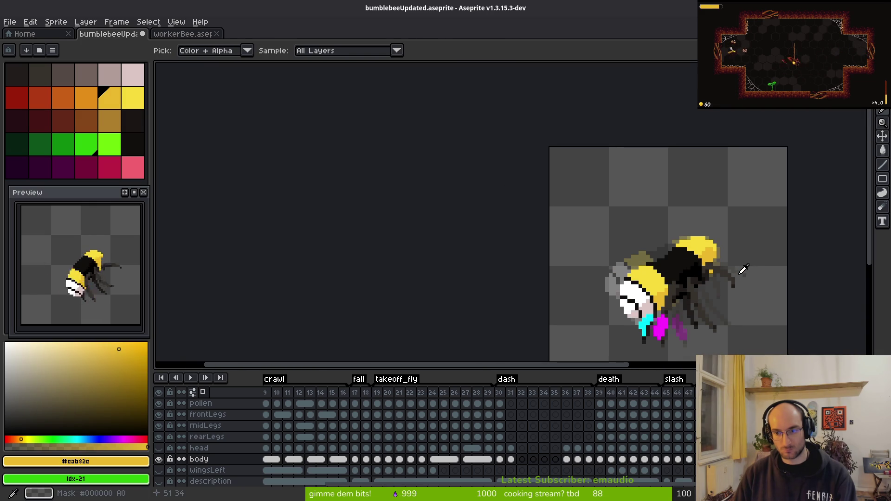
scroll(719, 243, "up", 3)
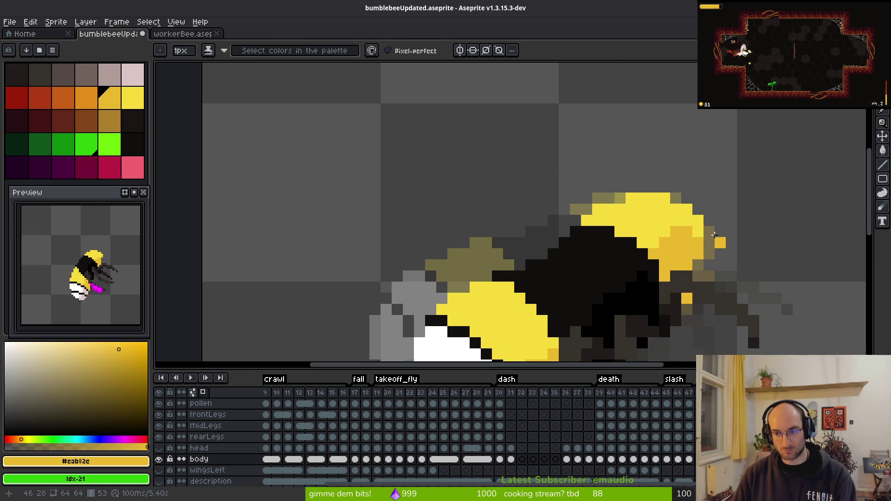
scroll(701, 235, "down", 3)
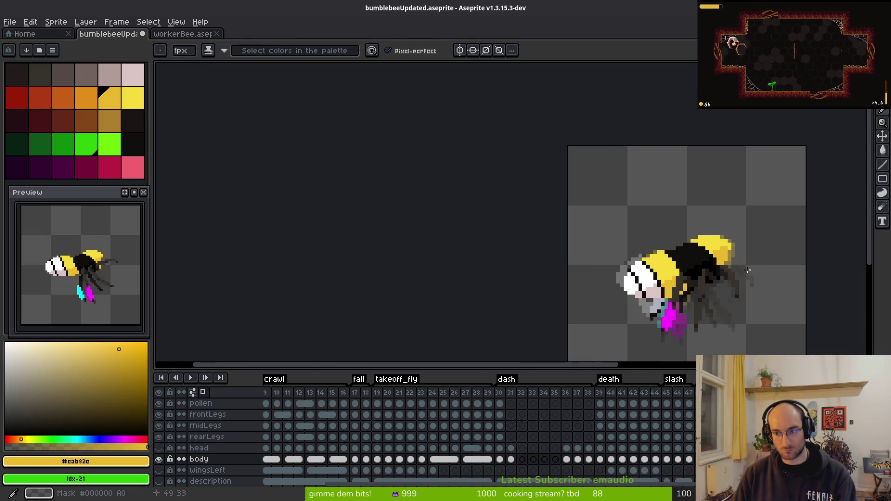
scroll(745, 254, "up", 3)
scroll(736, 246, "down", 3)
key("Home")
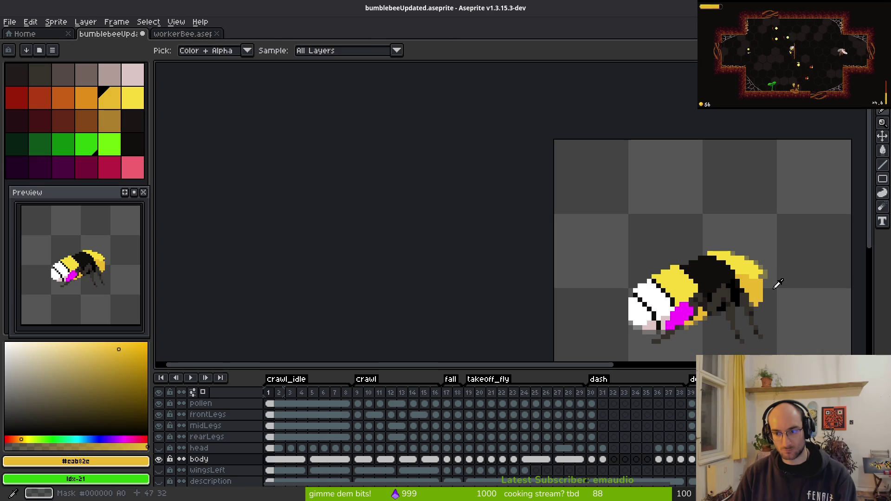
scroll(671, 256, "down", 1)
key("End")
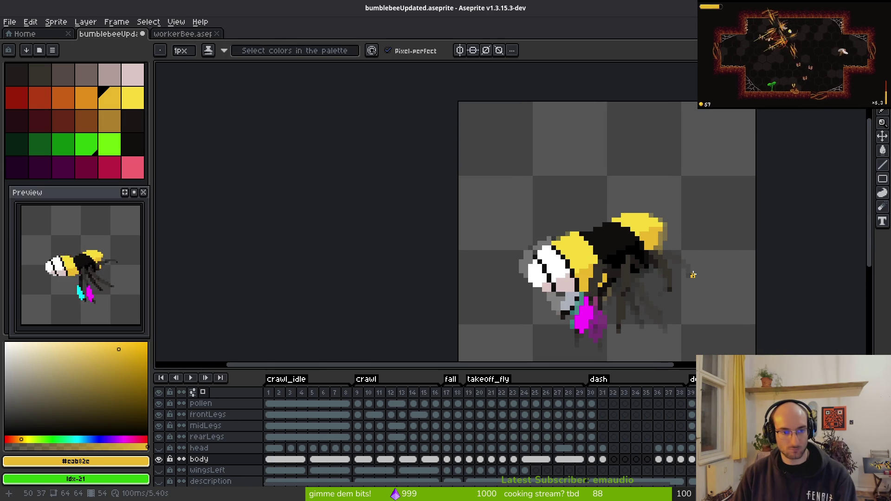
key("Left")
key("Left")
key("Left")
key("i")
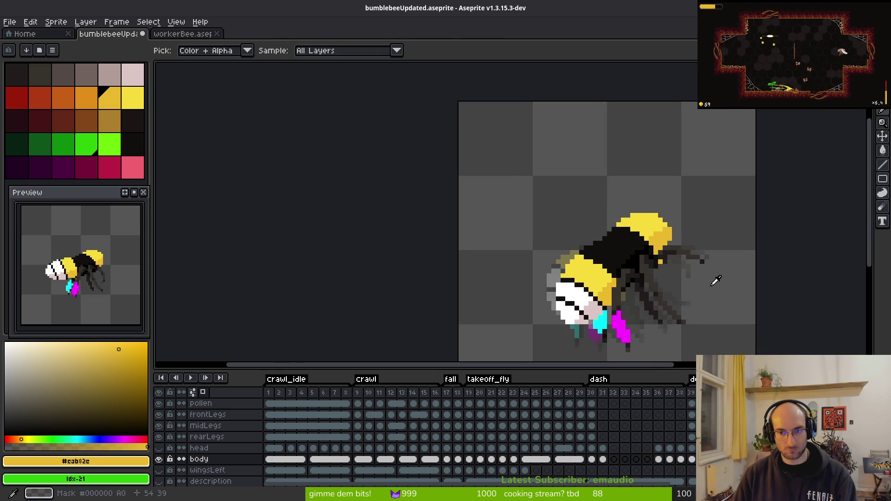
key("Left")
key("Left")
key("Left")
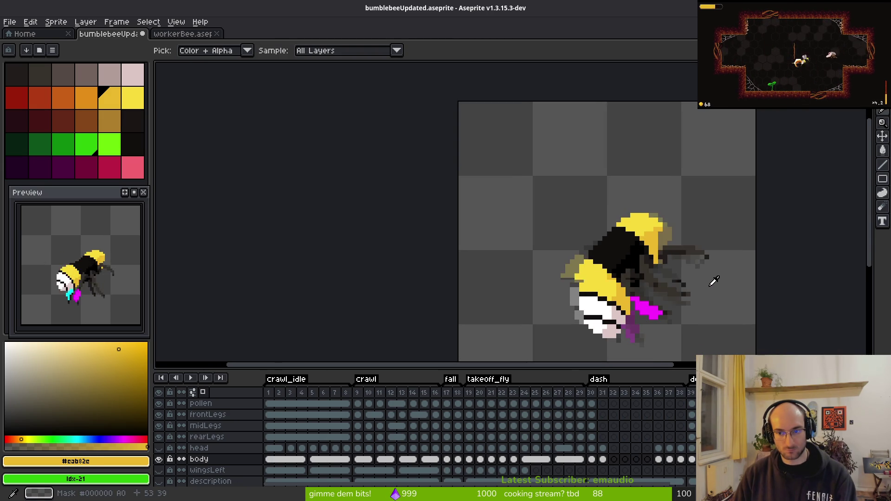
key("Left")
key("Left")
key("Left")
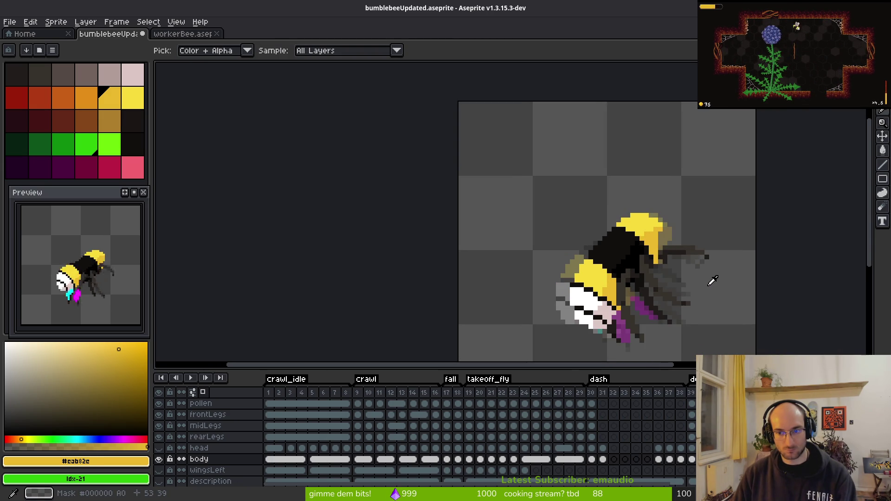
key("Left")
key("Left")
key("Left")
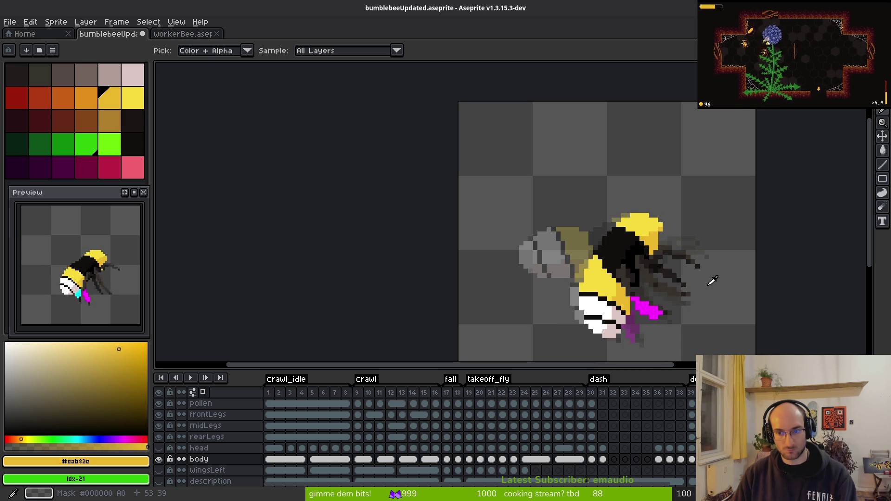
key("Left")
key("Left")
key("Left")
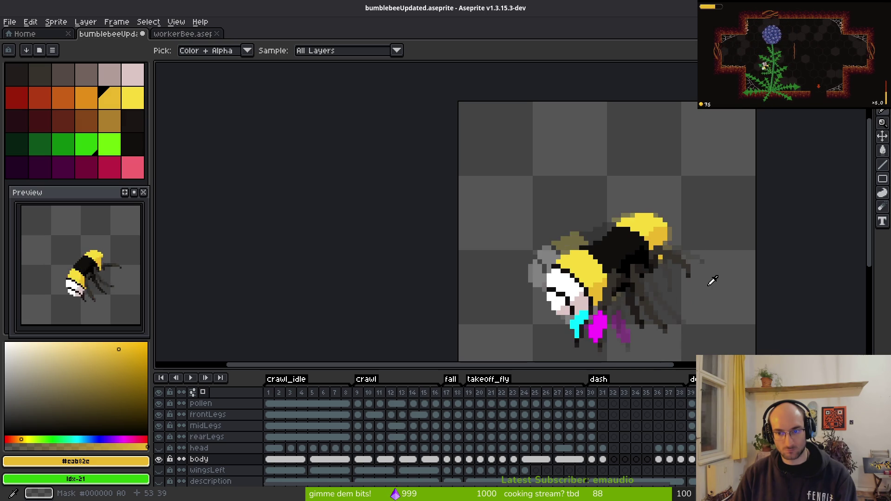
key("Left")
key("Left")
key("Left")
key("b")
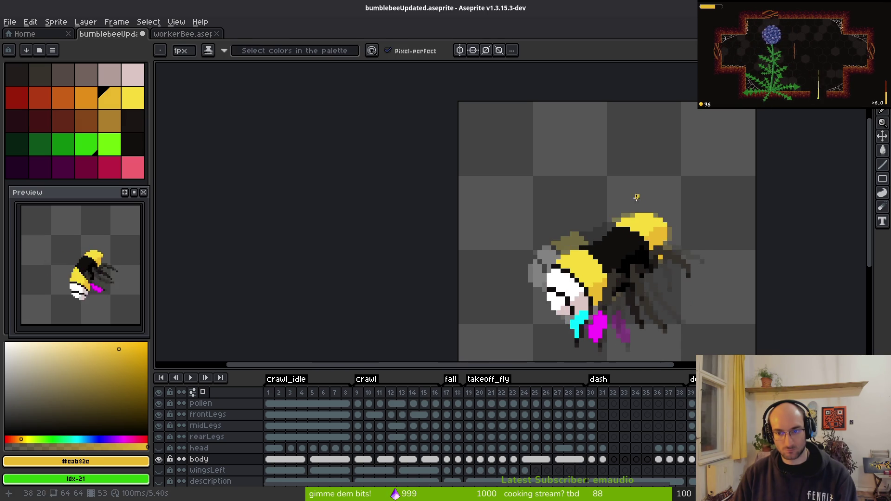
scroll(711, 274, "up", 3)
left_click(680, 260, "alt")
scroll(676, 262, "down", 3)
key("alt")
key("Left")
key("Left")
scroll(613, 228, "up", 3)
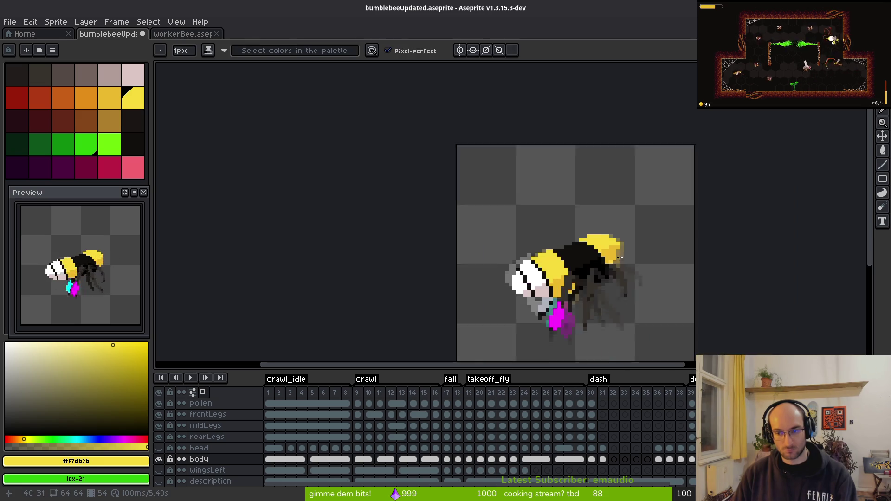
scroll(674, 279, "down", 3)
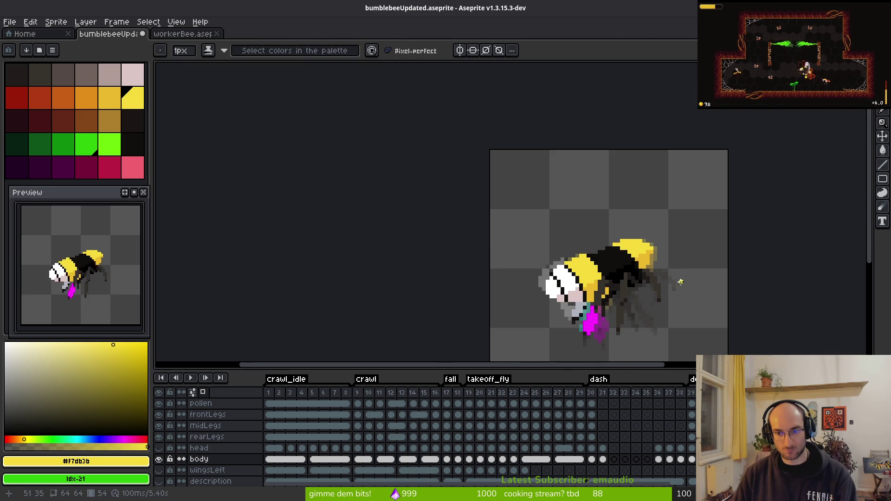
key("Home")
key("Left")
key("Left")
key("Left")
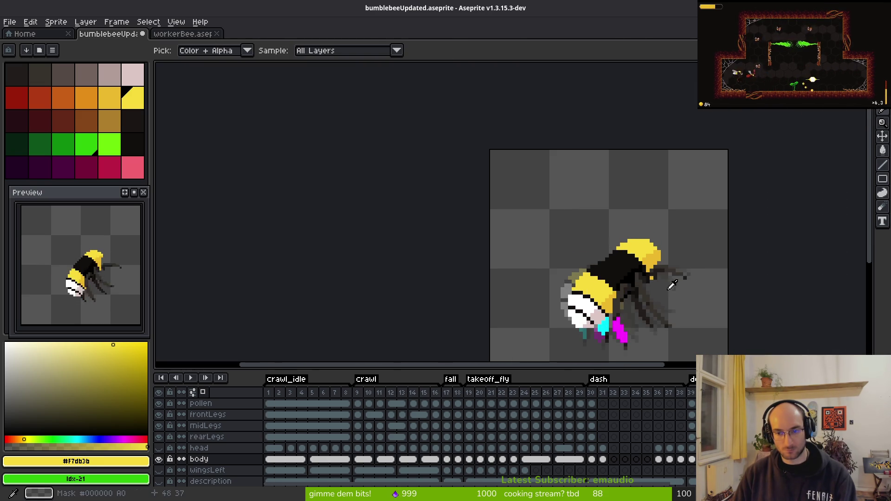
left_click_drag(743, 375, 679, 308)
key("Left")
key("Up")
key("Up")
key("Up")
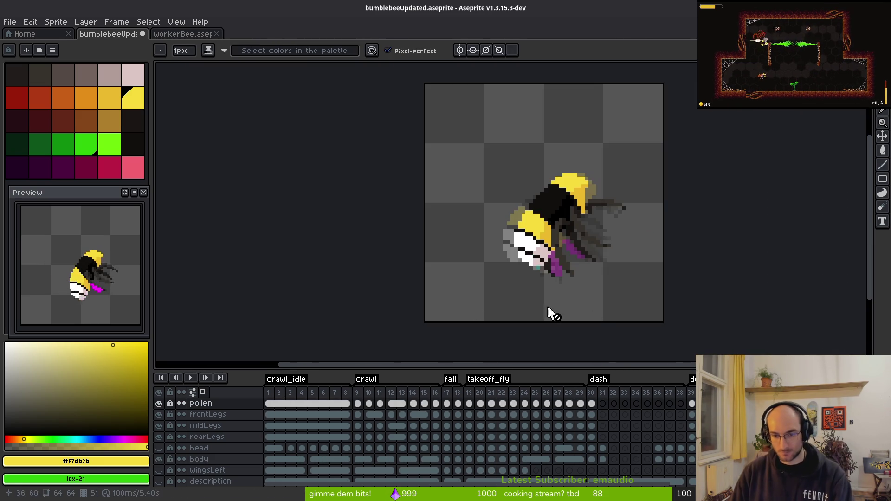
Step: Sample the magenta pollen colour and add a magenta pixel near the legs on frame 51
scroll(593, 274, "up", 6)
left_click(658, 256, "alt")
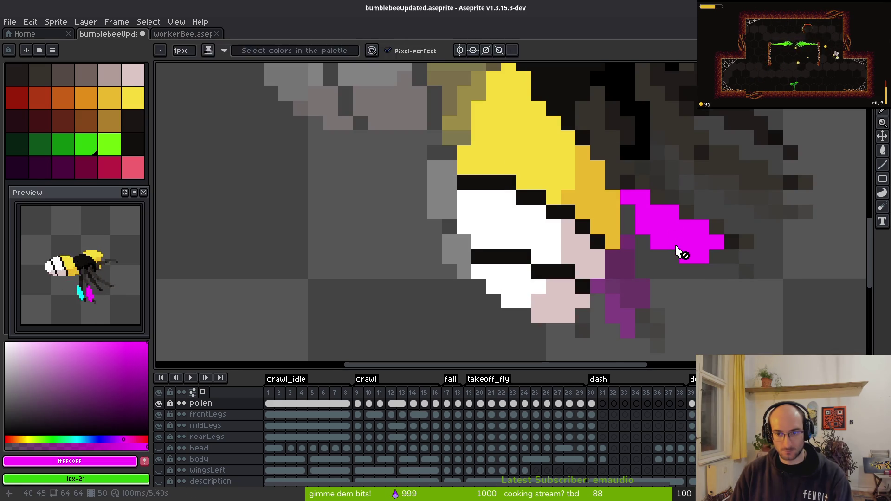
key("Right")
scroll(643, 241, "down", 4)
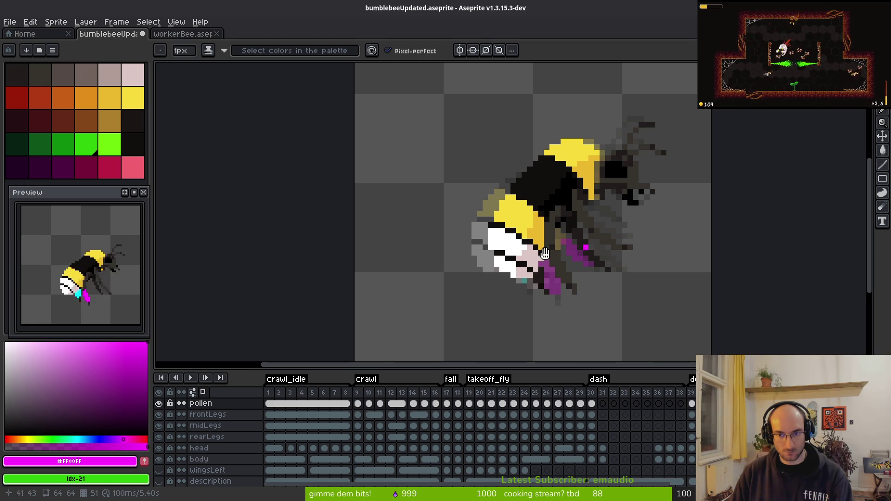
left_click(508, 254)
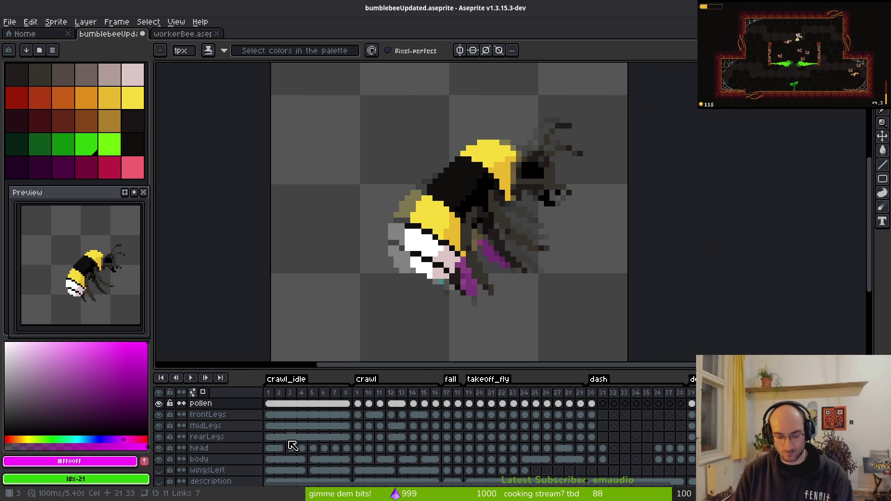
Step: On frame 3, replace a trial diagonal stroke with single magenta pixels extending the pollen clump
left_click(293, 446)
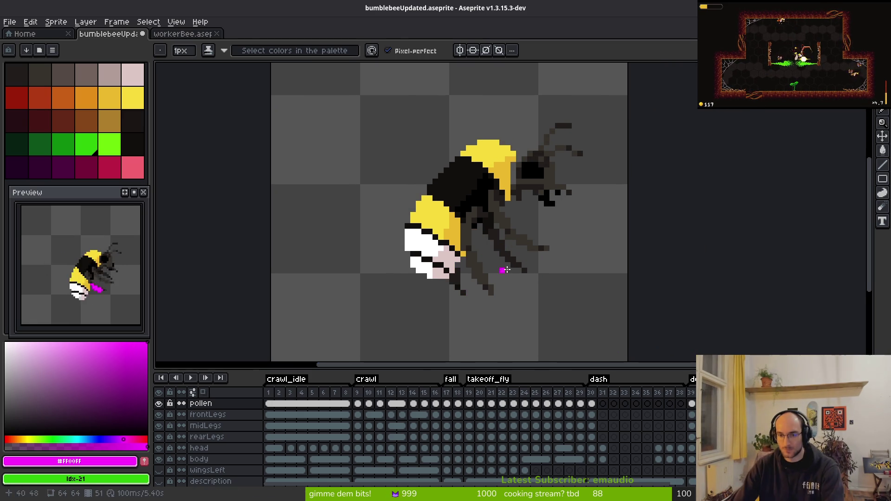
scroll(465, 292, "right", 2)
key("alt")
scroll(426, 291, "up", 3)
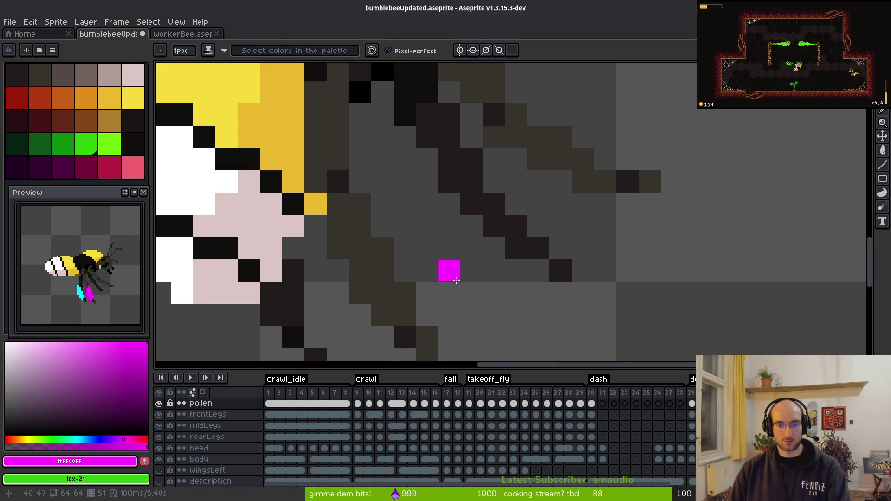
left_click_drag(448, 268, 482, 201)
scroll(491, 232, "down", 2)
key("ctrl+z")
scroll(464, 232, "up", 2)
left_click(422, 235)
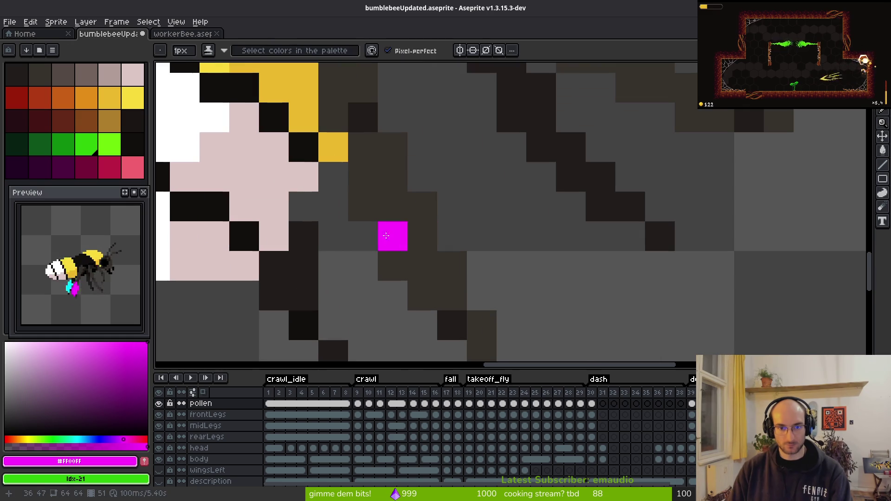
mouse_move(363, 147)
left_mouse_down()
mouse_move(393, 183)
mouse_move(393, 211)
mouse_move(436, 299)
mouse_move(364, 206)
mouse_move(393, 266)
left_mouse_up()
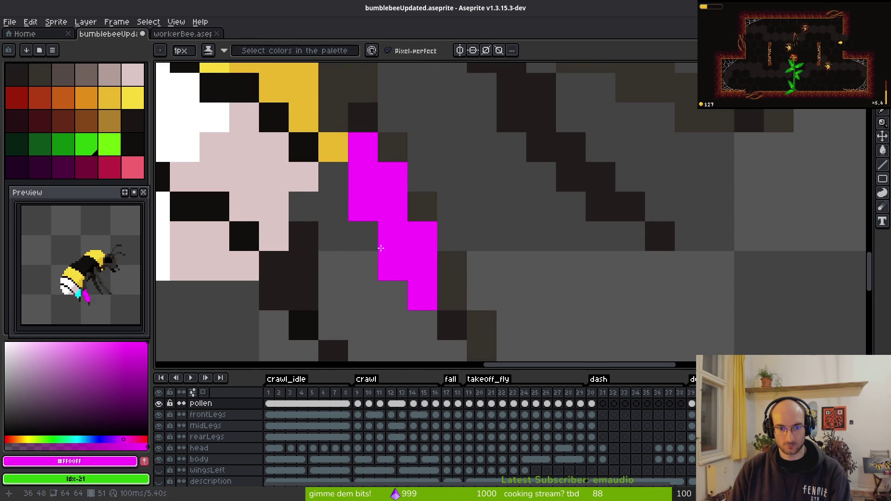
Step: Alternate Eyedropper and Pencil to paint another magenta pixel next to the pollen
key("i")
scroll(576, 308, "down", 5)
key("b")
scroll(453, 284, "up", 2)
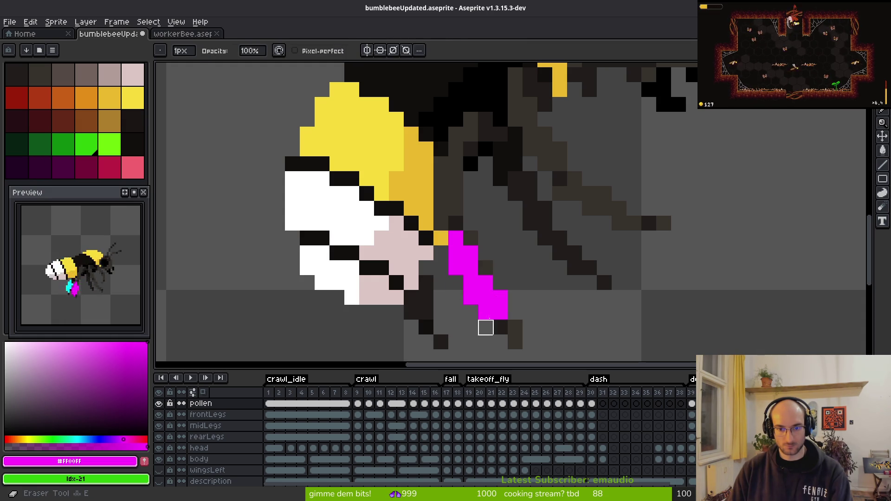
scroll(557, 321, "down", 4)
key("i")
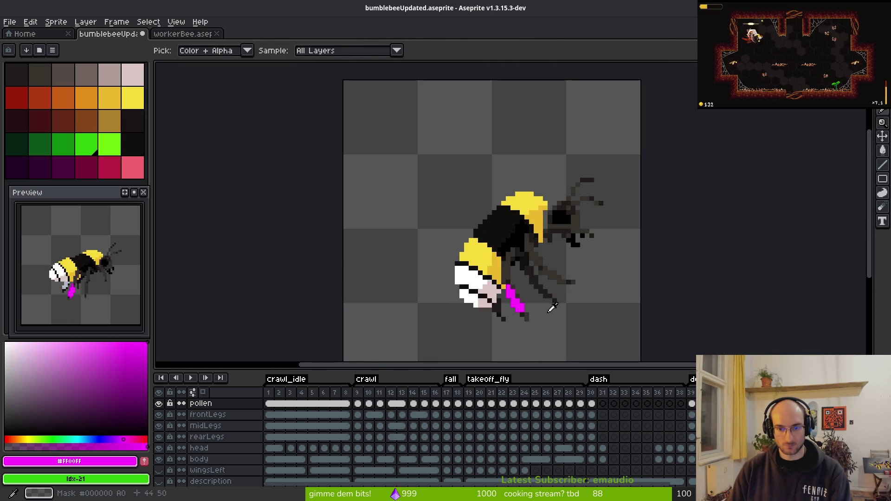
key("b")
scroll(494, 324, "up", 4)
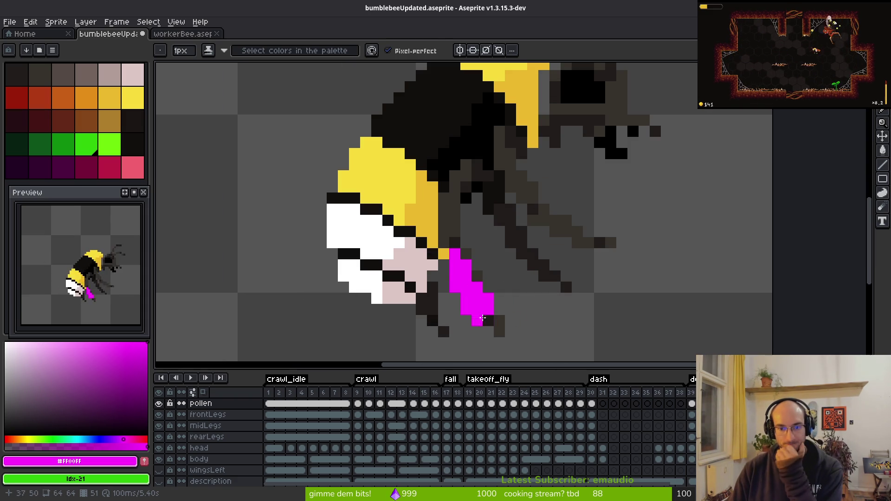
scroll(598, 333, "down", 5)
key("i")
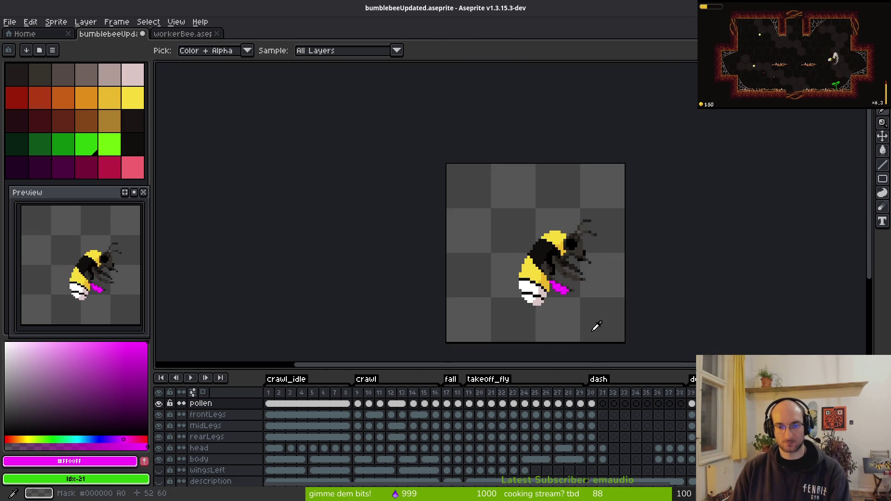
key("b")
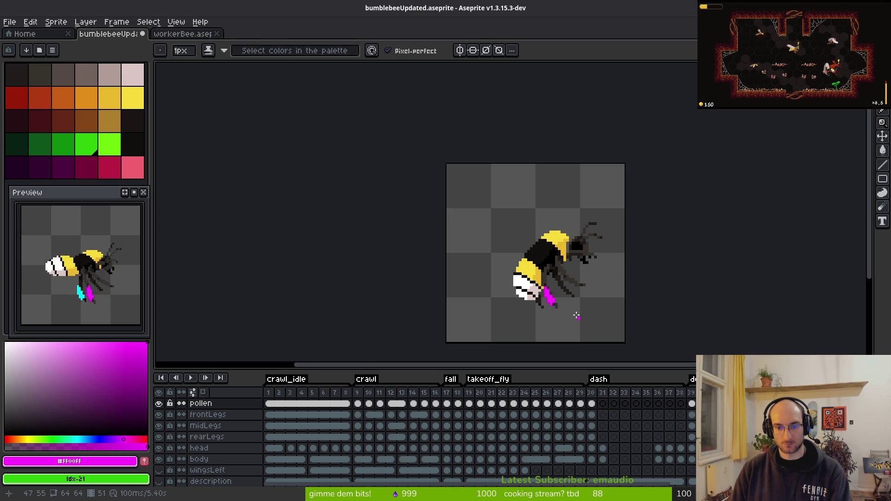
scroll(582, 320, "up", 4)
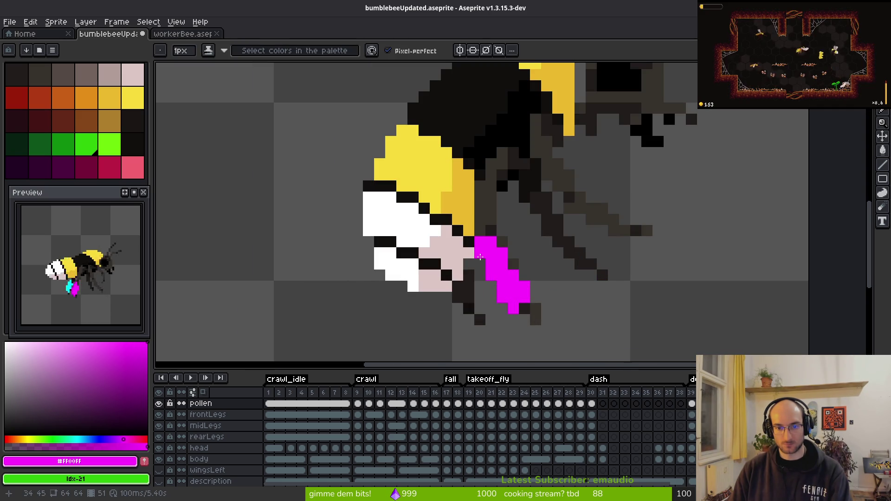
left_click(482, 259)
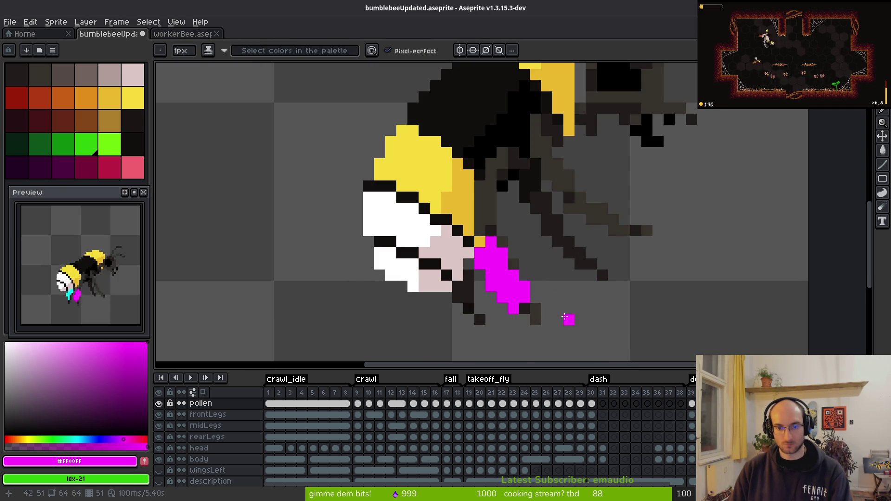
Step: Erase stray pollen pixels around the leg with the Eraser
key("e")
key("e")
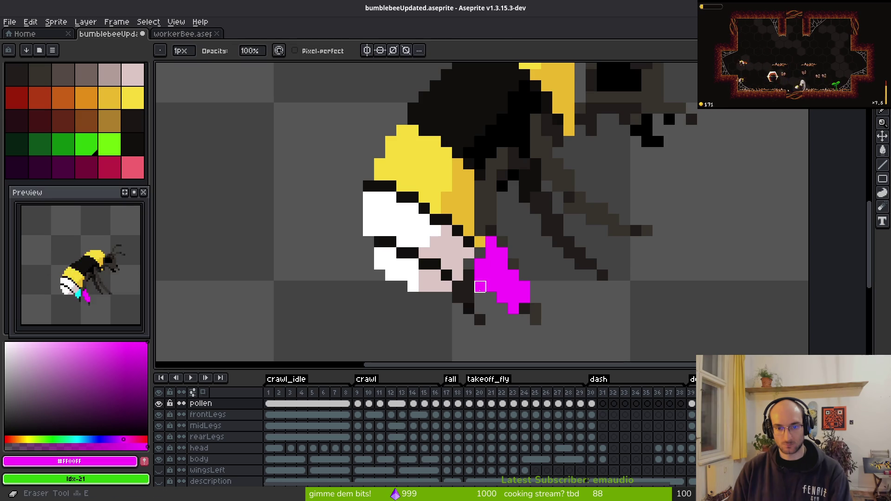
scroll(533, 346, "down", 5)
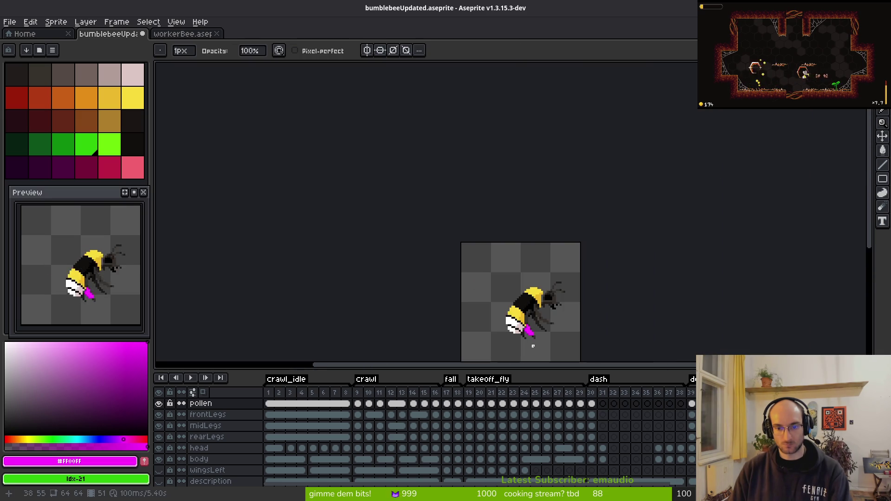
scroll(533, 346, "up", 5)
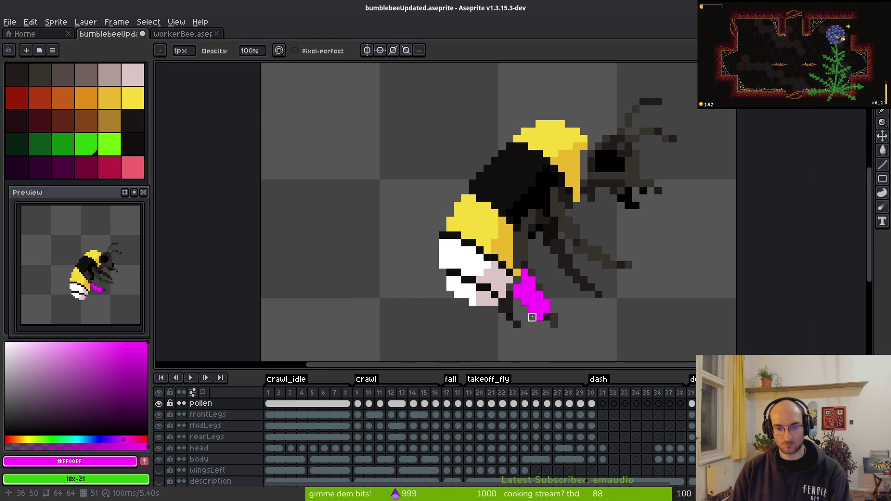
scroll(554, 340, "down", 5)
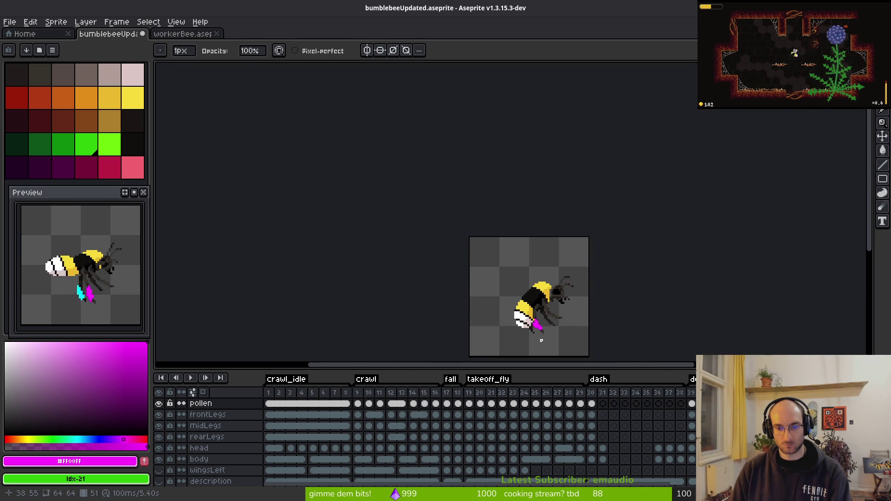
scroll(540, 341, "up", 5)
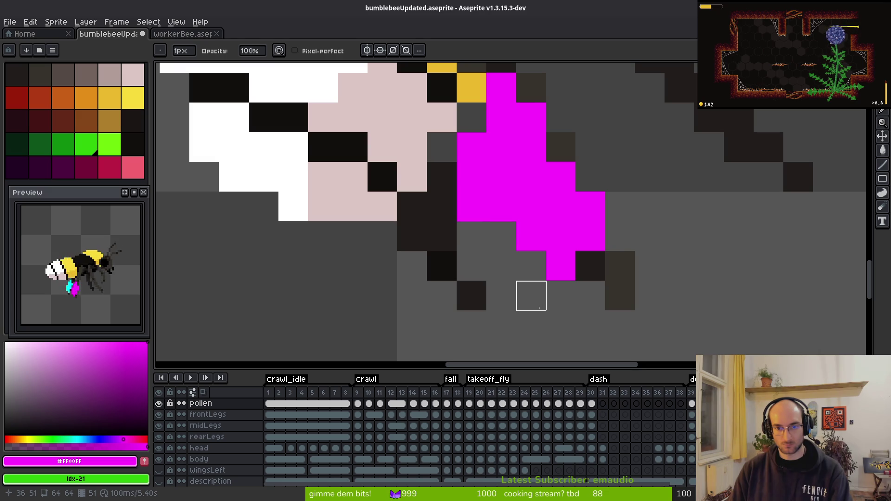
scroll(577, 290, "up", 1)
scroll(579, 289, "down", 5)
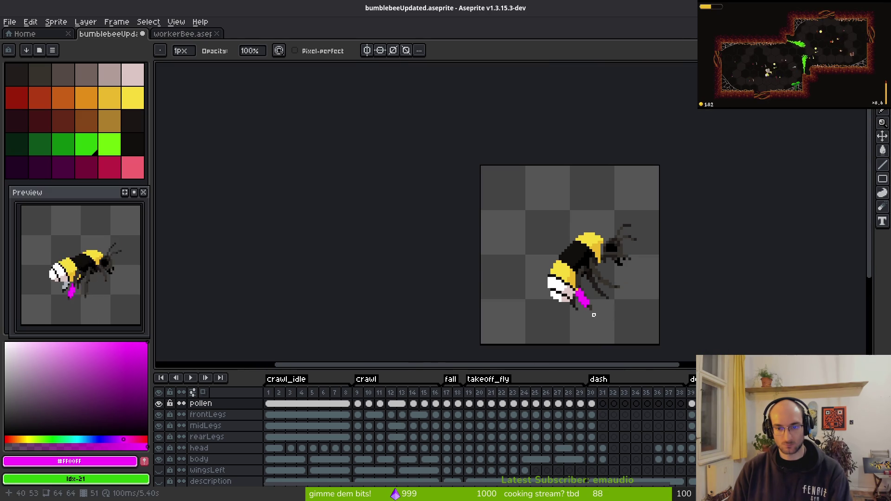
scroll(599, 314, "up", 3)
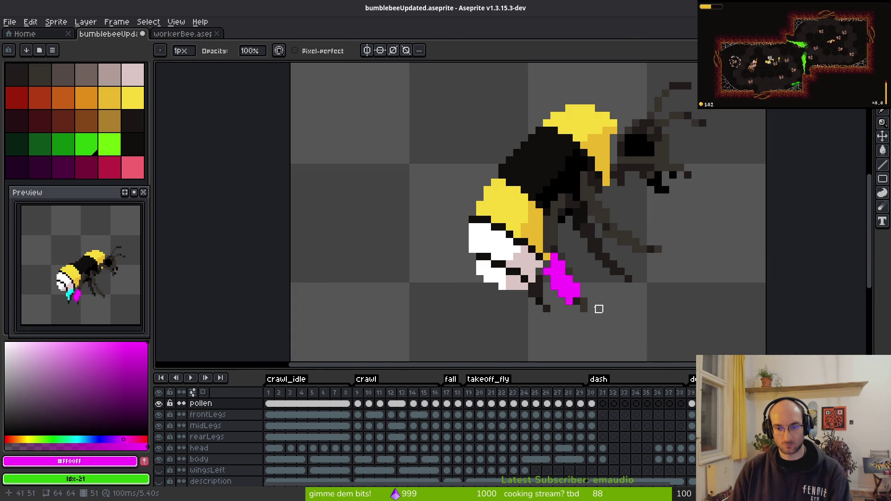
key("f")
scroll(647, 318, "down", 3)
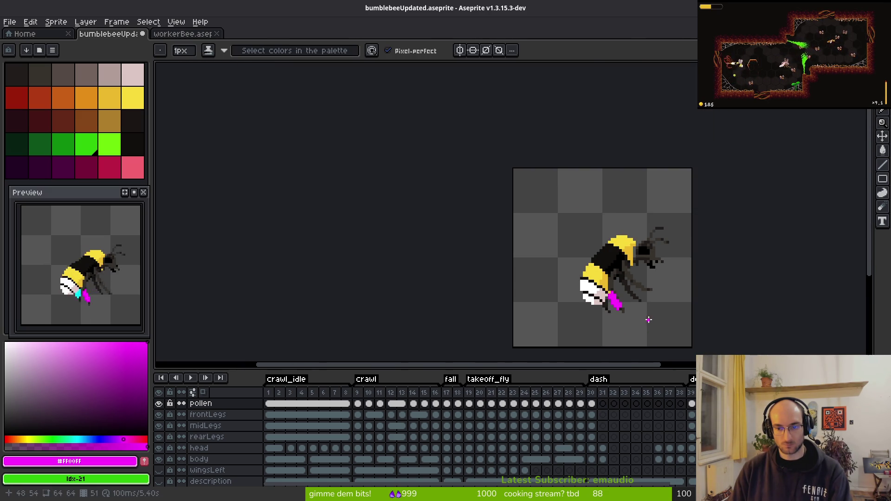
scroll(614, 300, "up", 3)
key("e")
scroll(693, 330, "down", 5)
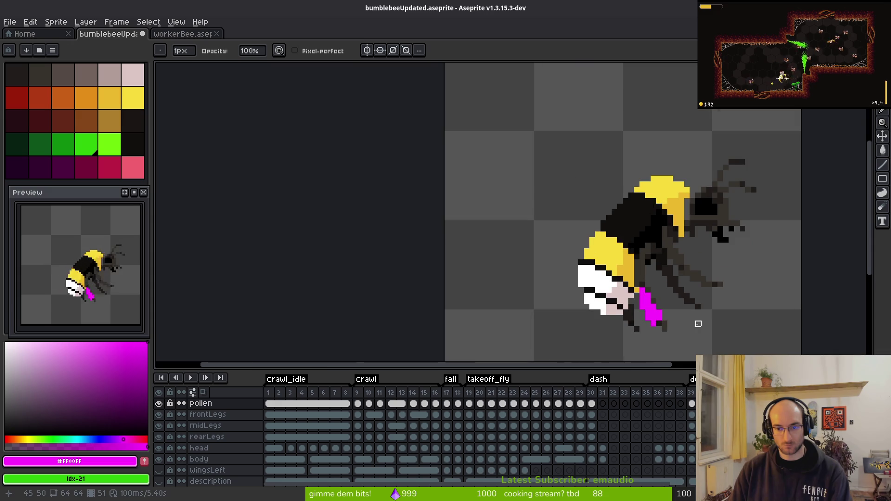
scroll(699, 333, "down", 1)
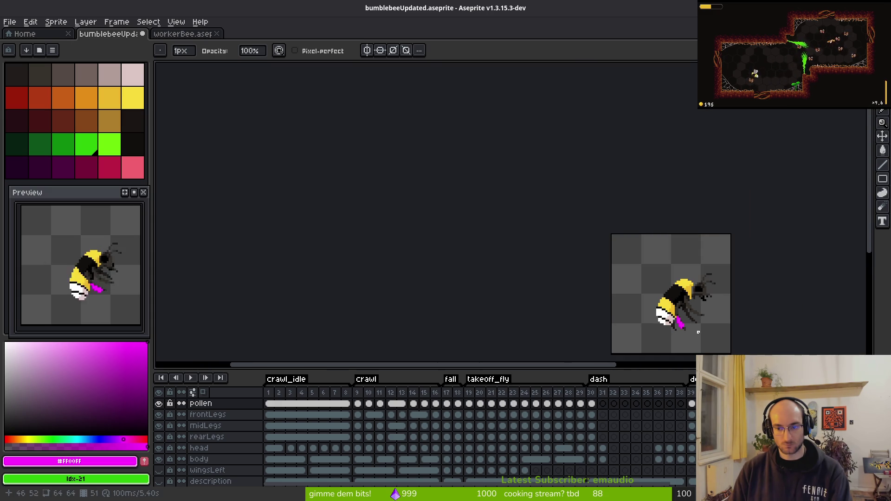
Step: Save the bumblebee sprite and sample cyan as the new drawing colour
key("ctrl+s")
scroll(614, 305, "up", 3)
key("i")
scroll(615, 305, "up", 1)
left_click(540, 294)
Step: Pencil a short cyan pollen stroke on the leg below the bee's head
key("b")
scroll(575, 304, "up", 3)
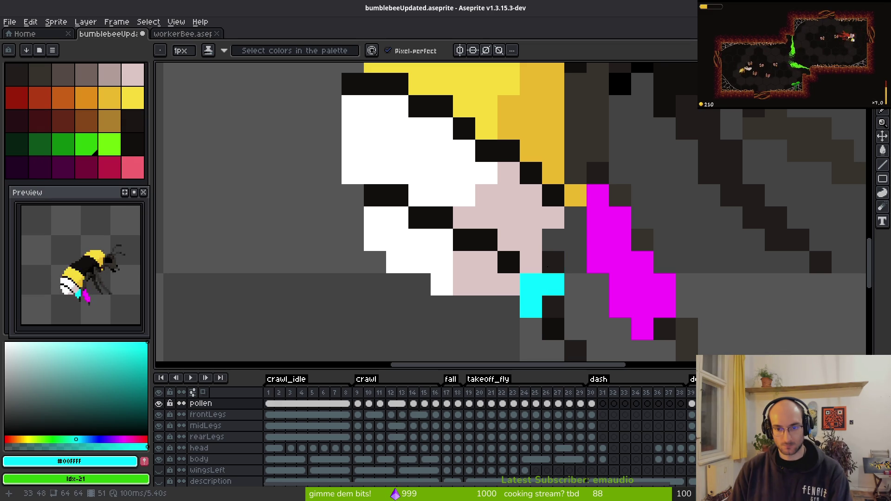
left_click_drag(546, 277, 549, 264)
scroll(549, 264, "down", 5)
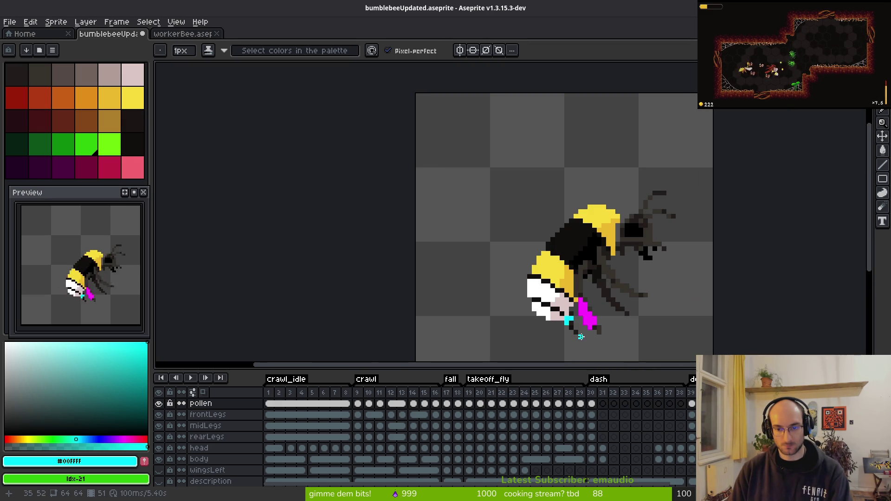
scroll(588, 336, "up", 3)
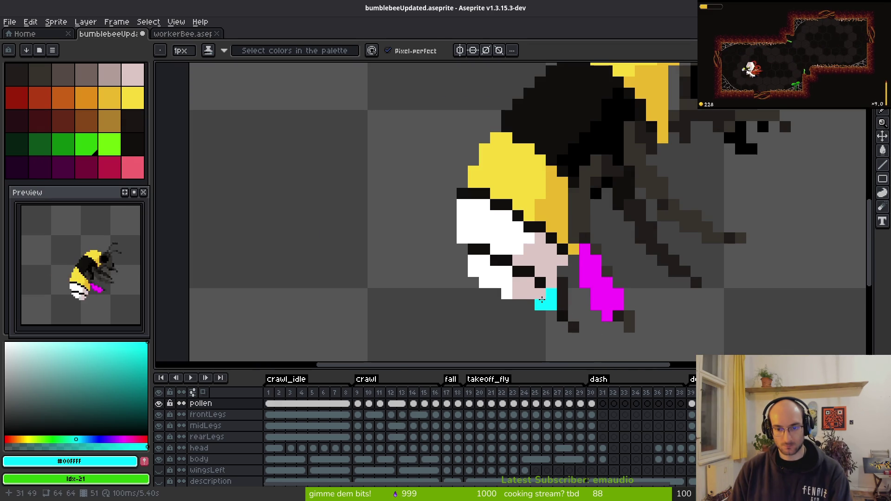
scroll(542, 300, "down", 4)
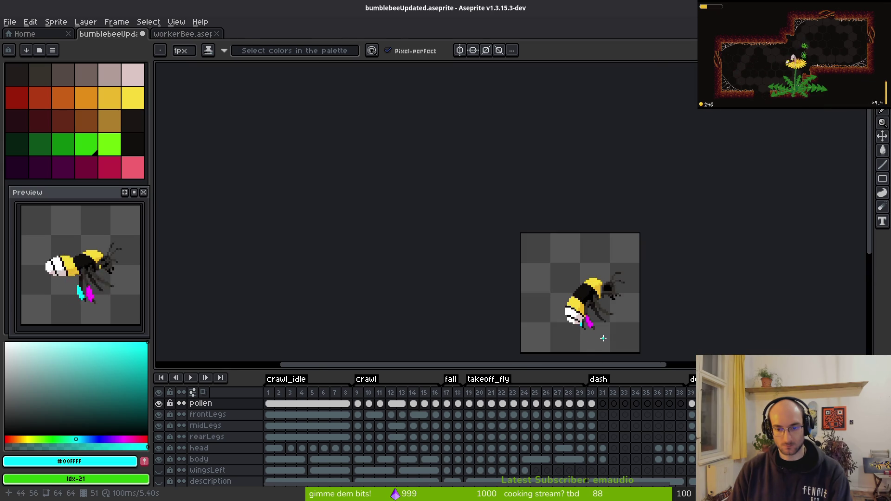
Step: Undo a trial cyan bucket fill, then bucket-fill one grey leg pixel cyan
key("i")
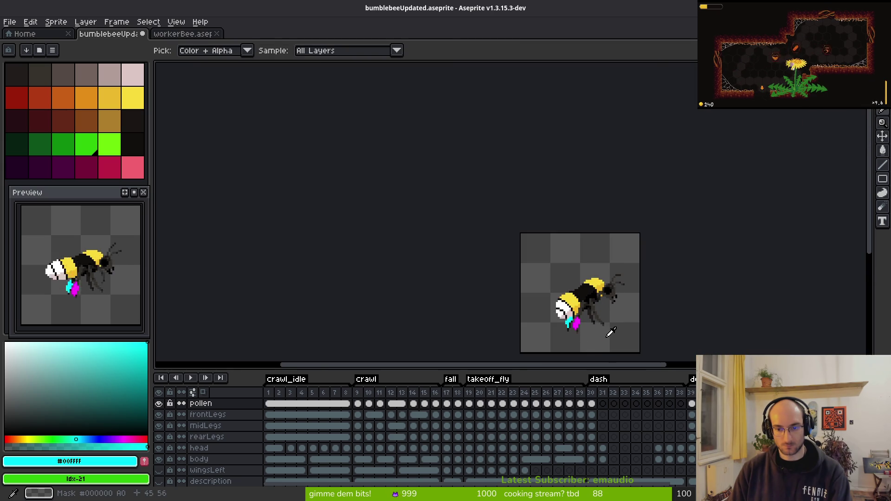
key("g")
scroll(571, 316, "up", 9)
scroll(562, 288, "up", 1)
left_click(568, 291)
key("ctrl+z")
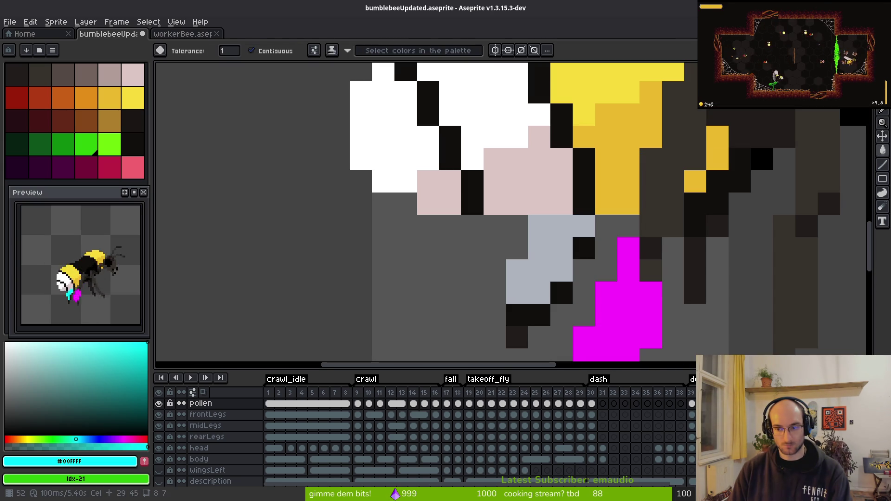
left_click(545, 252)
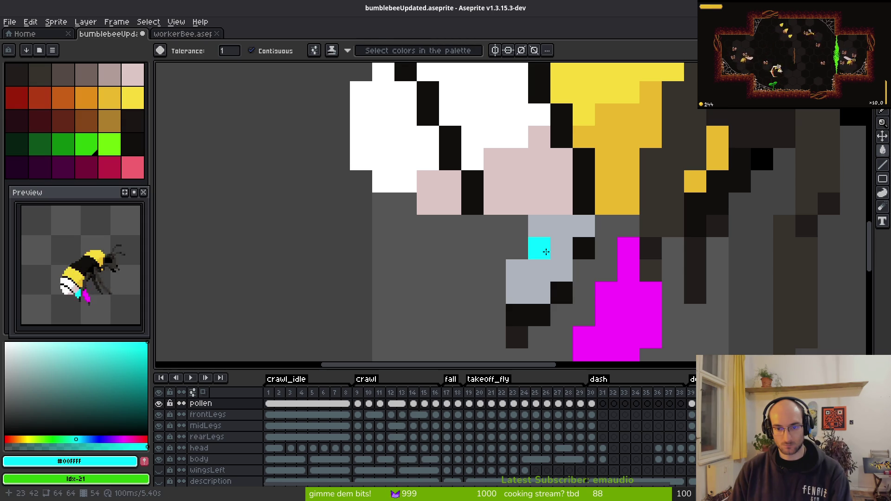
Step: Undo the cyan pixel and hide the pollen, rearLegs and midLegs layers
key("ctrl+z")
key("m")
left_click_drag(550, 280, 530, 261)
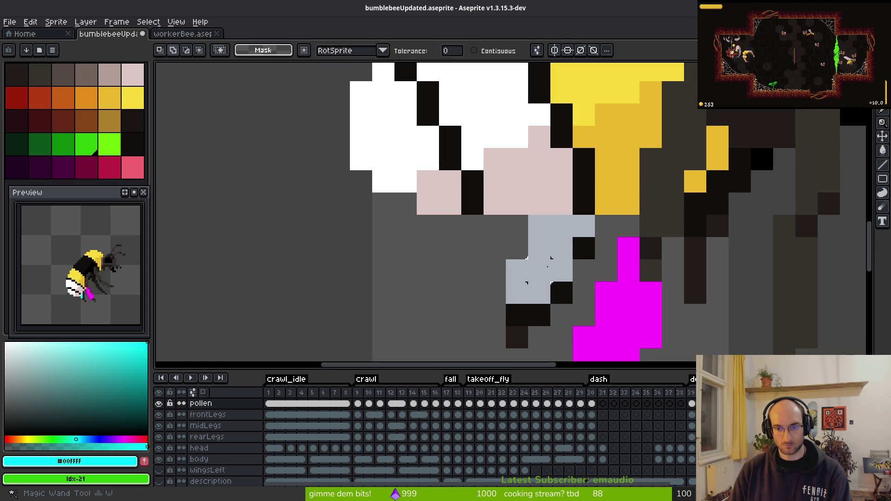
left_click(159, 403)
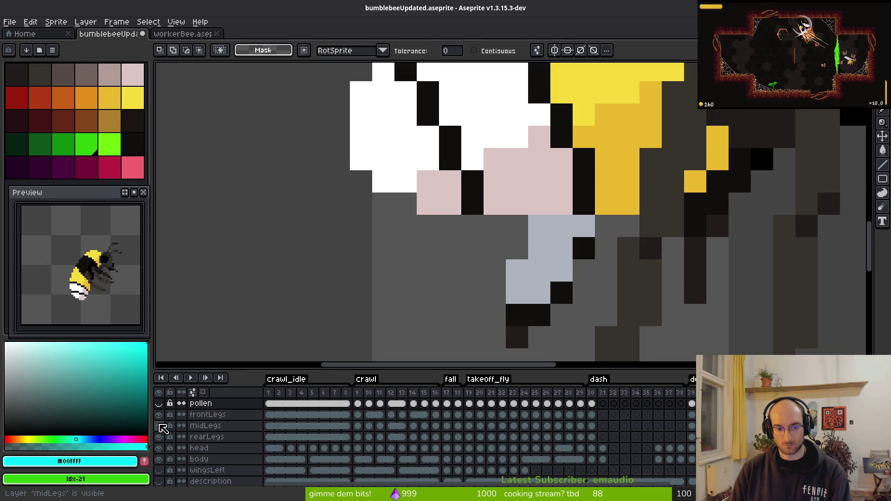
left_click(160, 437)
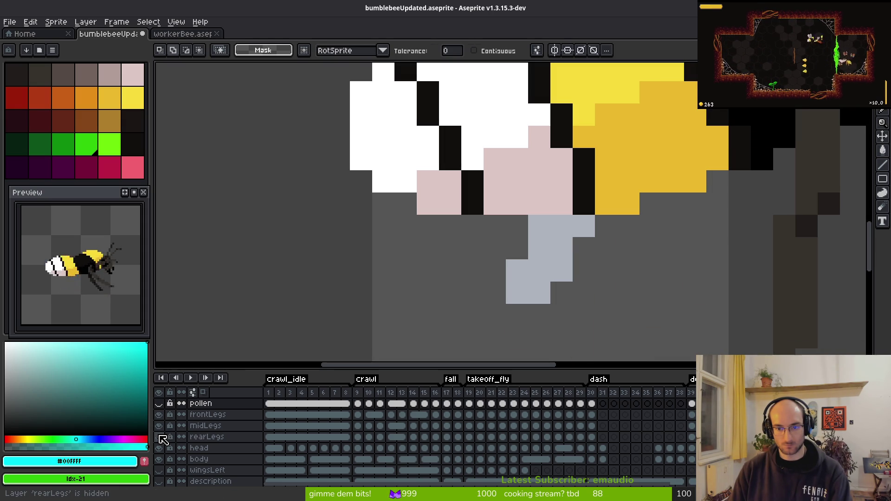
left_click(159, 426)
left_click(159, 415)
left_click(159, 415)
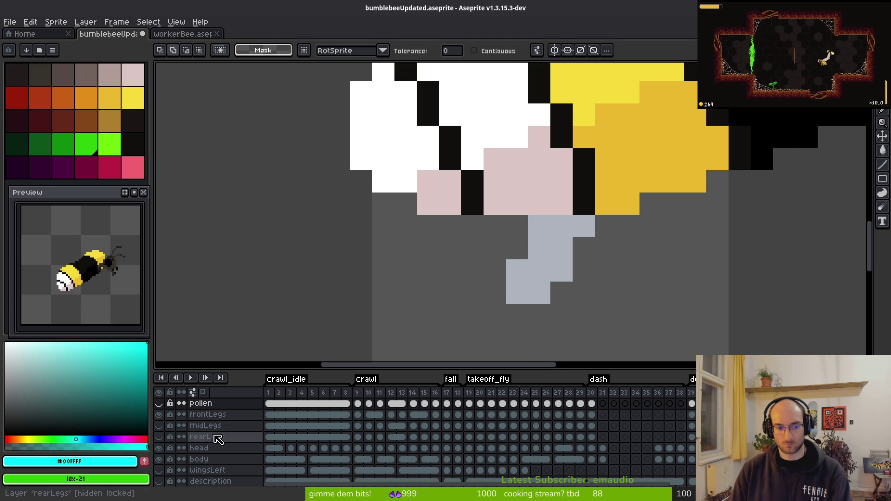
Step: Lasso the grey leg piece below the head on frontLegs and save the sprite
left_click(218, 416)
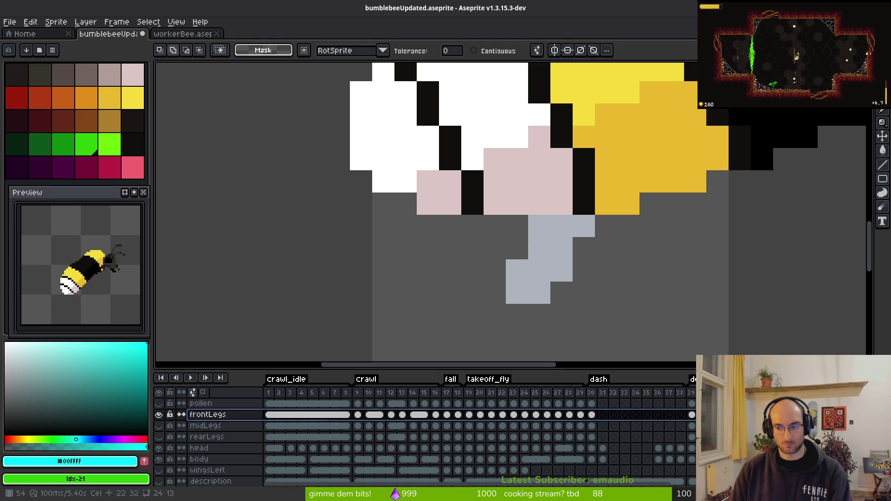
left_click(578, 303)
scroll(553, 262, "down", 5)
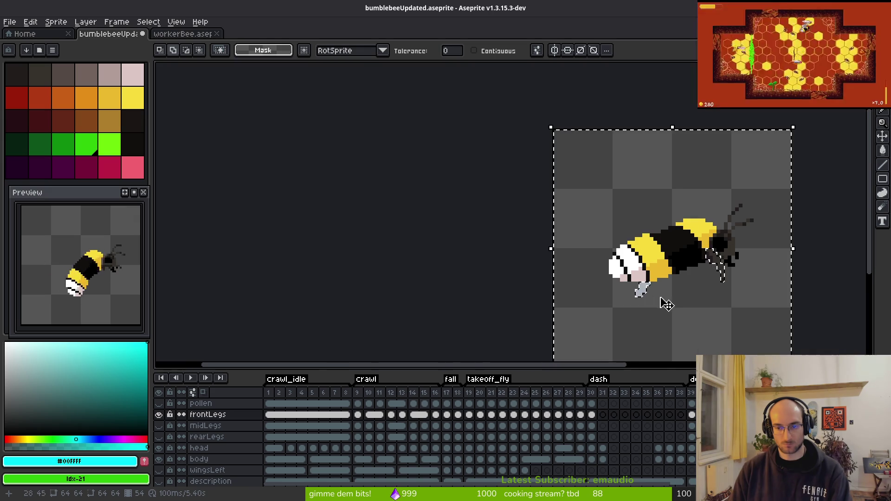
key("ctrl+d")
scroll(614, 292, "up", 3)
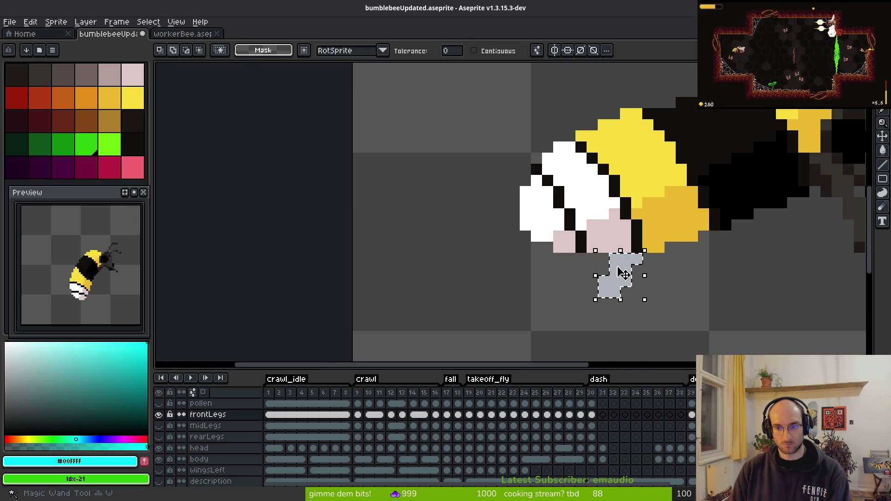
key("q")
mouse_move(511, 260)
left_mouse_down()
mouse_move(578, 149)
mouse_move(715, 254)
mouse_move(621, 241)
mouse_move(637, 278)
left_mouse_up()
key("ctrl+s")
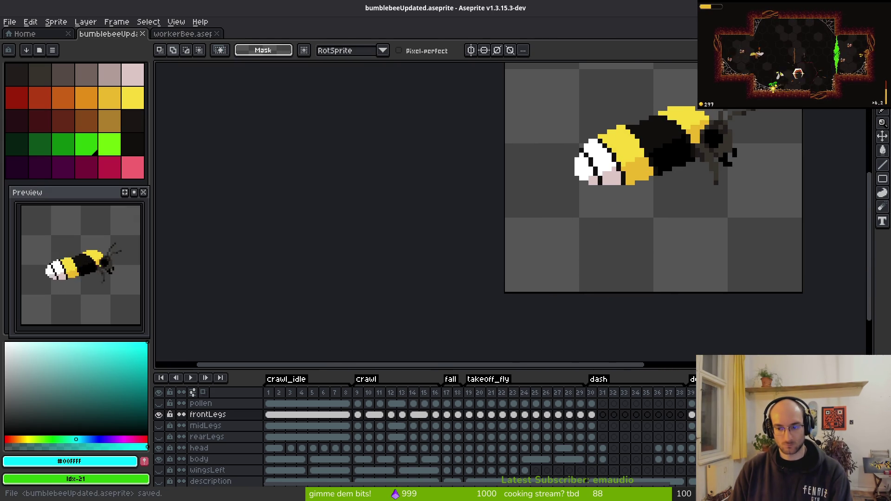
left_click(201, 403)
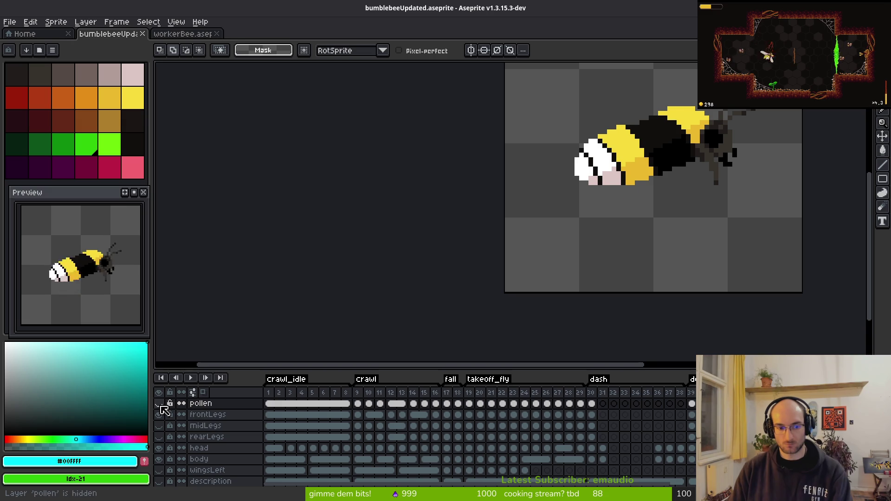
Step: Paste the leg piece into the pollen layer, show the leg layers again, and save
key("ctrl+v")
key("Return")
scroll(663, 191, "up", 6)
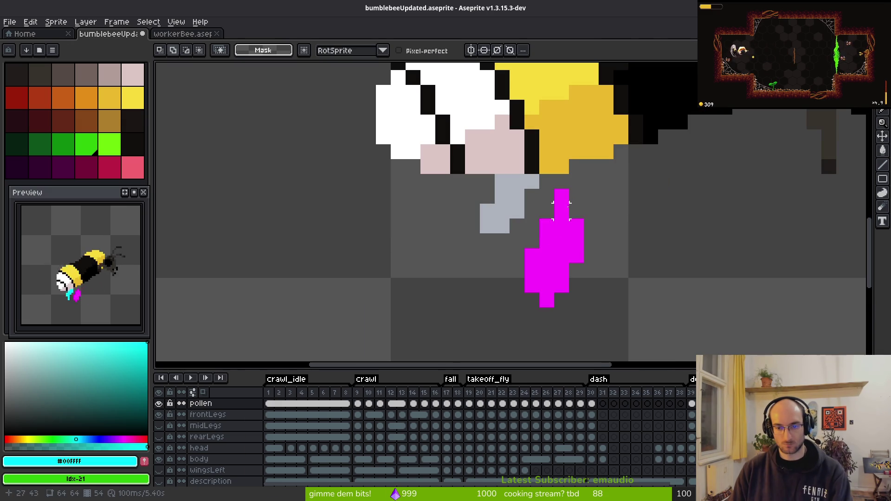
key("g")
left_click(511, 195)
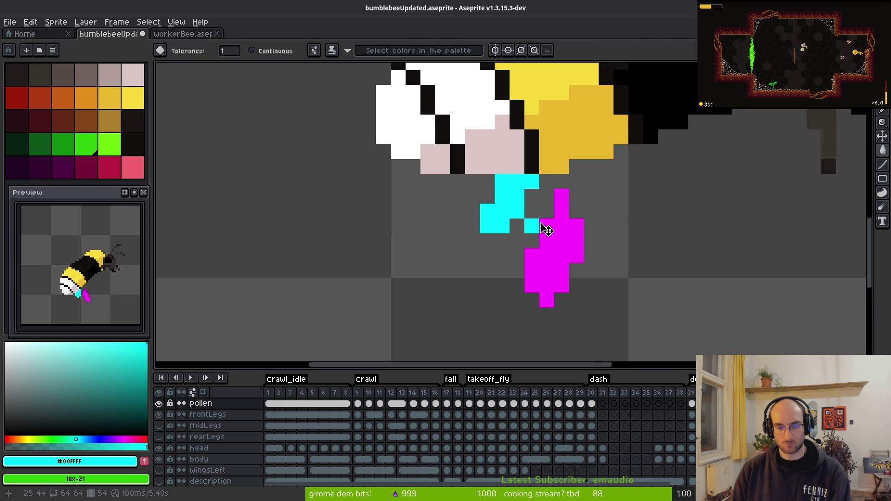
key("ctrl+z")
scroll(530, 245, "down", 1)
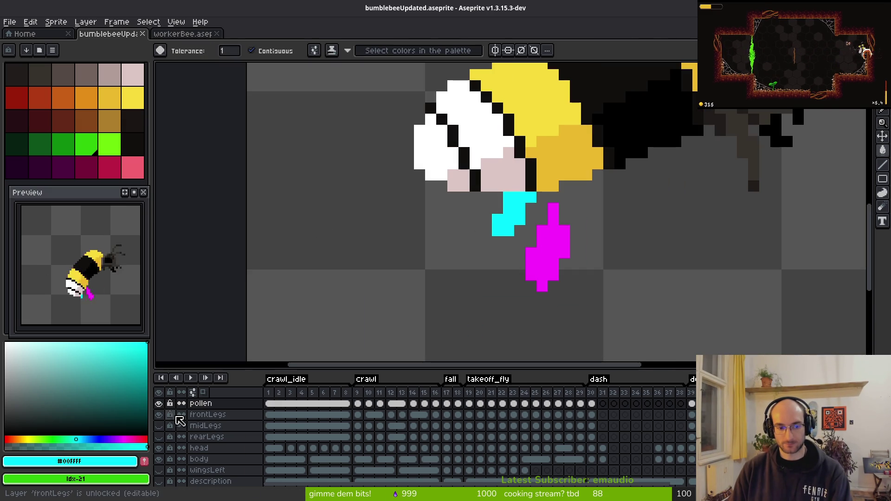
left_click_drag(162, 431, 167, 437)
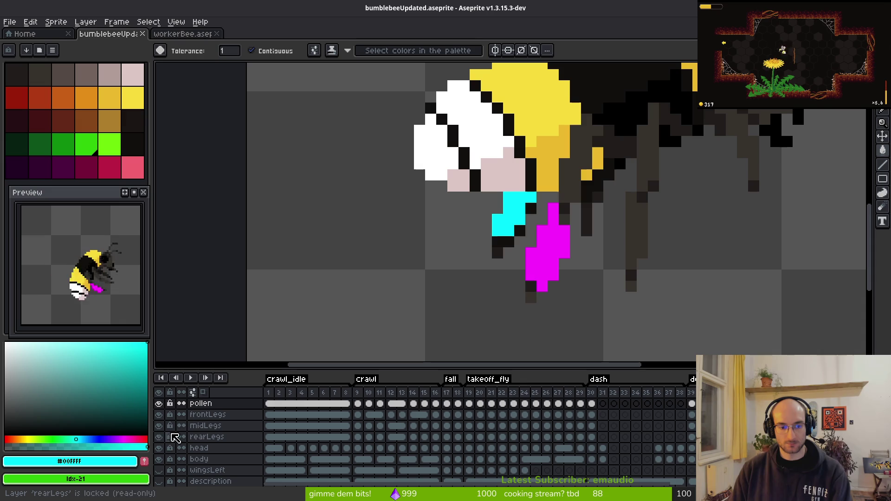
key("ctrl+s")
Step: Unlock the pollen layer and paint extra cyan pixels onto the pollen clump
scroll(437, 301, "down", 3)
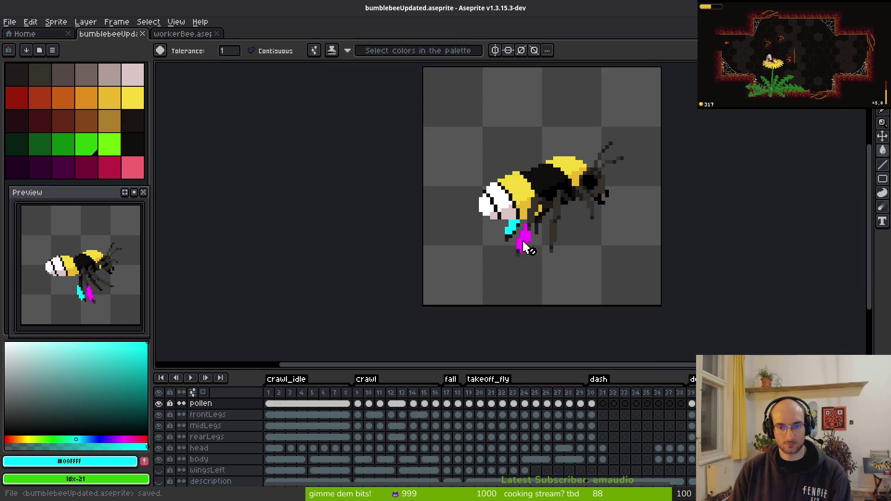
scroll(513, 243, "down", 3)
key("i")
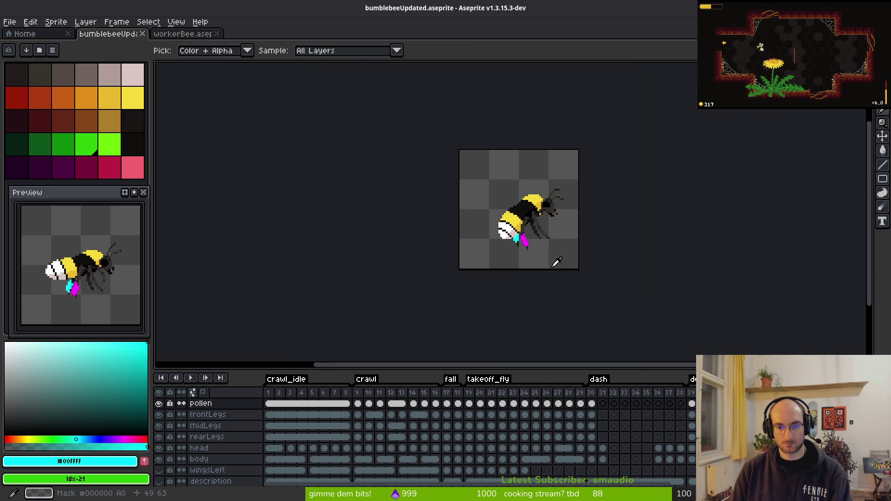
scroll(511, 234, "up", 5)
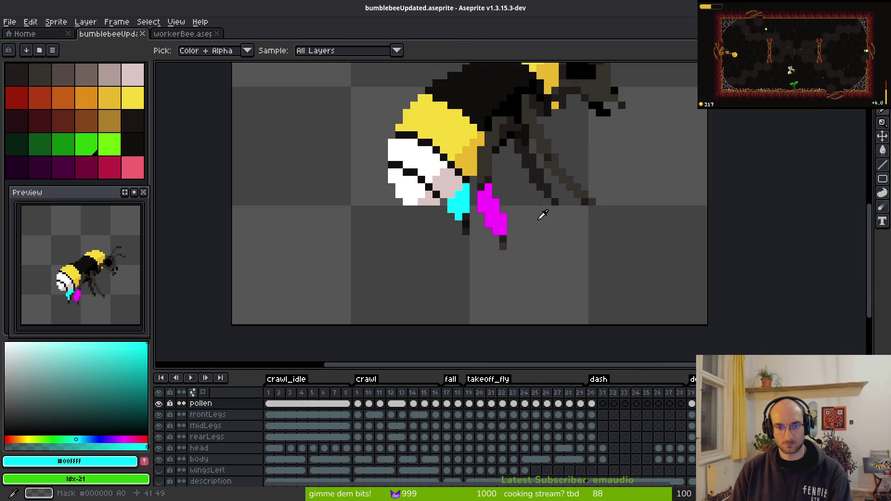
key("w")
scroll(467, 222, "up", 1)
scroll(466, 223, "up", 2)
key("b")
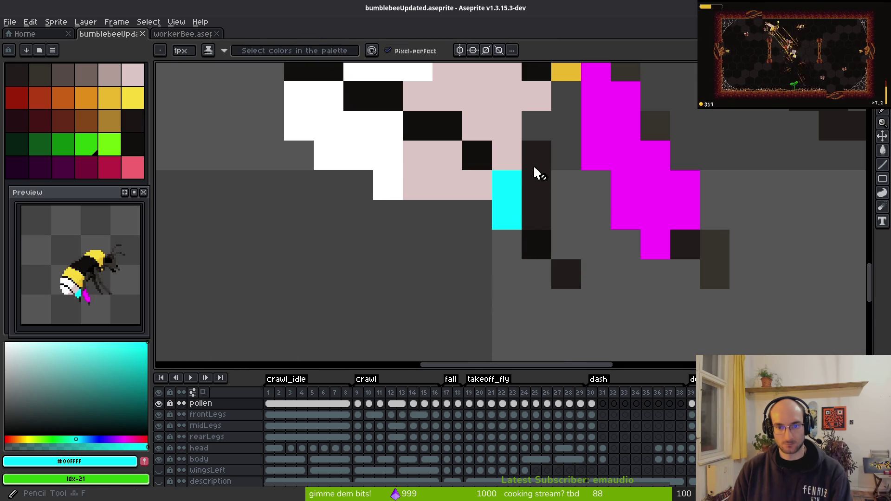
left_click(173, 404)
left_click_drag(535, 156, 535, 178)
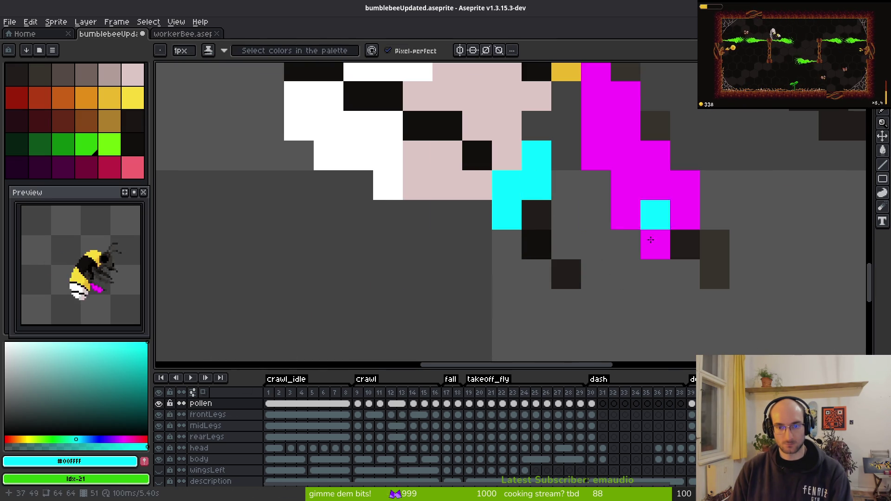
Step: Play the bee animation to check the cyan and magenta pollen clumps
scroll(641, 288, "down", 4)
key("i")
key("Return")
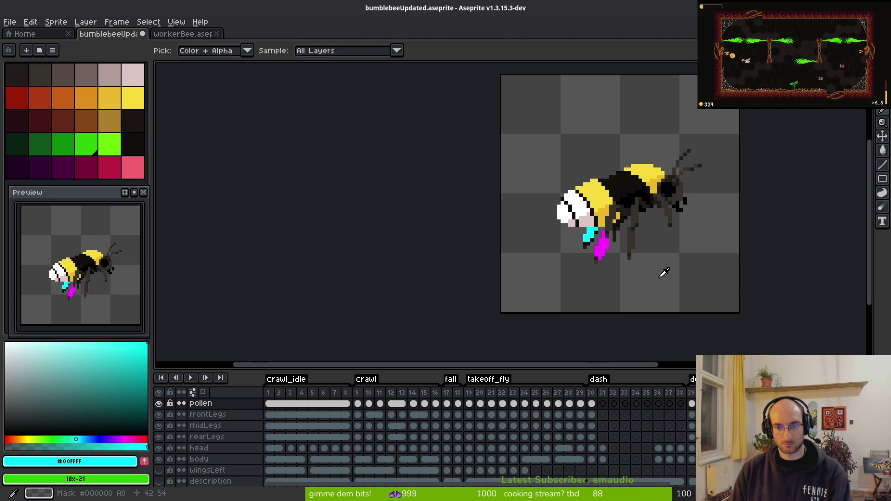
key("b")
scroll(588, 239, "up", 3)
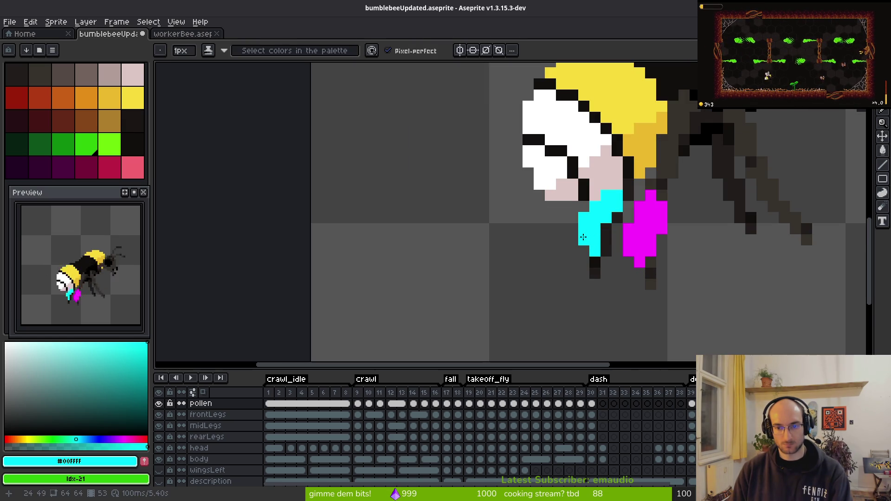
scroll(620, 305, "down", 6)
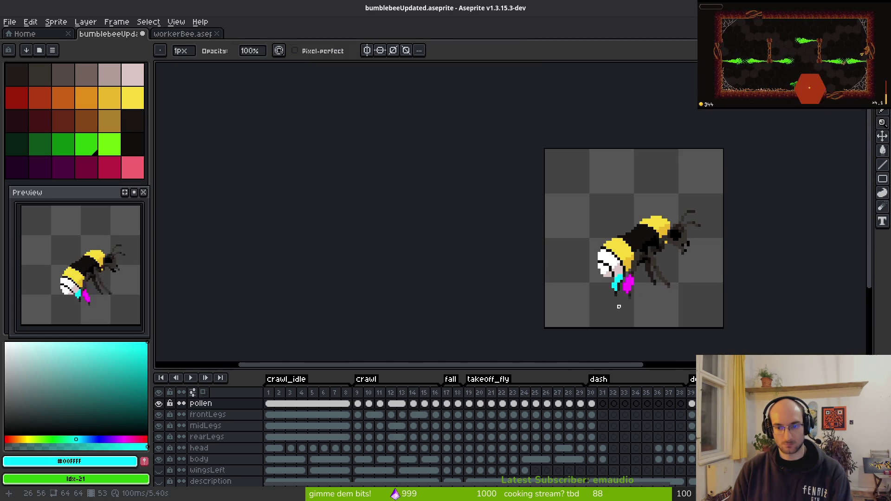
scroll(618, 307, "up", 5)
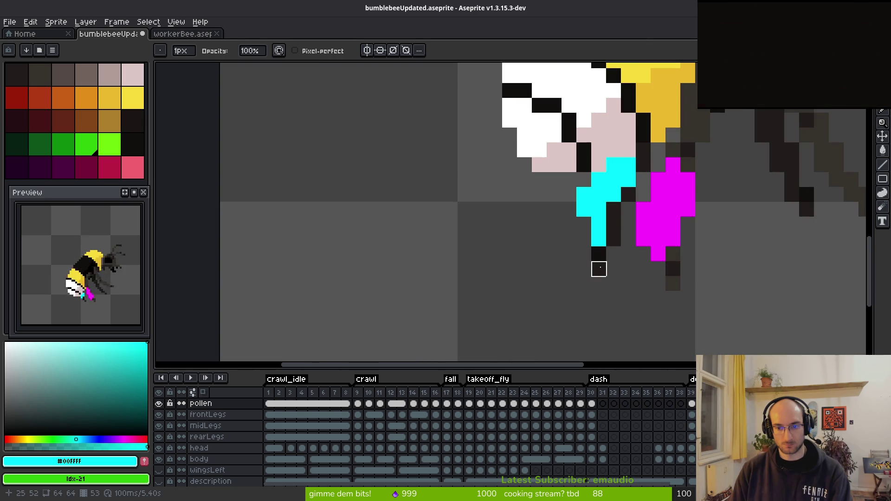
key("b")
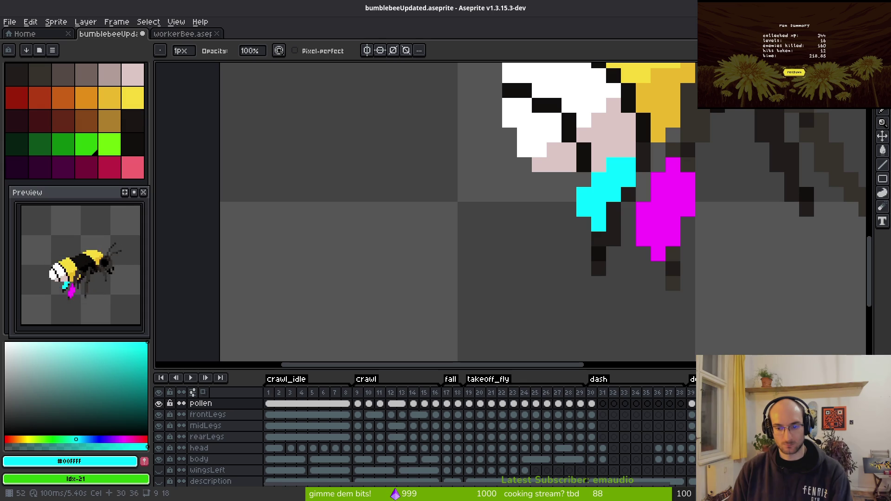
key("Down")
key("Down")
key("Down")
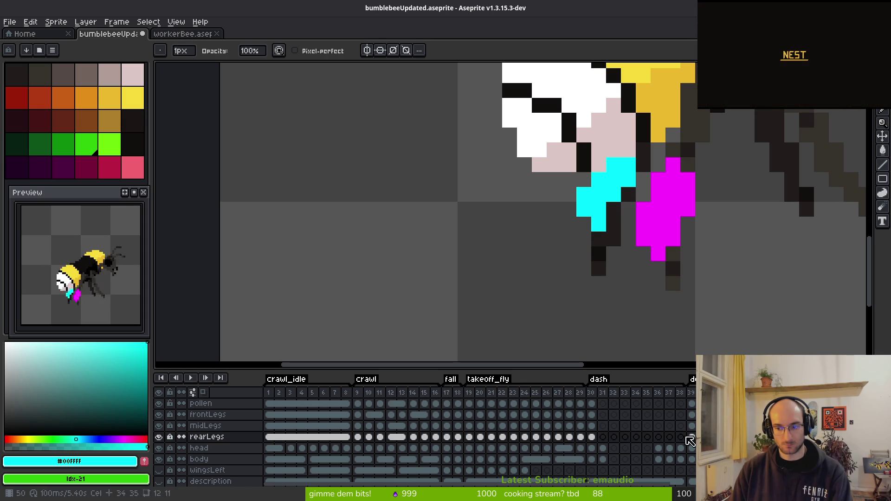
Step: Paint a dark rear-leg pixel under the cyan pollen, preview the animation, and save
left_click(599, 251, "alt")
left_click(624, 292)
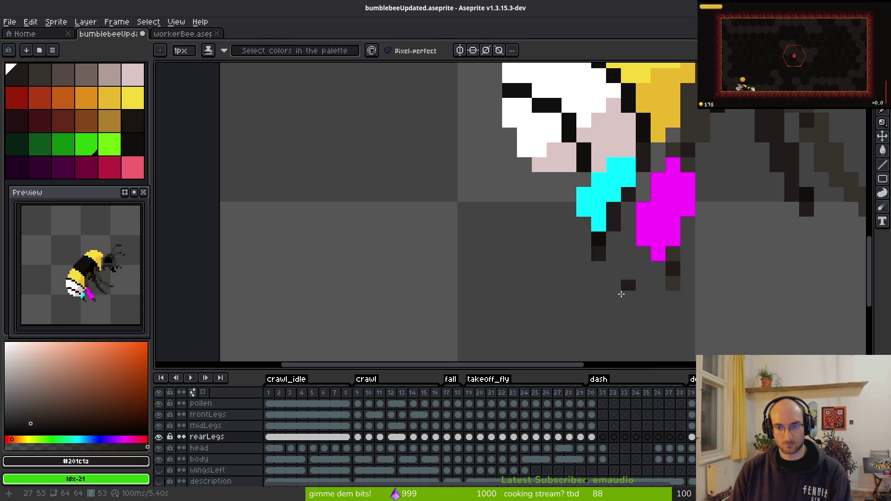
scroll(624, 291, "down", 4)
key("ctrl+s")
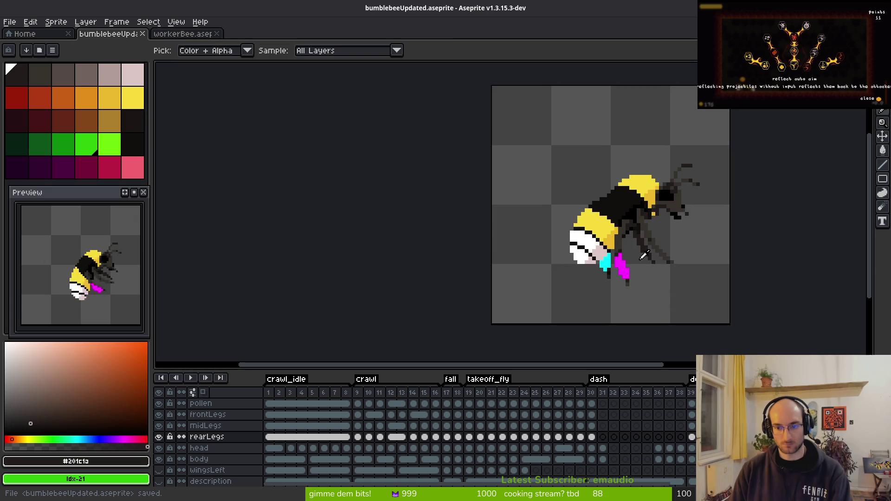
key("Return")
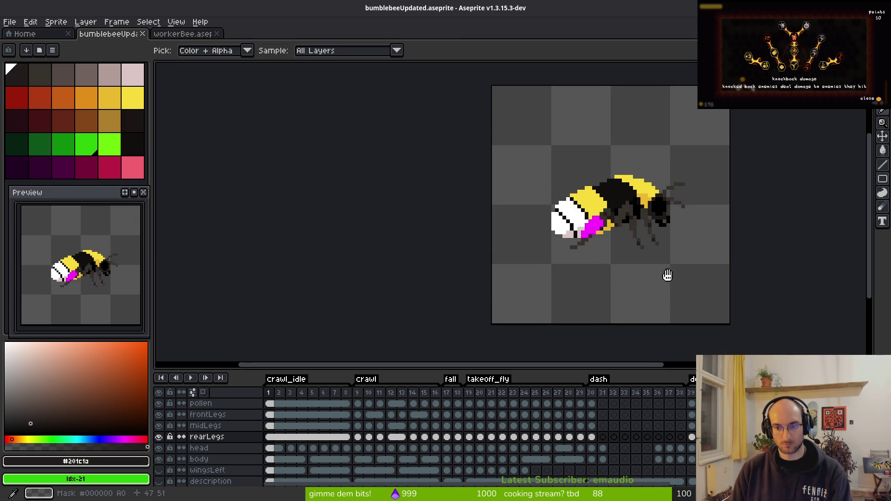
key("b")
key("alt")
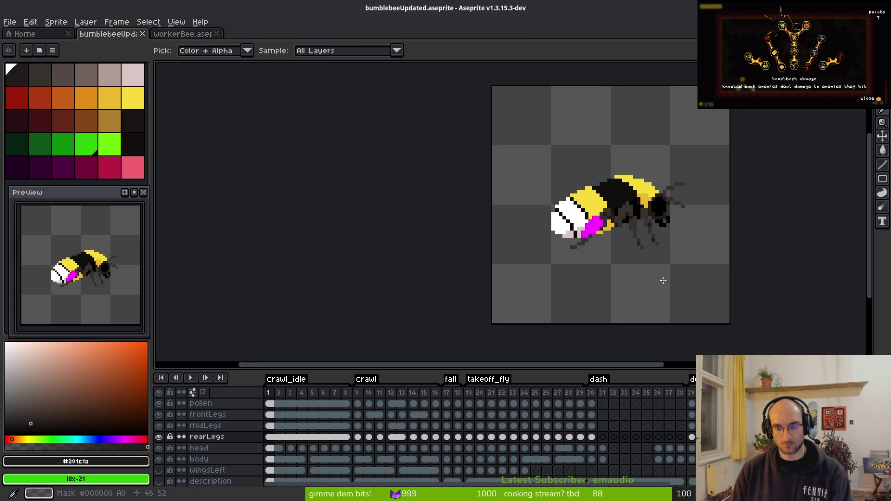
scroll(658, 284, "down", 5)
key("ctrl+s")
scroll(182, 436, "up", 1)
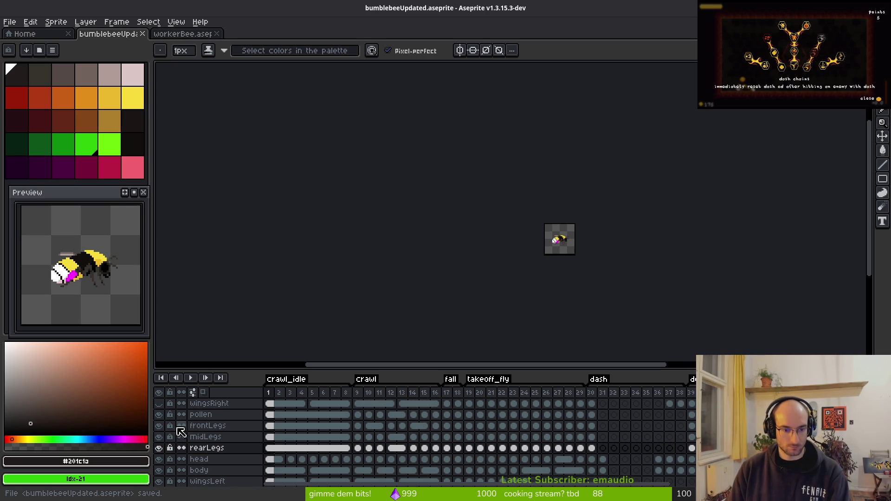
Step: Hide the wing, pollen and leg layers, leaving only frontLegs visible among them
scroll(561, 246, "up", 4)
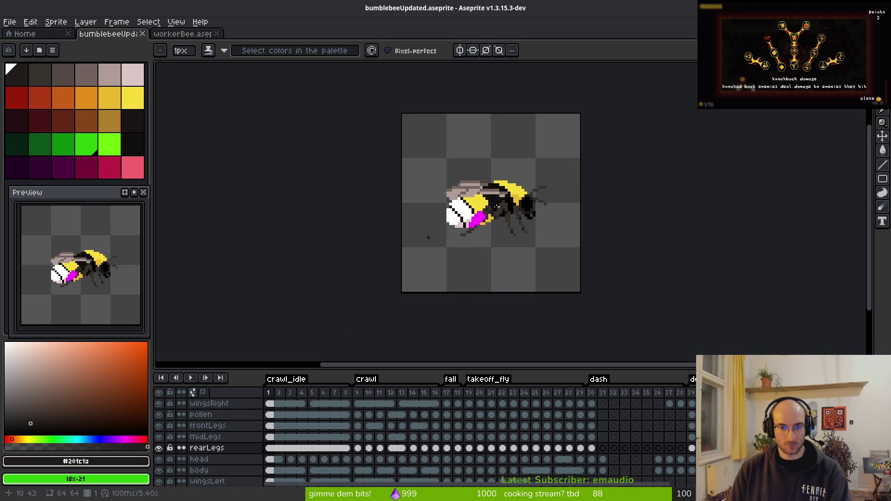
scroll(466, 231, "up", 5)
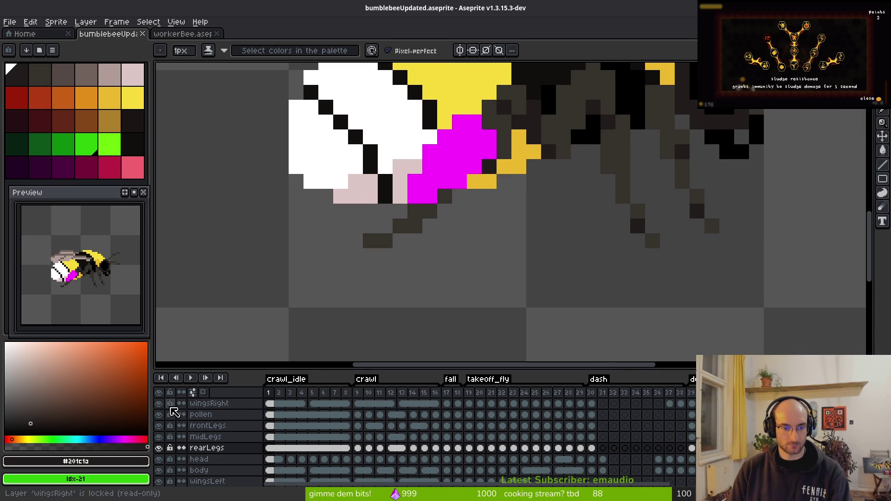
left_click_drag(159, 403, 162, 482)
scroll(167, 457, "down", 1)
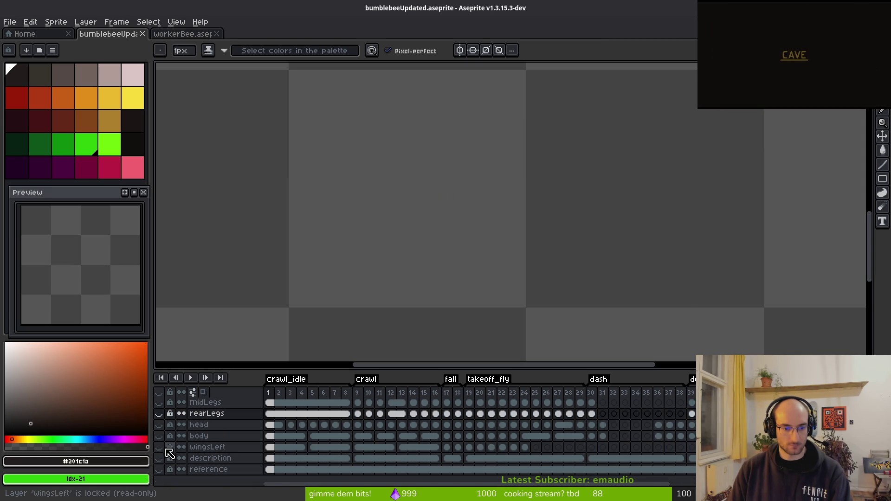
scroll(167, 446, "up", 1)
left_click(159, 426)
scroll(448, 233, "down", 5)
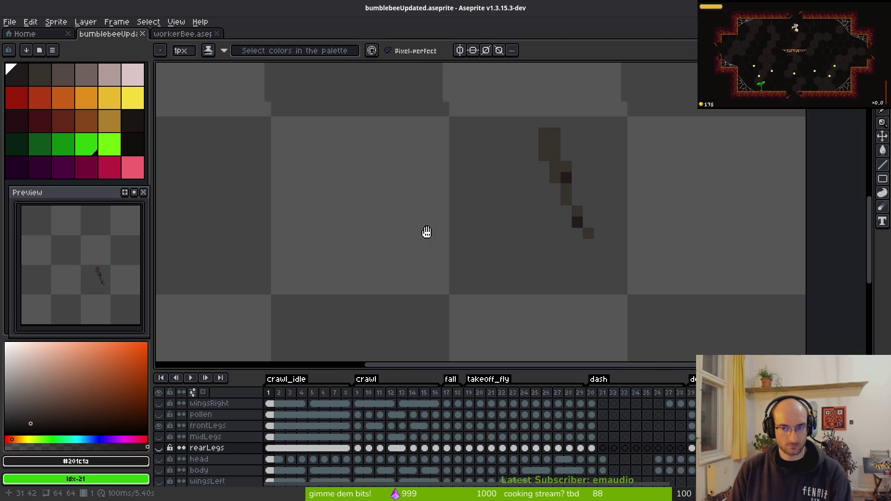
left_click_drag(458, 236, 455, 242)
scroll(409, 209, "down", 2)
Step: Select the whole sprite and pick #34312c to be replaced by palette entry 2
key("m")
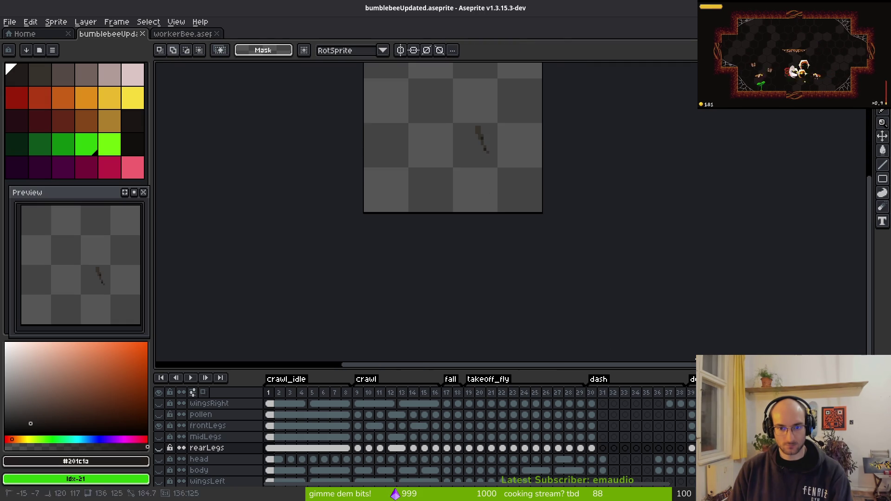
key("ctrl+a")
scroll(492, 151, "up", 2)
scroll(482, 219, "up", 3)
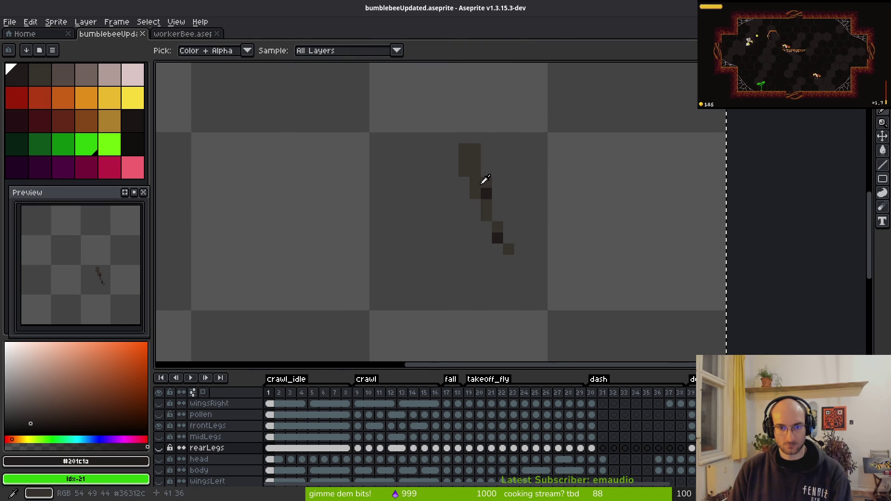
left_click(484, 183, "alt")
left_click(68, 79)
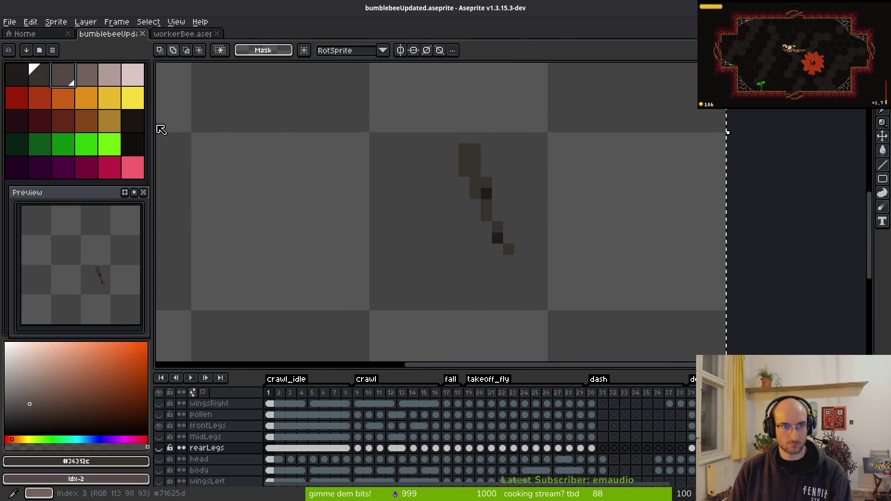
scroll(378, 230, "down", 2)
key("shift+r")
key("Escape")
Step: Select the frontLegs cels across frames and open Replace Color for them
key("h")
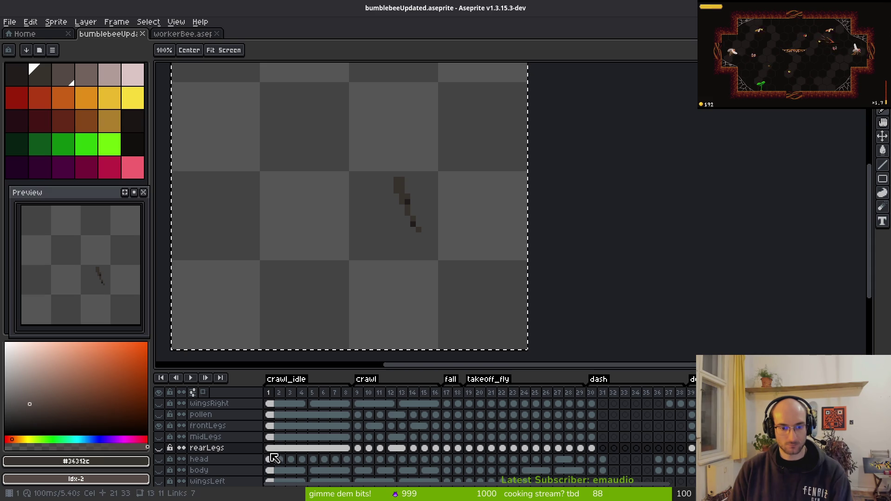
left_click(270, 429)
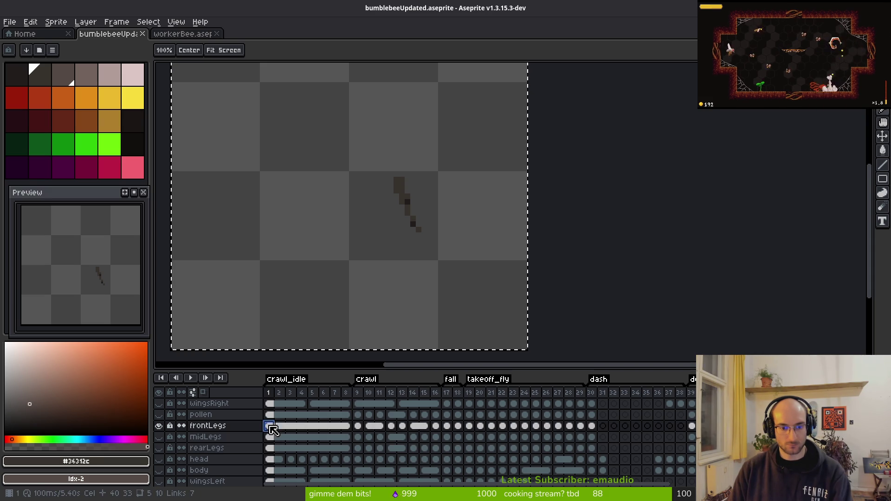
left_click_drag(270, 429, 726, 427)
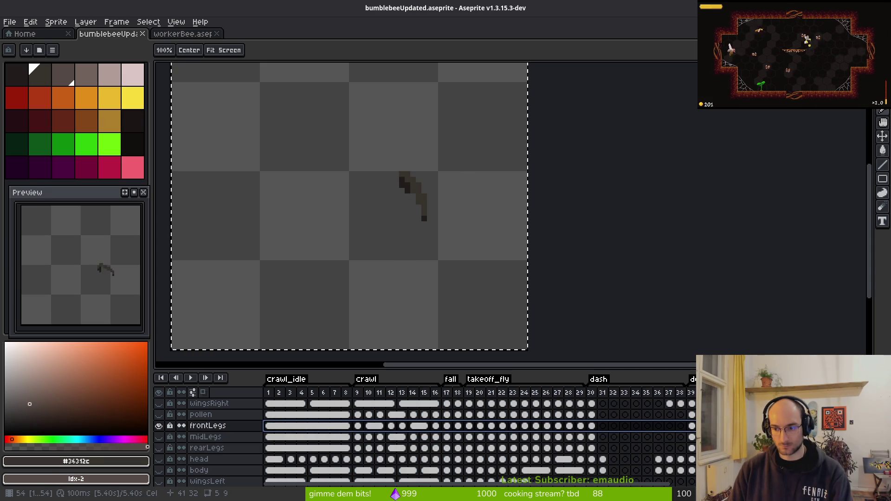
key("m")
key("shift+r")
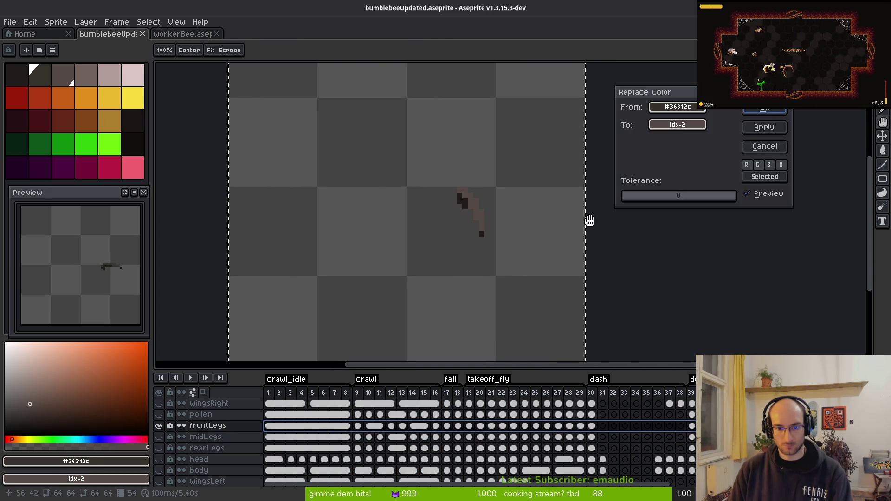
Step: Replace #34312c with palette entry 2 across all the frontLegs cels
left_click(762, 125)
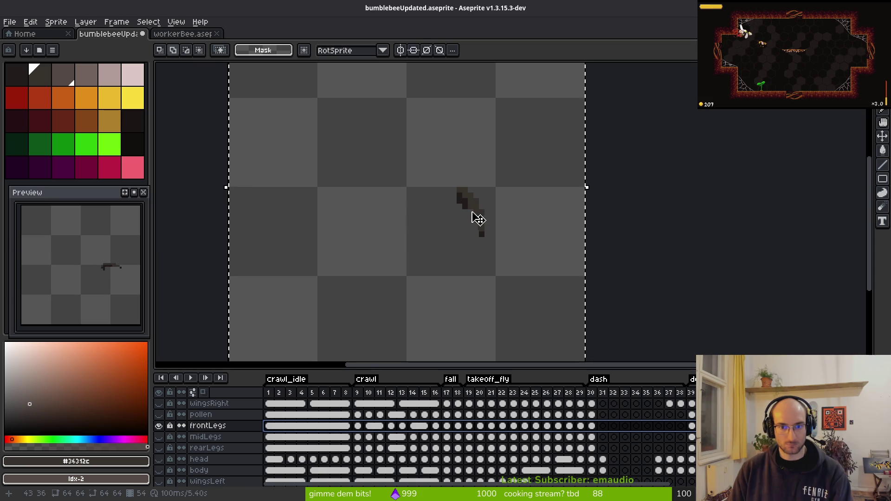
left_click(272, 427)
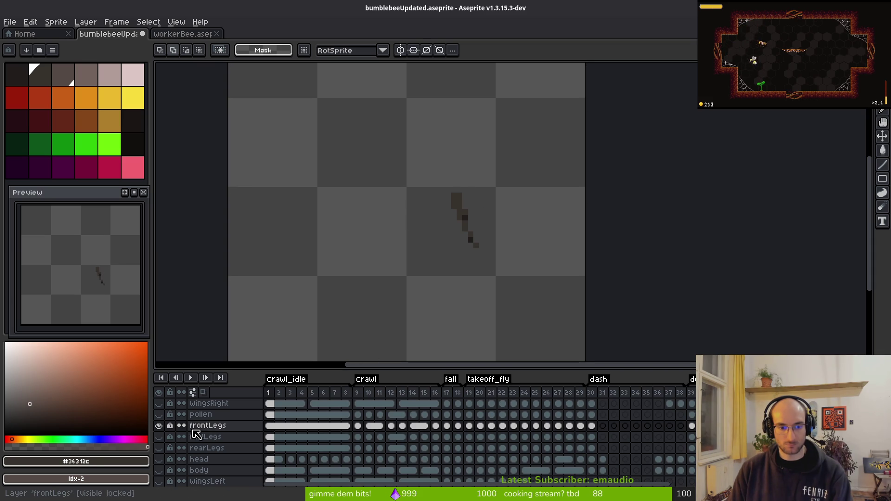
scroll(459, 258, "down", 1)
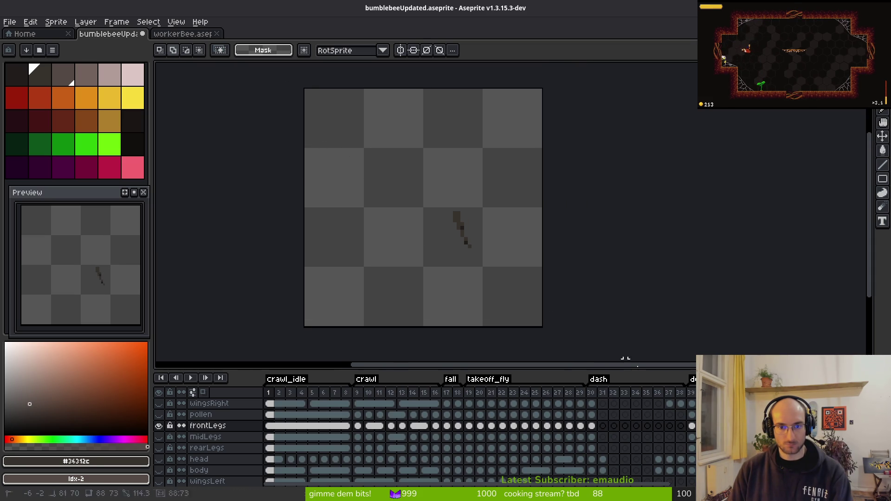
scroll(457, 207, "up", 3)
key("z")
key("shift+r")
key("Escape")
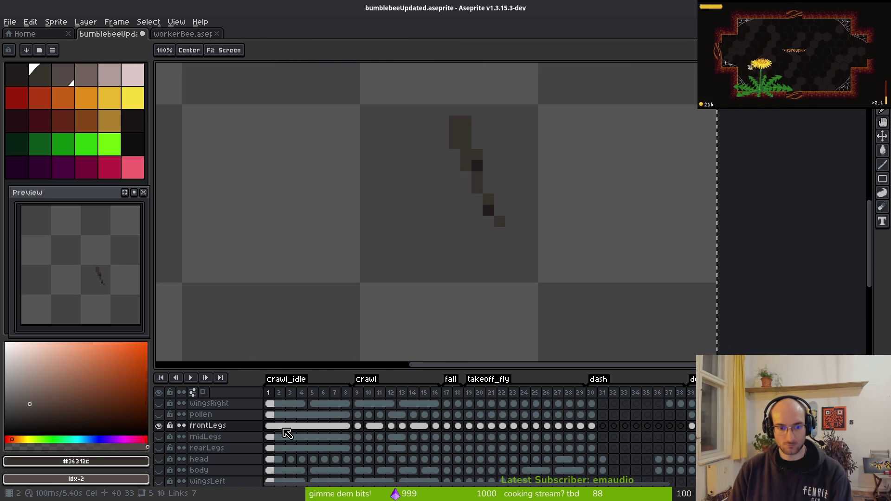
left_click_drag(290, 432, 691, 425)
key("m")
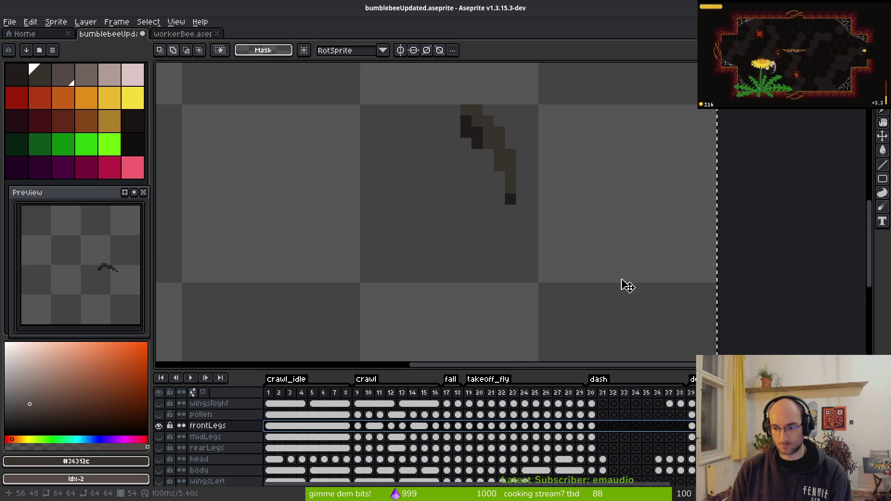
scroll(637, 301, "down", 2)
key("shift+r")
left_click(764, 126)
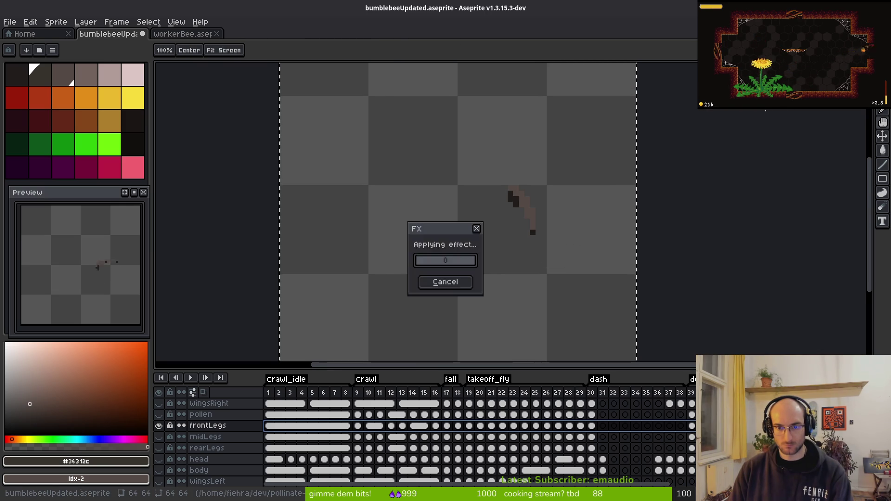
Step: Replace sampled #201c1a with palette entry 1 on frontLegs, then unhide pollen, legs, head and body
key("i")
scroll(582, 219, "up", 3)
left_click(610, 158)
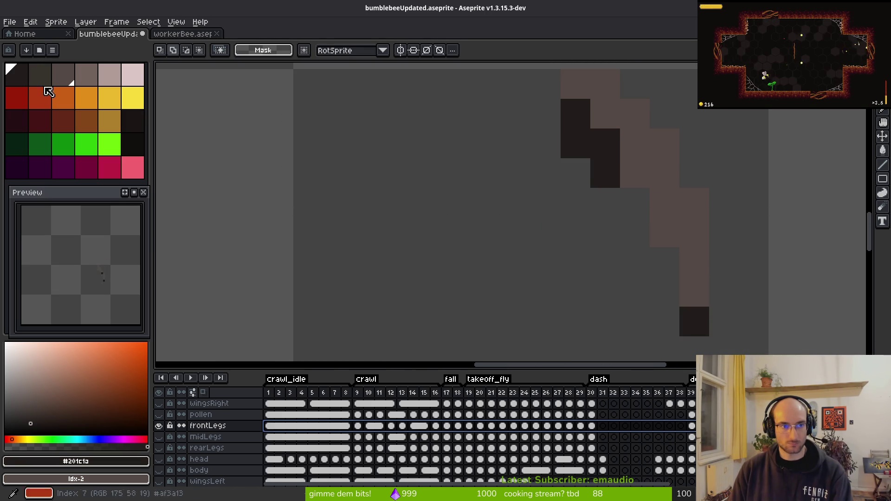
scroll(503, 229, "down", 3)
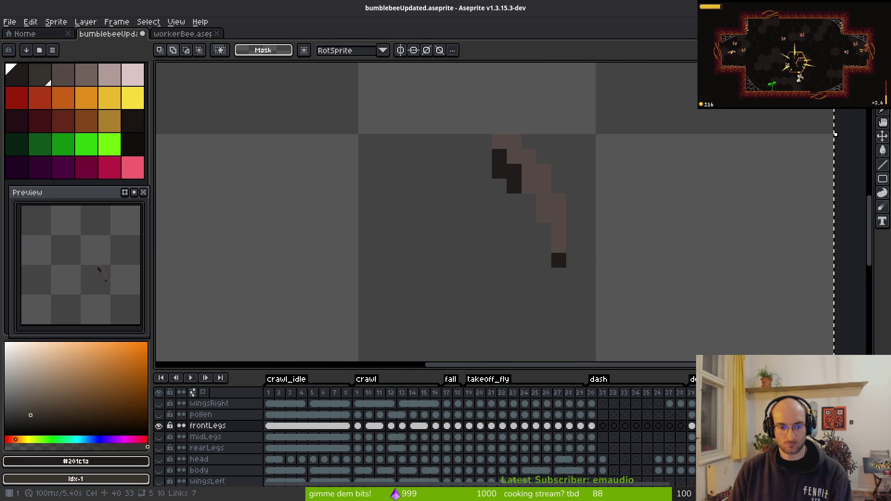
left_click(208, 426)
left_click(205, 437, "shift")
left_click(205, 437)
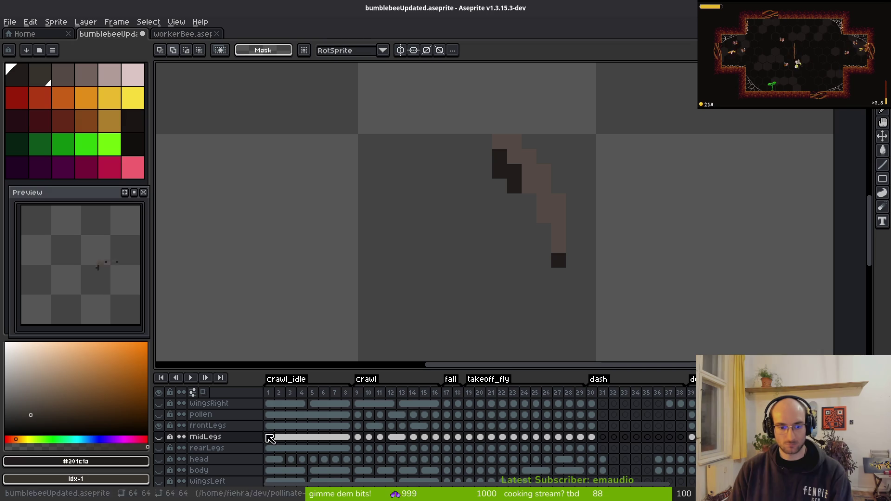
left_click(617, 424)
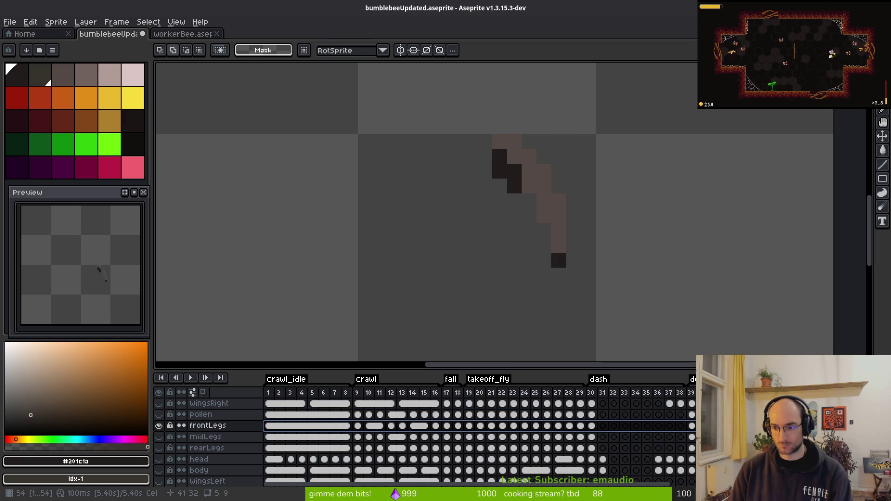
scroll(588, 269, "down", 1)
mouse_move(587, 270)
left_mouse_down()
mouse_move(513, 245)
mouse_move(466, 213)
left_mouse_up()
key("shift+r")
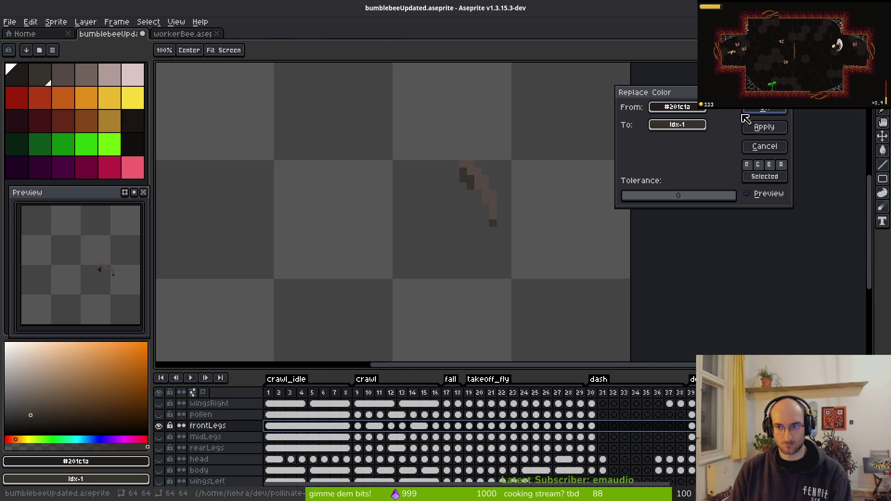
left_click(747, 121)
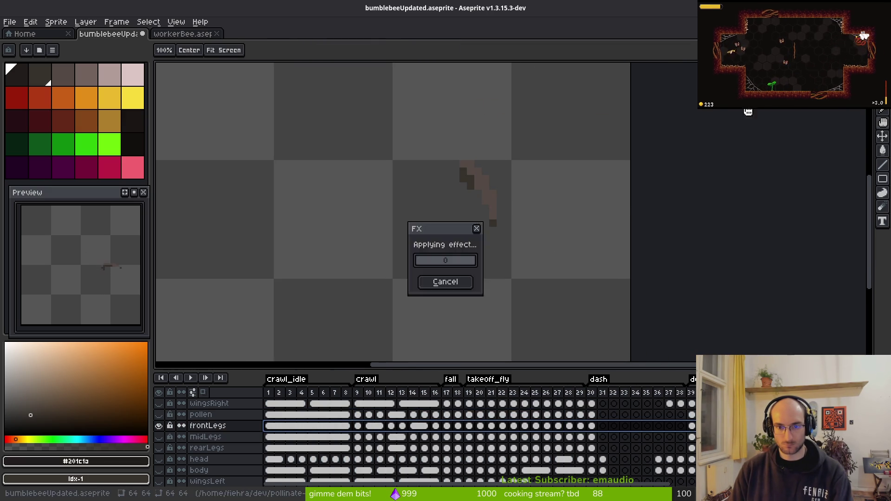
left_click(160, 418)
left_click_drag(161, 425, 166, 472)
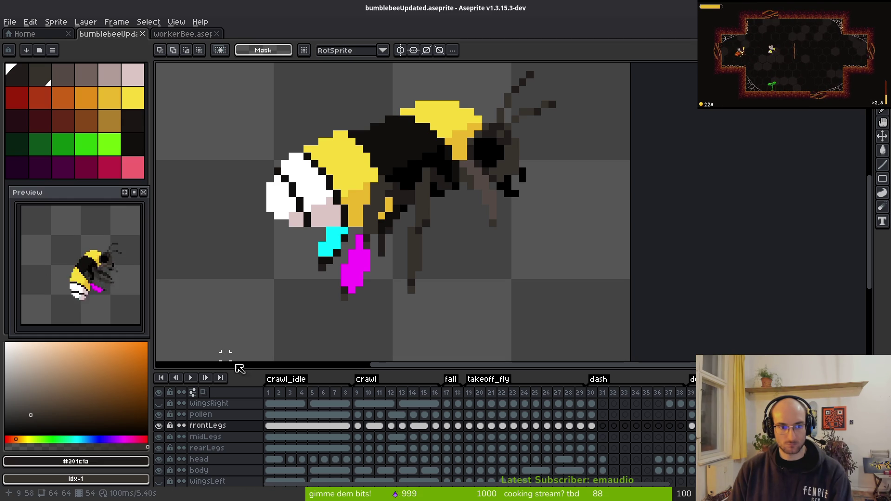
Step: Unhide the wings layer, select the midLegs and rearLegs cels, and play the animation
left_click(159, 403)
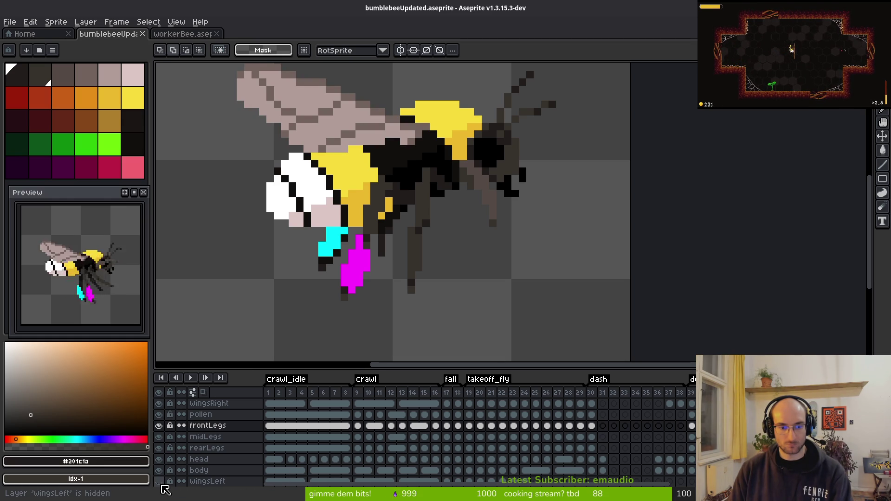
scroll(448, 194, "down", 5)
scroll(463, 225, "up", 4)
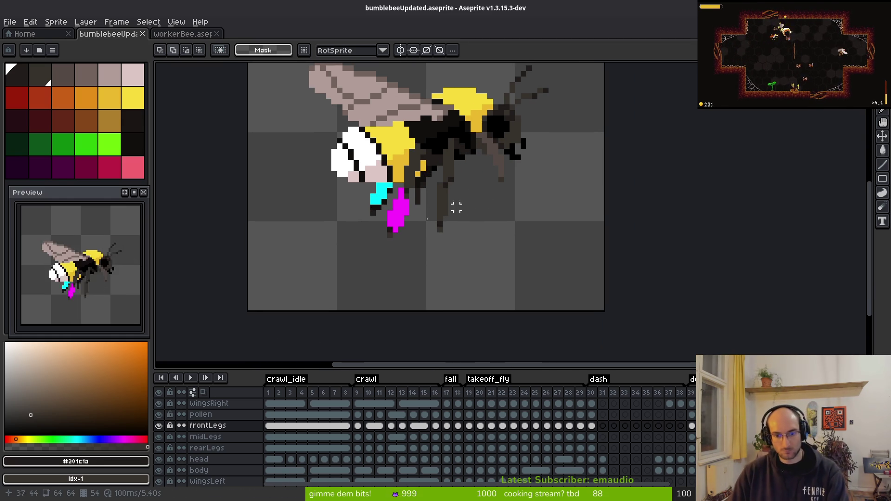
left_click(269, 438)
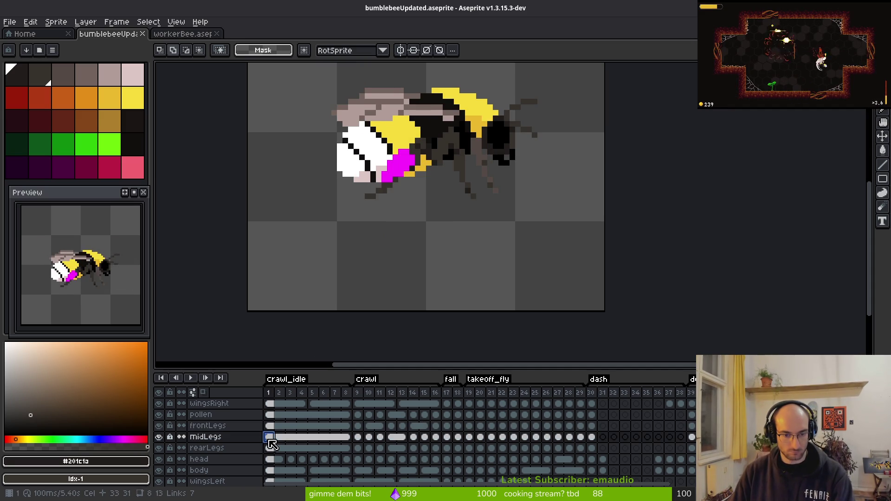
scroll(345, 213, "down", 3)
key("ctrl+a")
left_click_drag(412, 265, 396, 239)
mouse_move(270, 438)
left_mouse_down()
mouse_move(274, 445)
mouse_move(603, 448)
left_mouse_up()
key("Return")
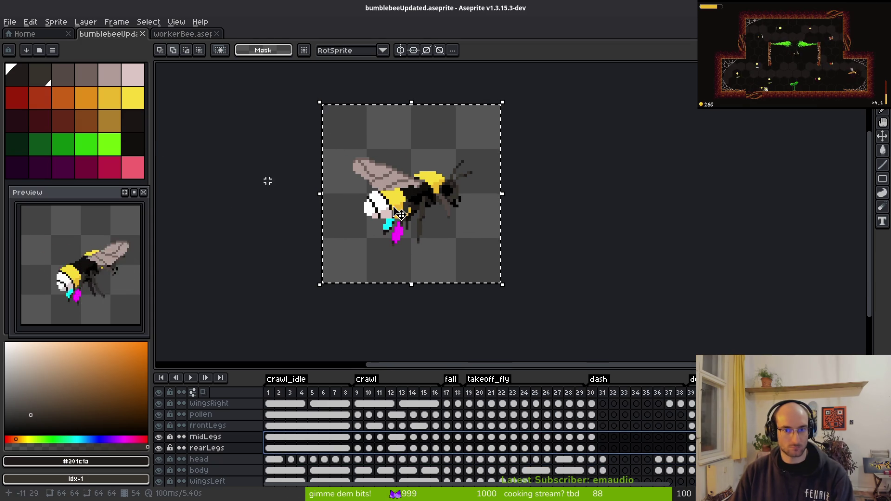
Step: Replace palette entry 1 with entry 2 across all 54 frames of both leg layers
scroll(434, 221, "up", 3)
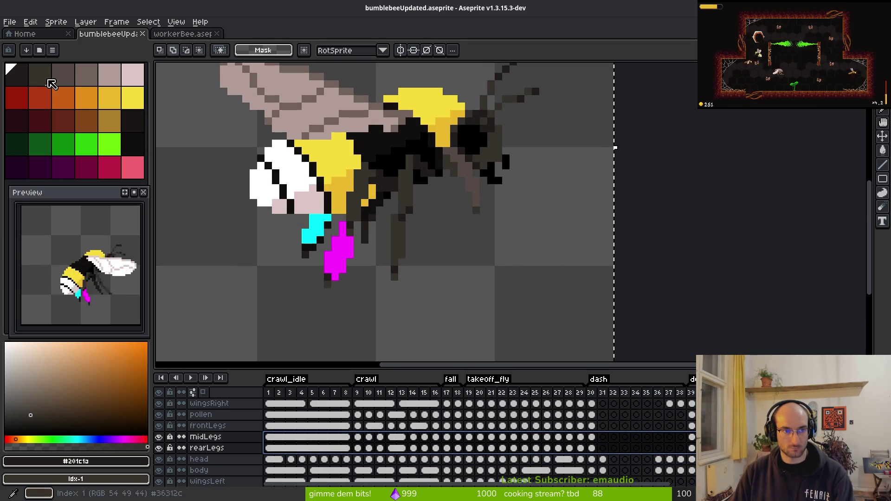
left_click(51, 79)
scroll(418, 218, "down", 3)
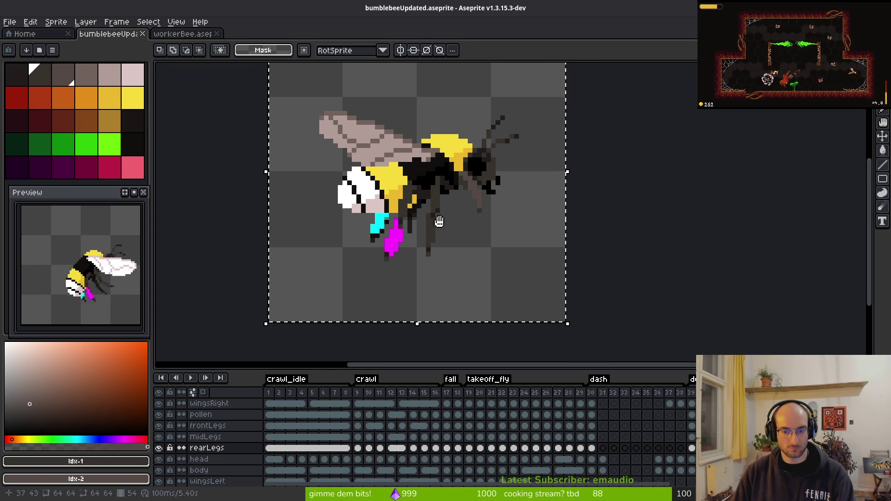
left_click_drag(271, 445, 701, 439)
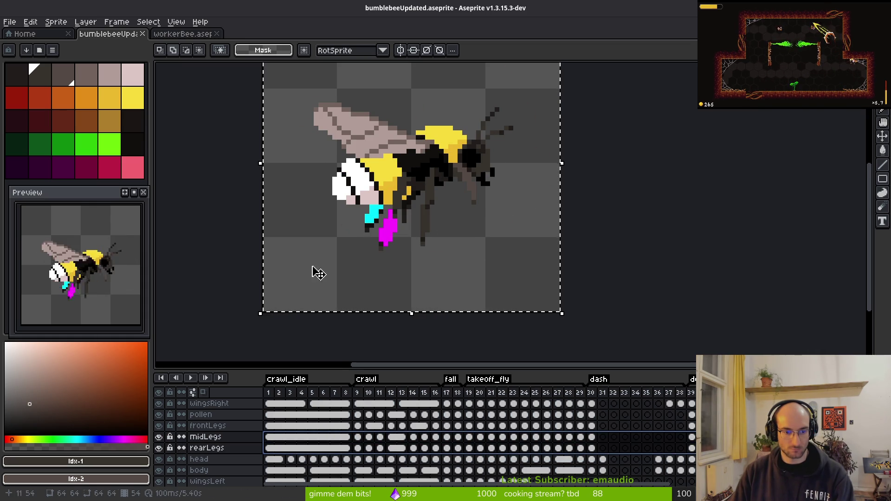
scroll(314, 270, "down", 1)
scroll(314, 270, "right", 1)
scroll(343, 284, "up", 1)
scroll(344, 283, "left", 1)
key("shift+r")
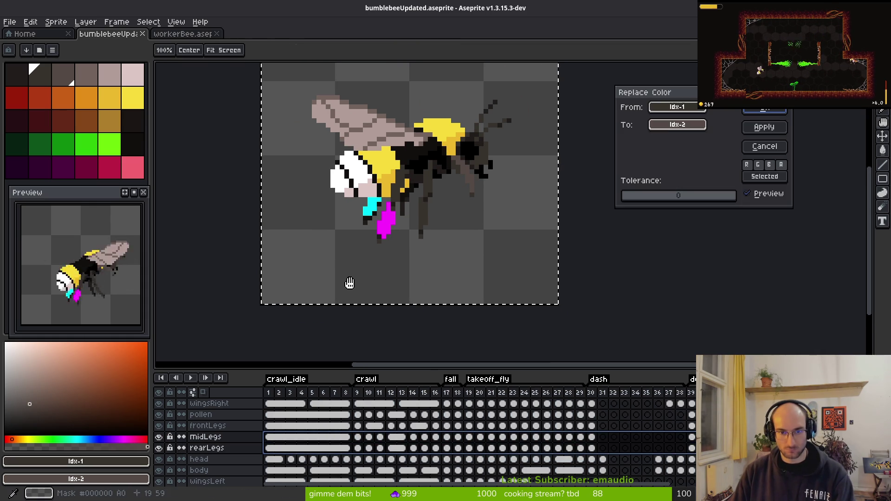
left_click(771, 111)
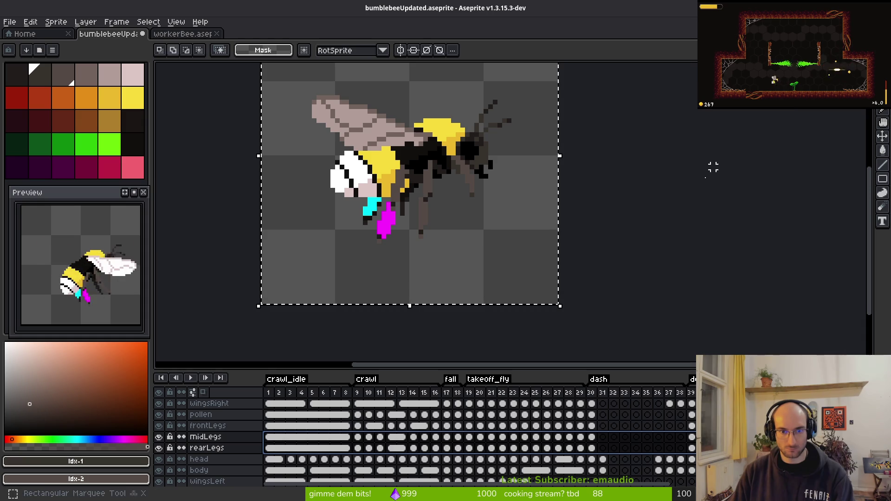
Step: Replace palette entry 0 with entry 1 on the midLegs and rearLegs cels
left_click(16, 75)
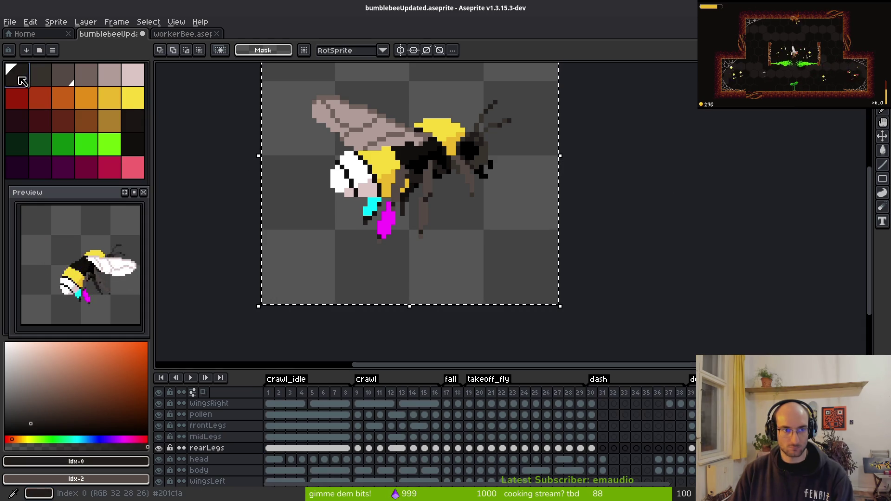
right_click(40, 75)
left_click_drag(274, 445, 692, 437)
left_click_drag(485, 257, 497, 268)
key("shift+r")
left_click(764, 125)
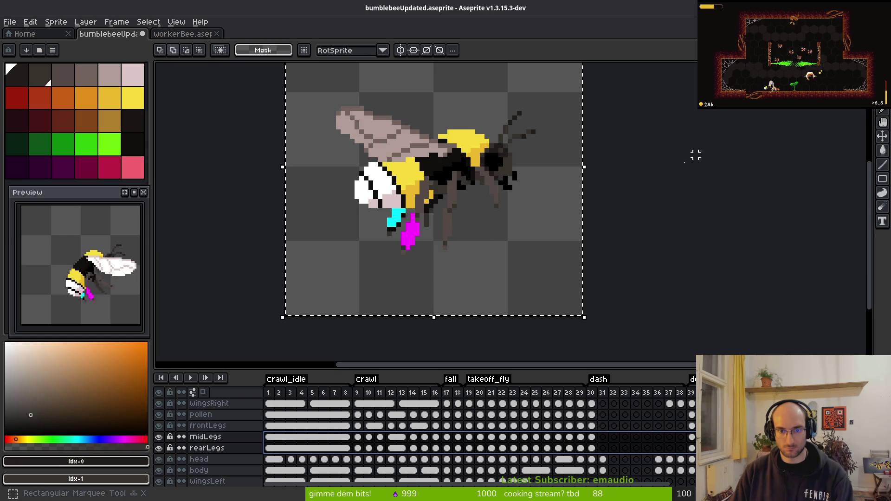
Step: Clear the selection and save bumblebeeUpdated.aseprite twice
scroll(495, 226, "down", 4)
key("ctrl+d")
key("ctrl+s")
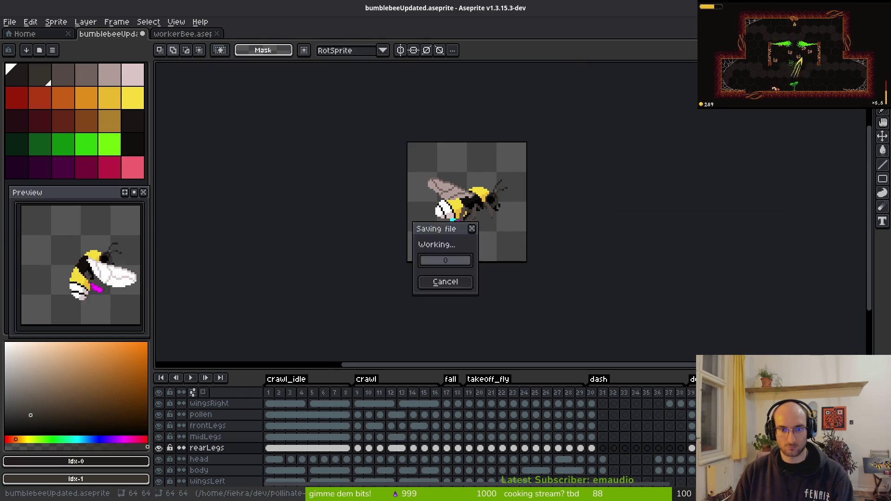
scroll(484, 226, "down", 2)
scroll(483, 224, "up", 5)
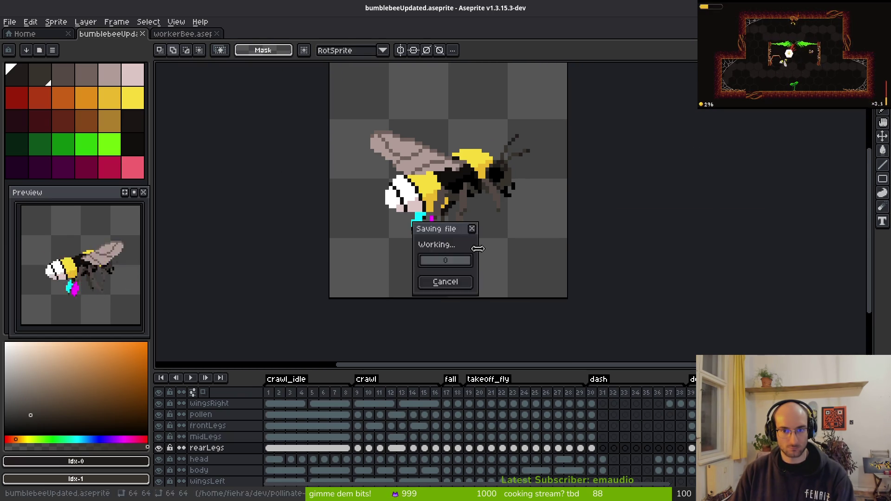
scroll(501, 179, "up", 3)
scroll(508, 199, "up", 1)
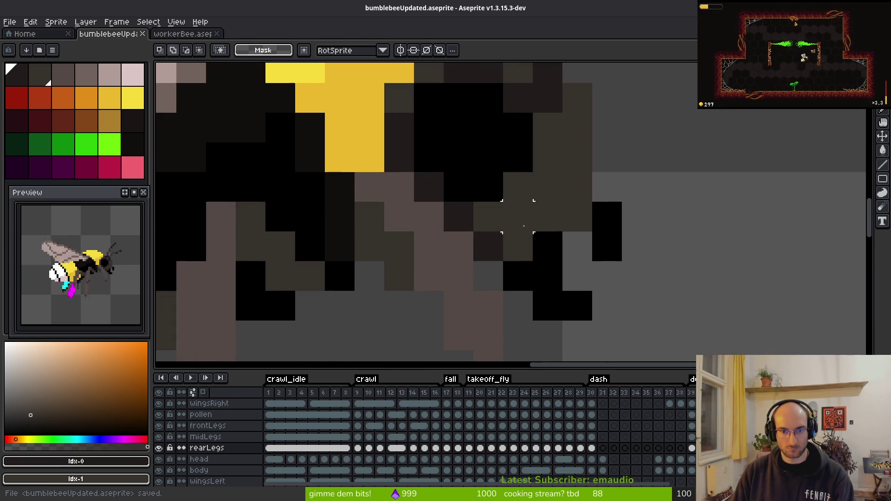
scroll(477, 269, "down", 4)
key("ctrl+s")
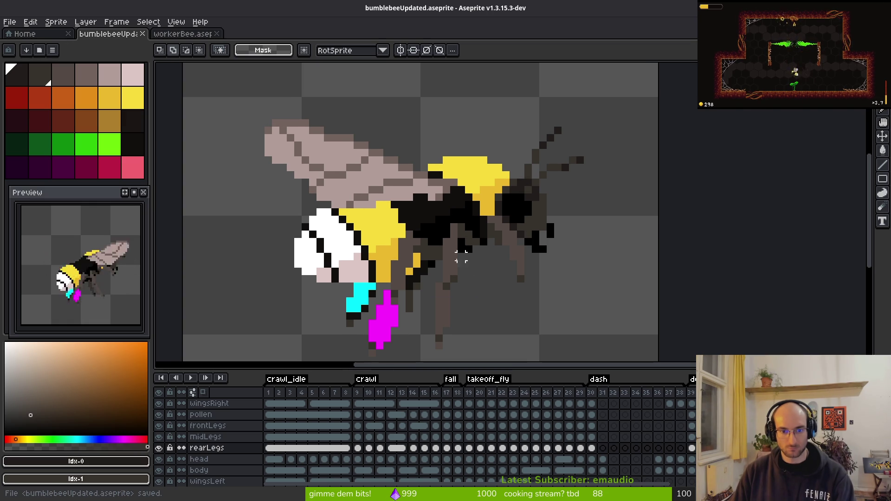
scroll(372, 325, "up", 3)
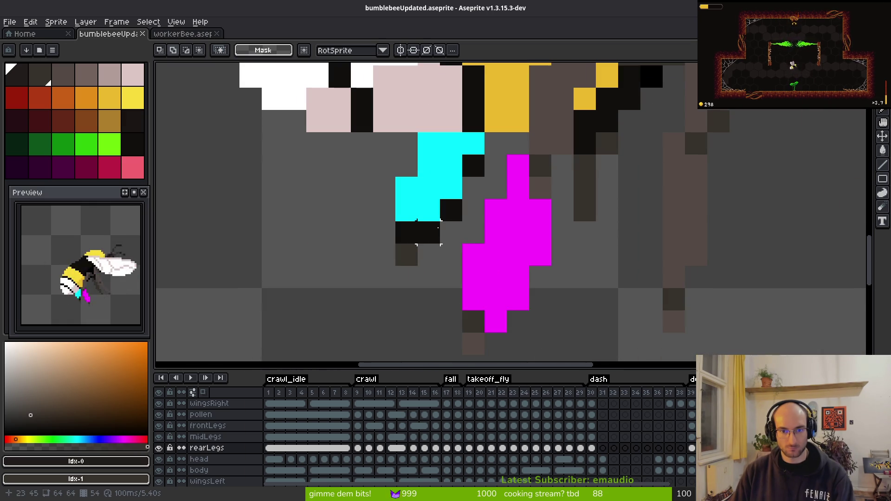
Step: Sample the black leg colour #120f0c and set palette index 0 as the second colour
key("i")
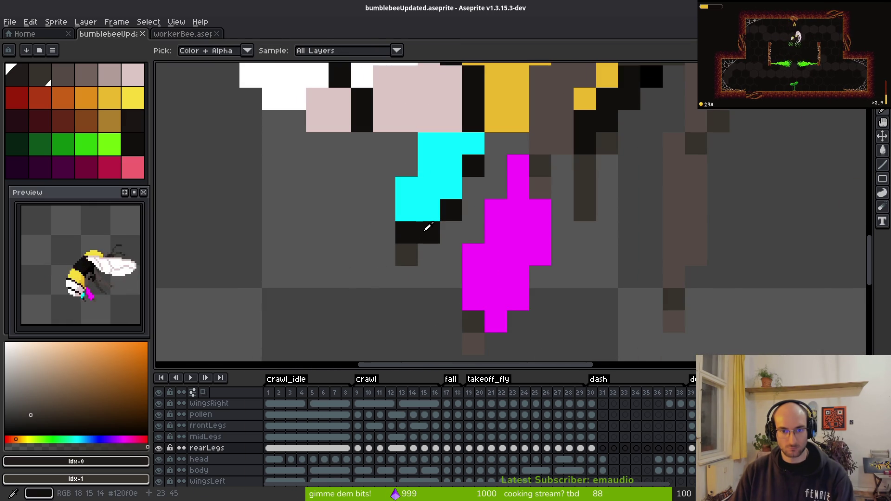
left_click(428, 228)
key("m")
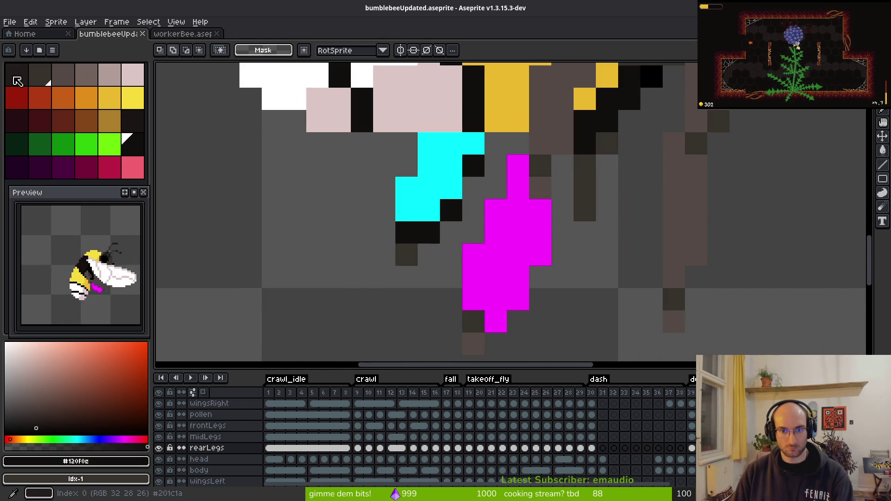
key("i")
left_click(580, 181)
key("m")
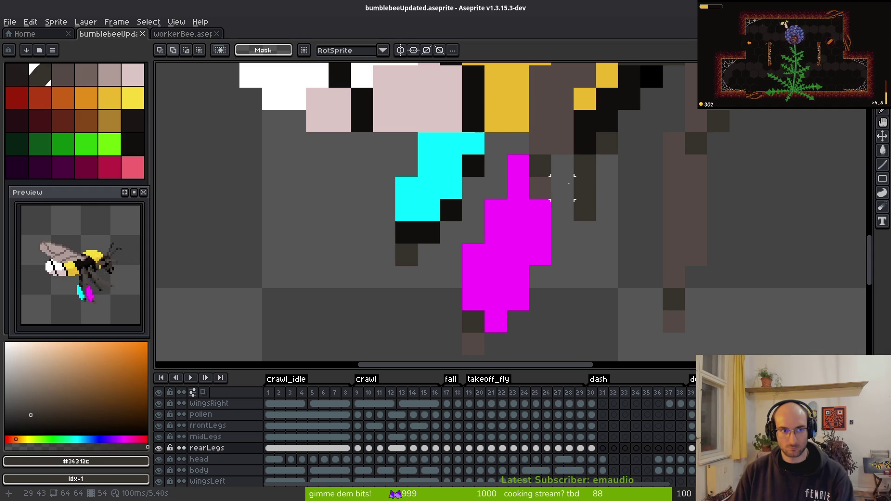
key("i")
left_click(451, 210)
key("m")
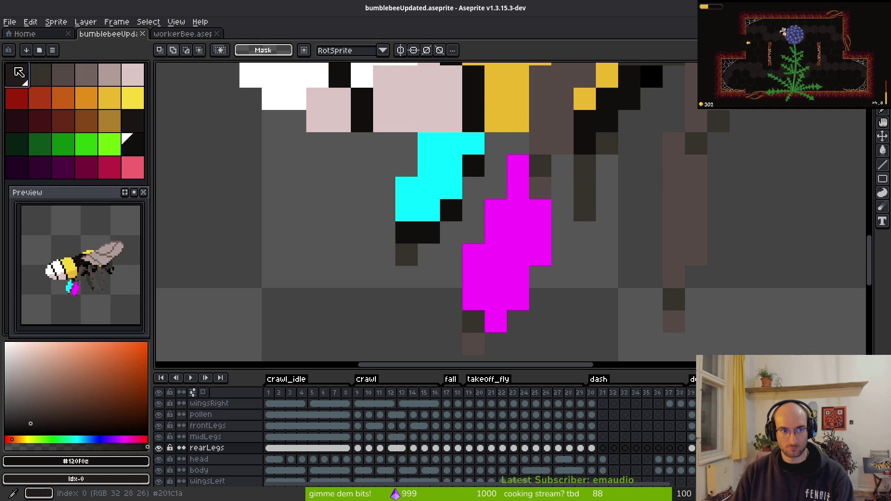
left_click(19, 72)
scroll(571, 253, "down", 3)
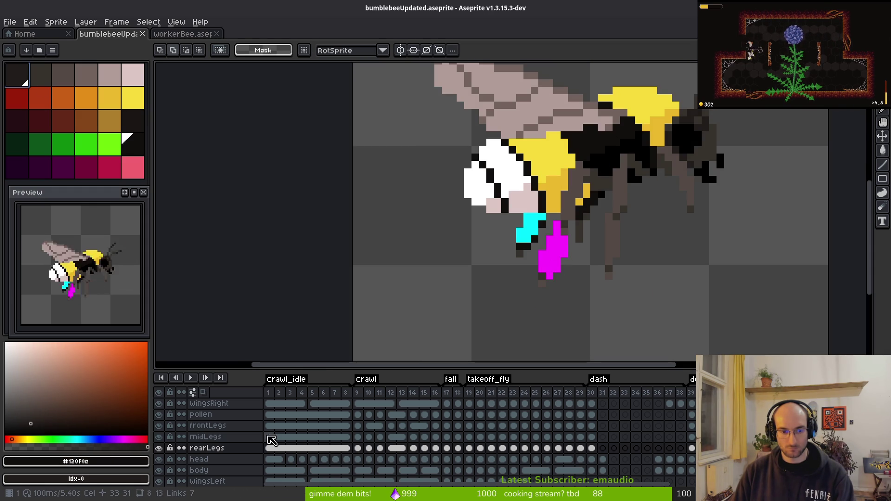
Step: Replace #120f0c with palette index 0 across the leg layers' cels in all frames
mouse_move(272, 427)
left_mouse_down()
mouse_move(482, 446)
mouse_move(706, 449)
left_mouse_up()
scroll(357, 121, "down", 3)
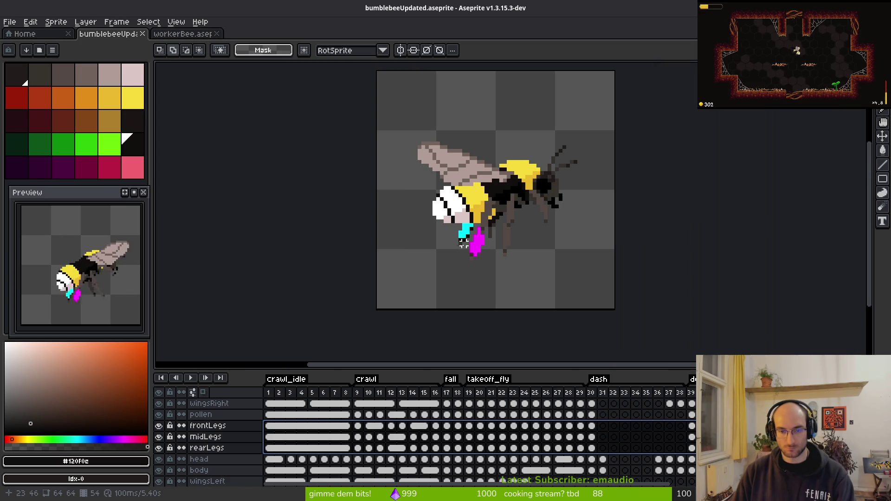
key("ctrl+a")
mouse_move(272, 426)
left_mouse_down()
mouse_move(276, 438)
mouse_move(706, 437)
mouse_move(706, 448)
left_mouse_up()
left_click_drag(466, 239, 499, 246)
key("shift+r")
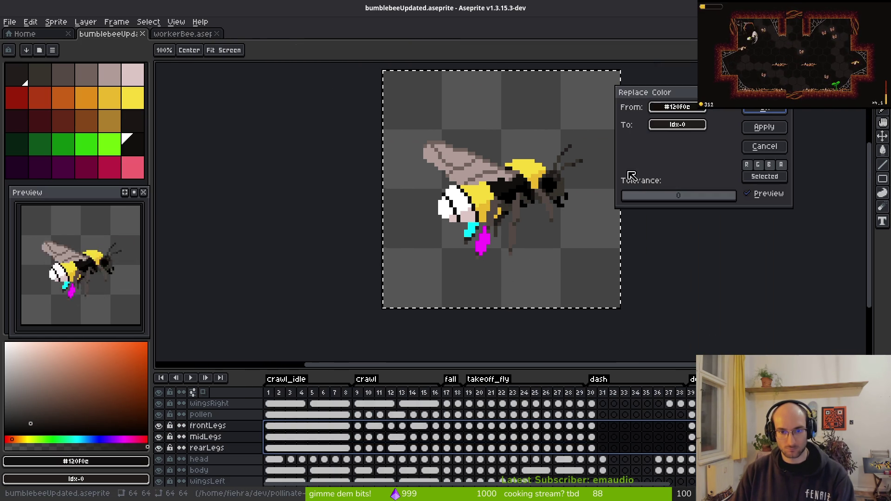
key("Escape")
key("m")
Step: Narrow the cel selection to rearLegs and save the sprite
scroll(479, 242, "up", 1)
scroll(479, 242, "up", 4)
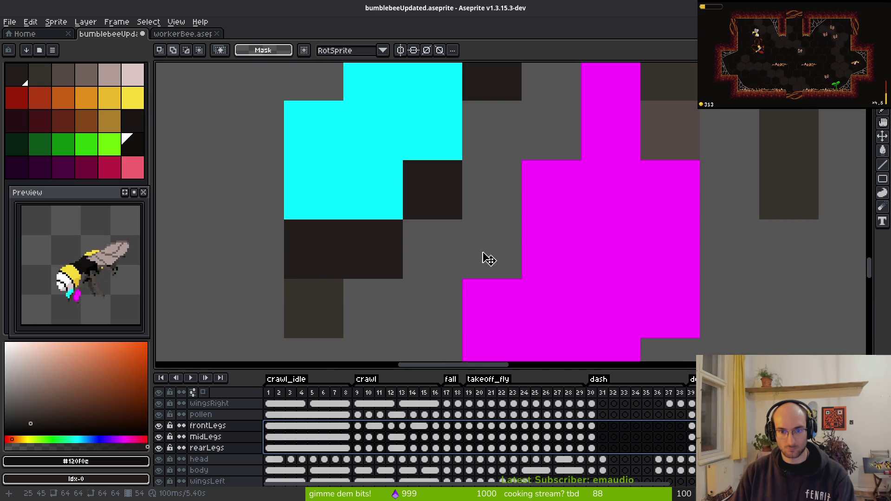
left_click(421, 257)
scroll(420, 258, "down", 2)
scroll(418, 235, "up", 2)
key("ctrl+s")
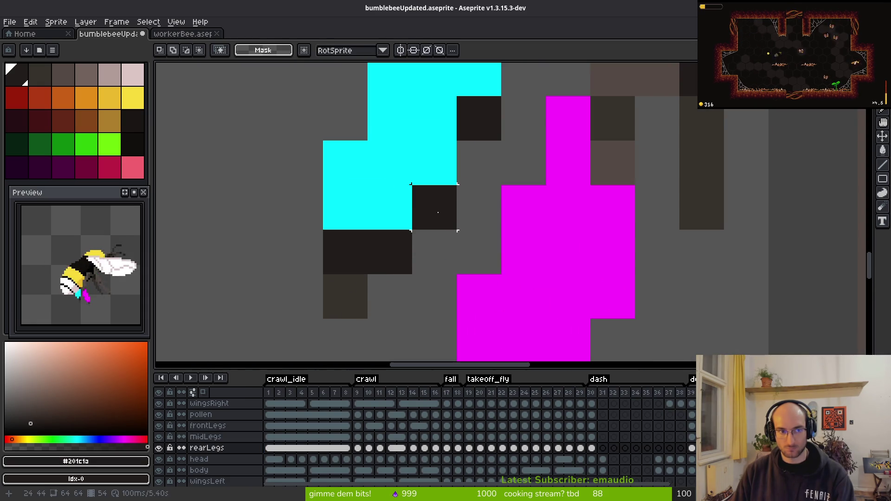
Step: Pick the dark #120f0c colour, toggle rearLegs visibility to compare, and save again
scroll(417, 235, "down", 3)
scroll(478, 193, "up", 2)
scroll(478, 193, "down", 5)
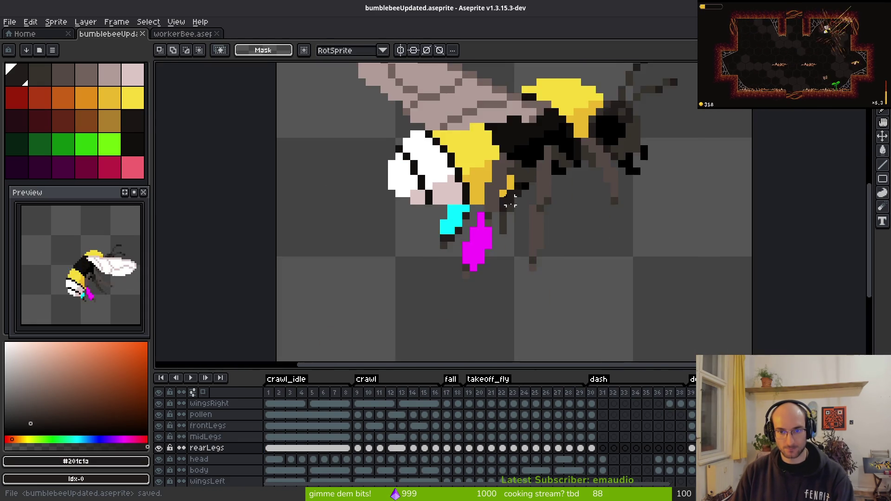
scroll(506, 238, "up", 5)
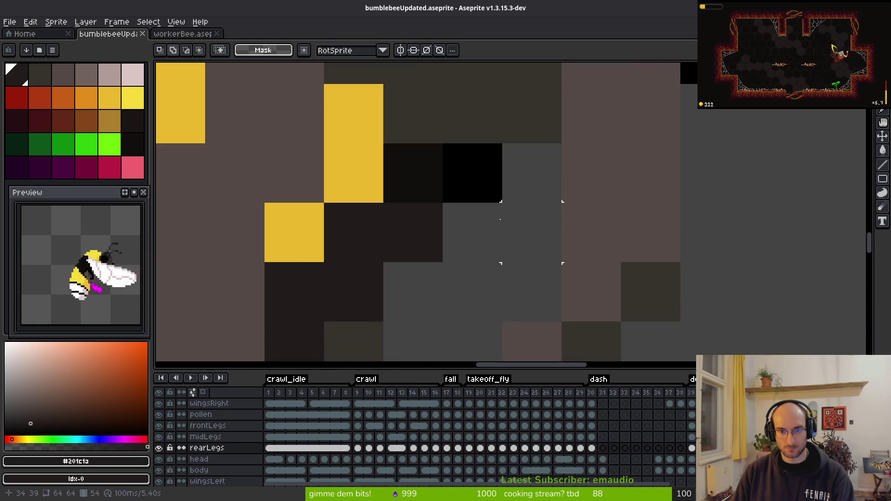
left_click(428, 231, "alt")
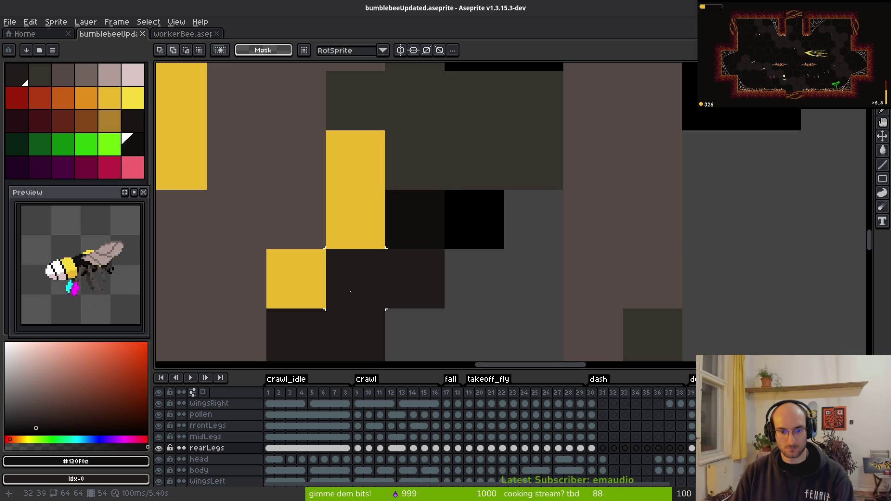
left_click(160, 449)
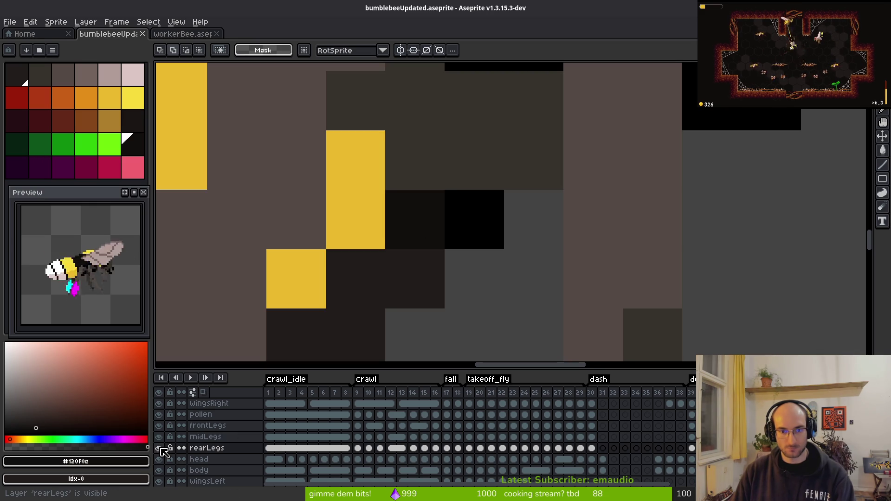
left_click(159, 449)
scroll(443, 308, "down", 4)
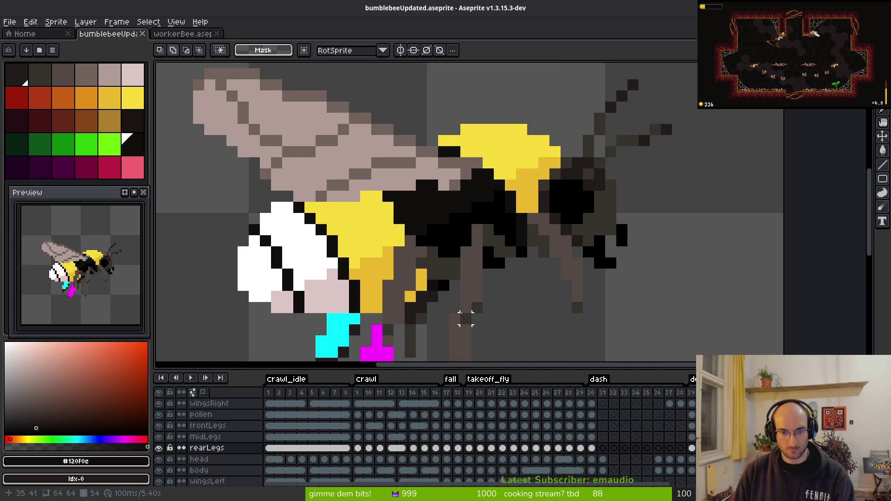
key("ctrl+s")
scroll(522, 246, "down", 3)
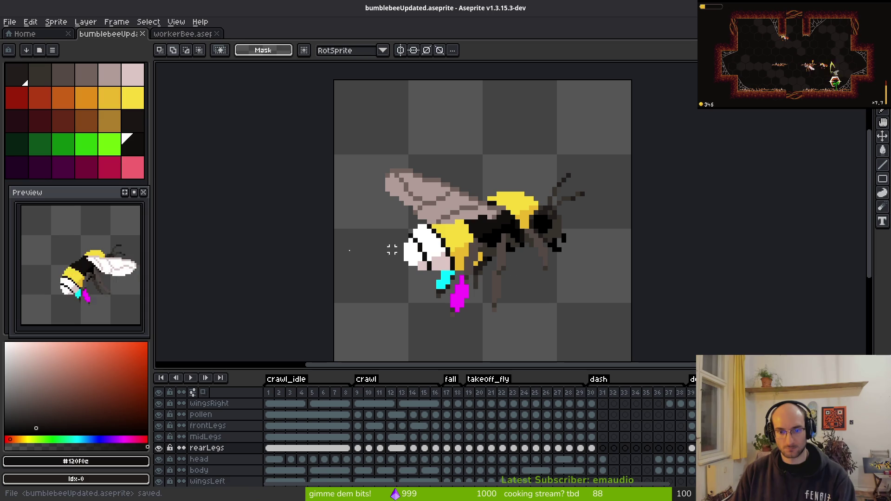
Step: Check the bee's poses at frames 3, 11 and 18, then save the sprite
left_click(291, 415)
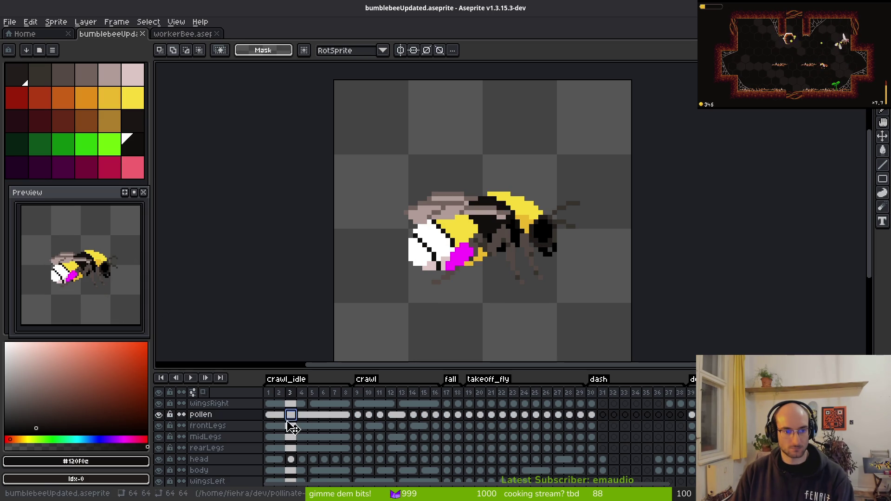
left_click(381, 437)
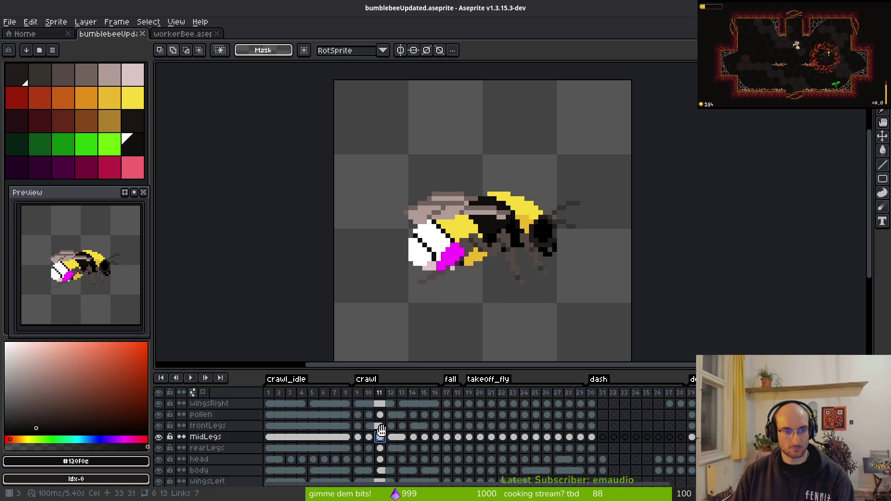
left_click(458, 437)
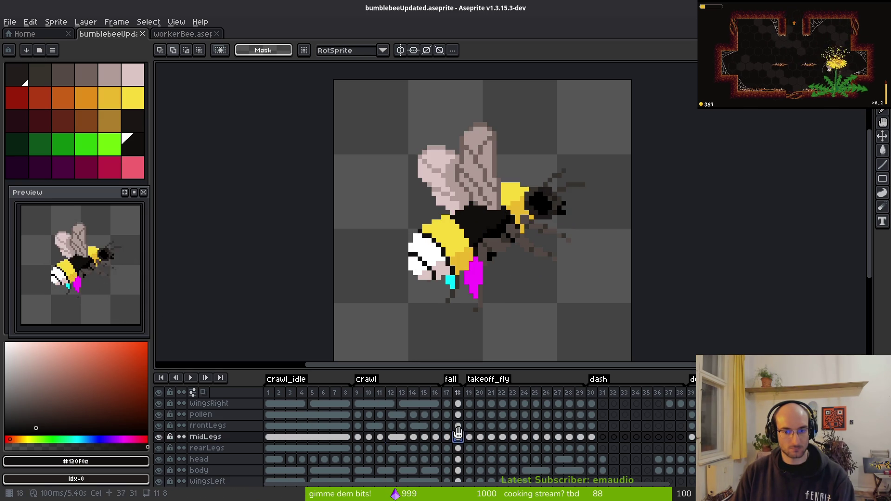
key("ctrl+s")
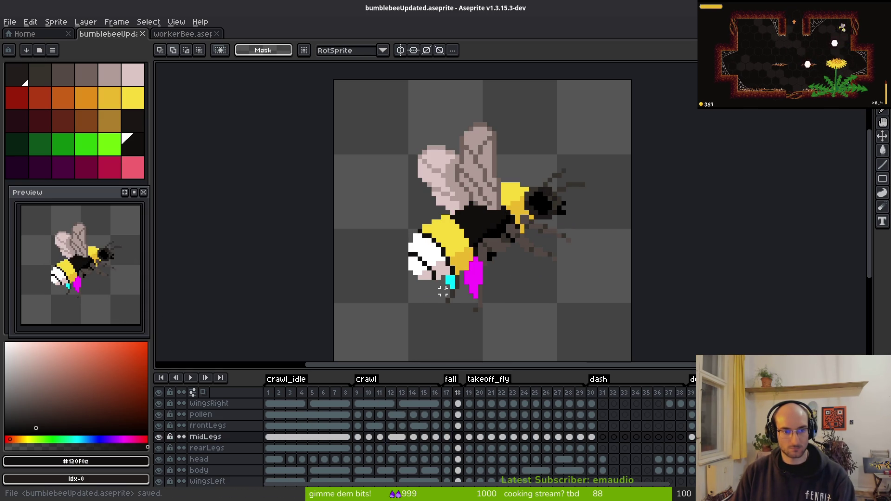
left_click_drag(465, 265, 426, 254)
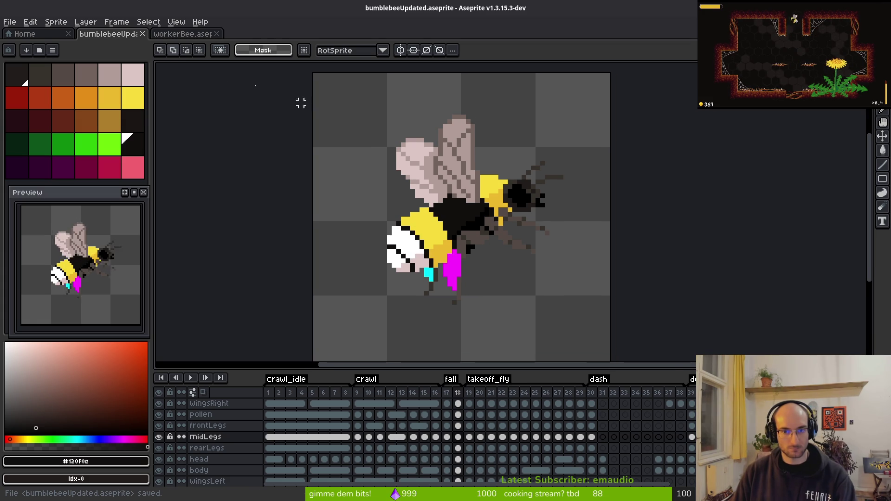
scroll(507, 278, "down", 5)
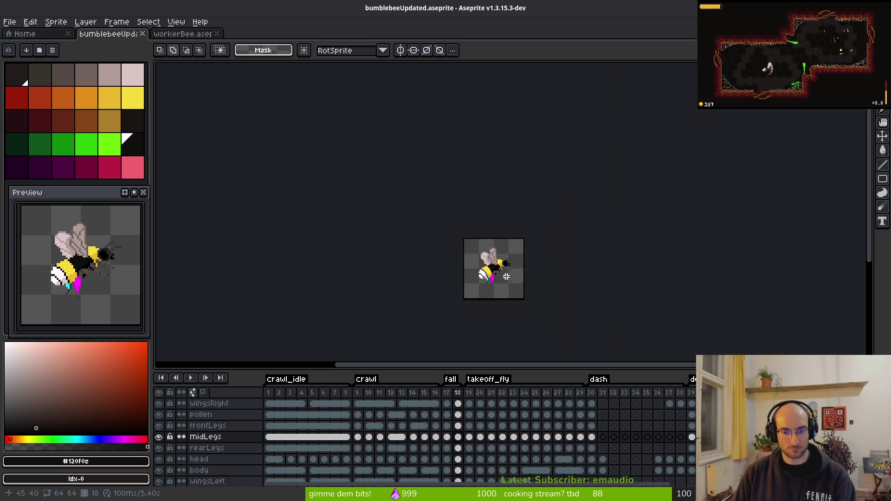
Step: Bring up the Export Sprite Sheet settings, cancelling once and reopening
key("ctrl+e")
key("Escape")
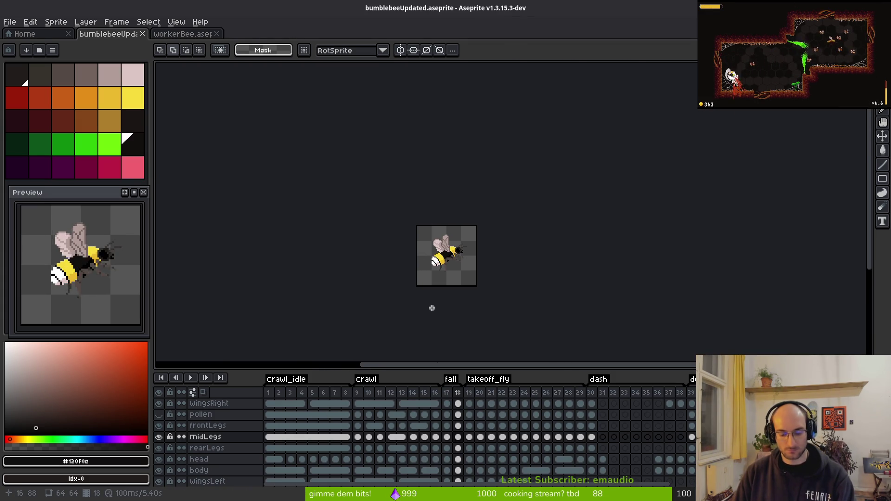
key("ctrl+e")
Step: Go to the sprite sheet export's output file settings to choose a destination
left_click(289, 165)
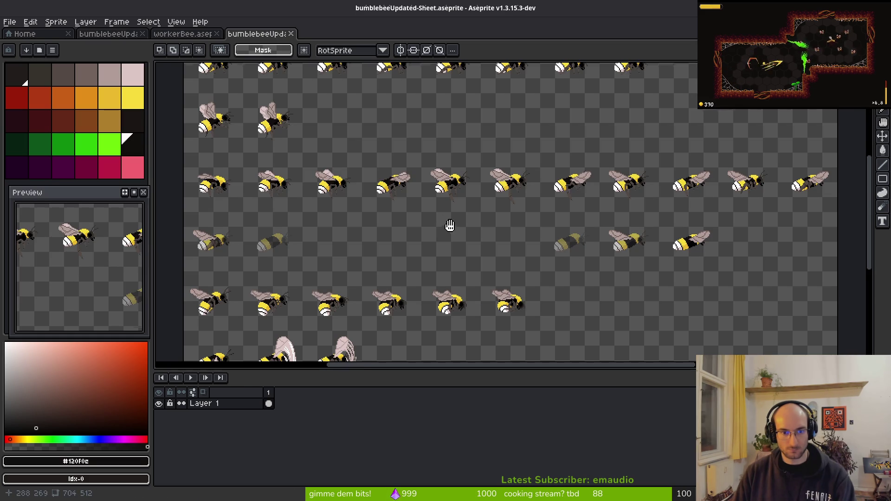
scroll(455, 221, "down", 3)
scroll(454, 252, "up", 3)
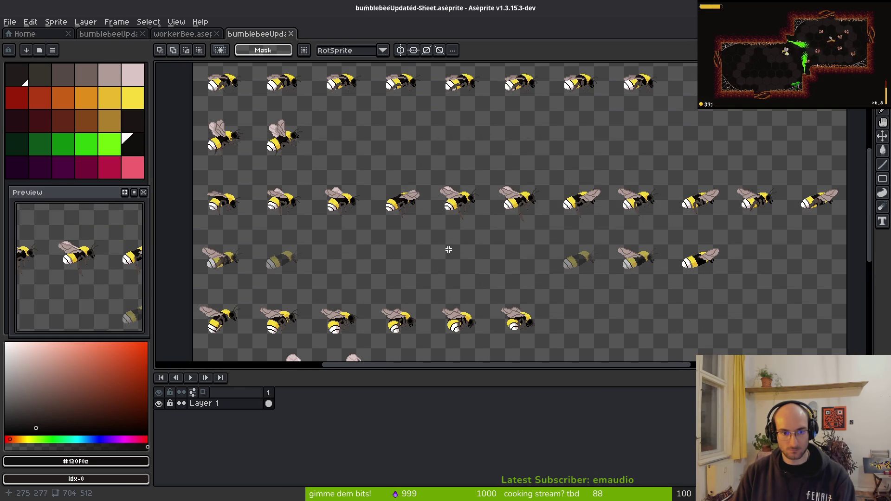
scroll(449, 250, "down", 2)
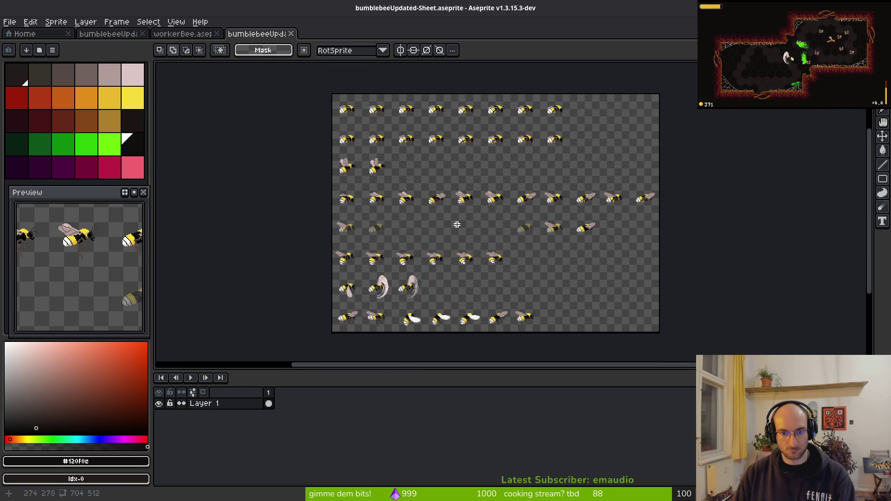
key("ctrl+alt+shift+s")
left_click(218, 41)
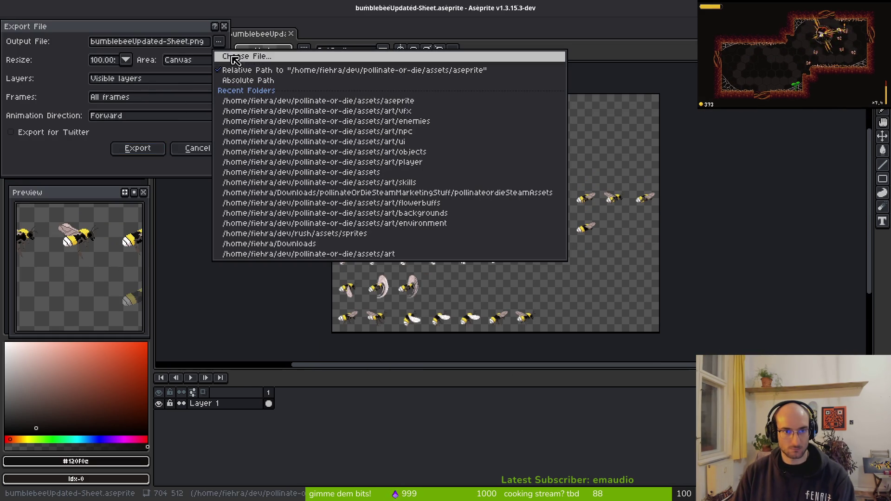
left_click(232, 61)
Step: Export over art/player/bumblebee-Sheet.png, then close the generated sheet and workerBee files
left_click(48, 45)
double_click(48, 92)
left_click(106, 109)
double_click(418, 91)
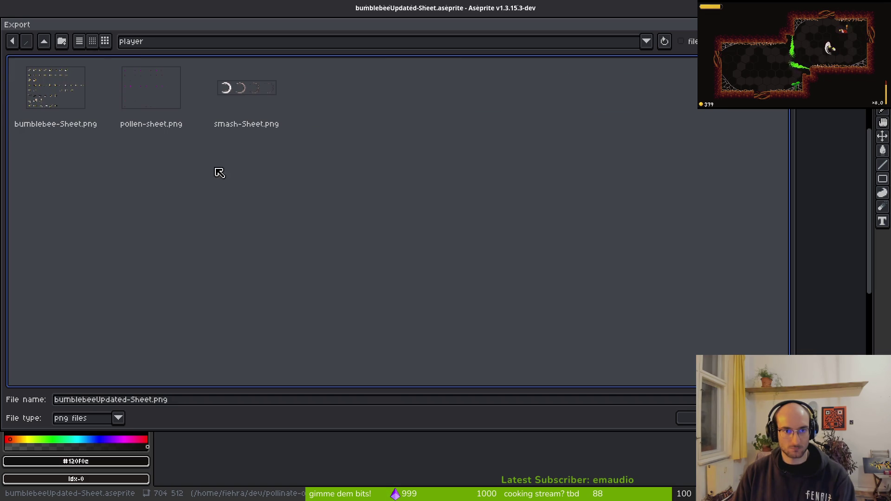
left_click(88, 106)
key("Return")
key("Return")
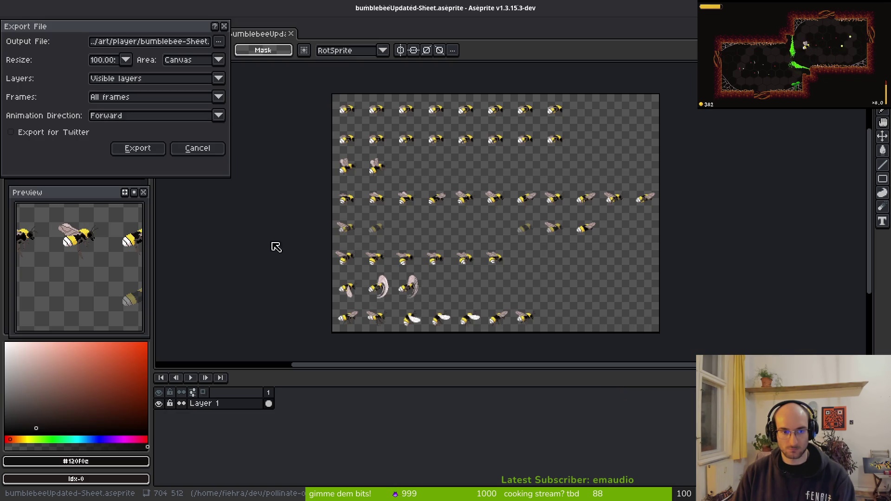
left_click(151, 151)
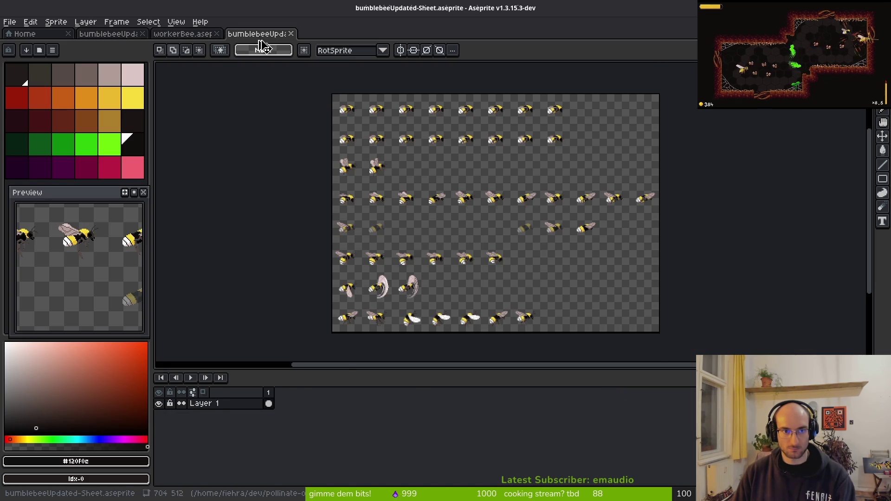
middle_click(259, 39)
key("ctrl+w")
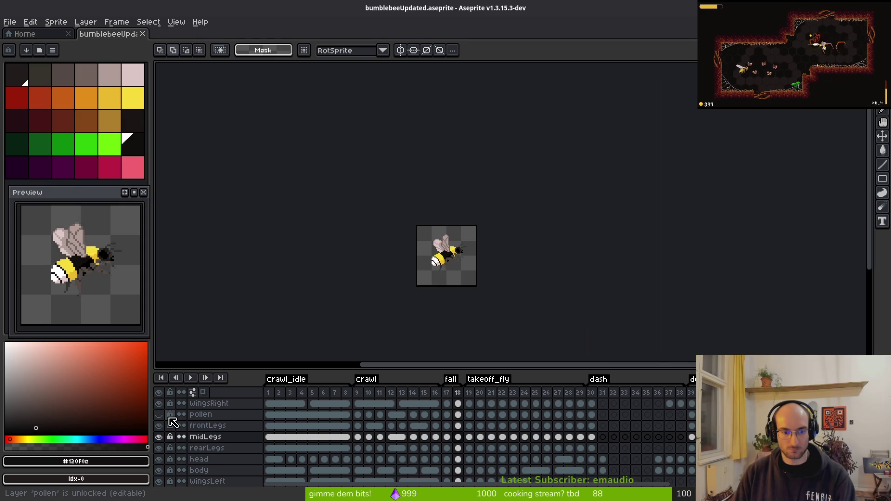
Step: Show the pollen layer and hide the wings, legs, head and body layers
left_click(159, 415)
left_click(159, 403)
left_click_drag(159, 426, 160, 449)
left_click(165, 459)
left_click(164, 471)
scroll(167, 465, "down", 1)
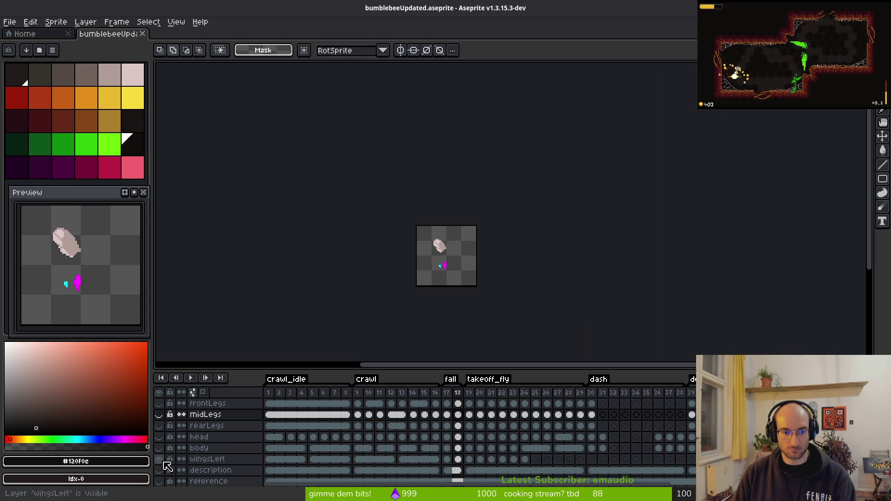
left_click(165, 460)
scroll(169, 459, "up", 2)
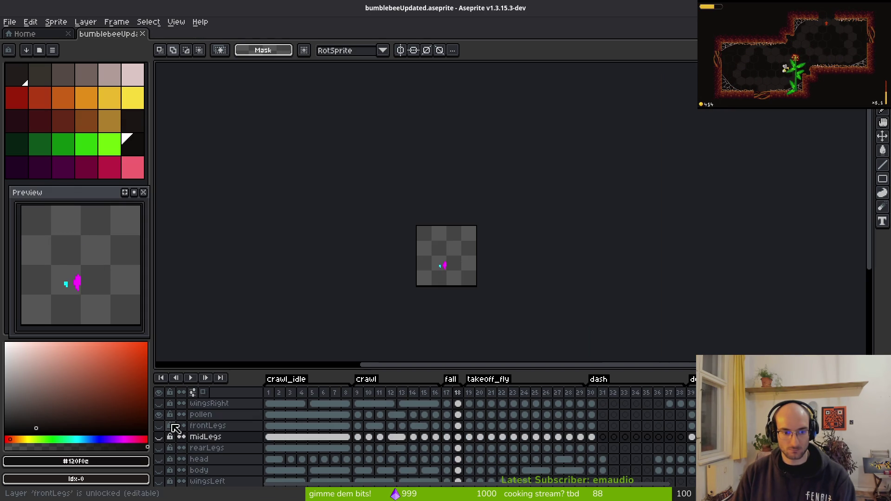
Step: Export the pollen-only sprite sheet, overwriting art/player/pollen-sheet.png
key("ctrl+e")
left_click(310, 169)
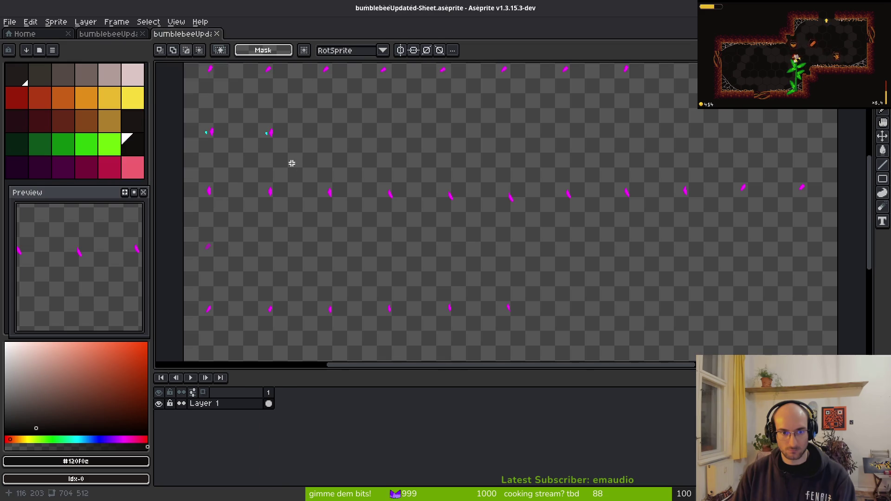
key("ctrl+alt+shift+s")
left_click(220, 46)
left_click(235, 60)
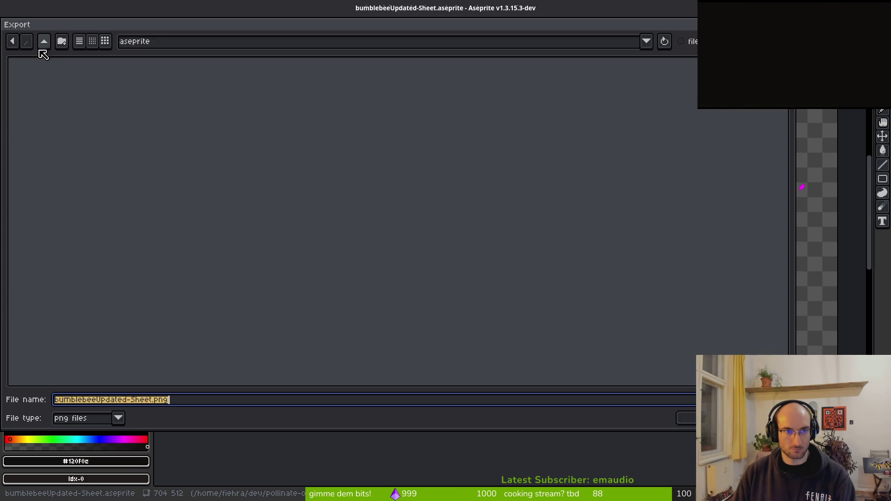
double_click(43, 90)
left_click(419, 90)
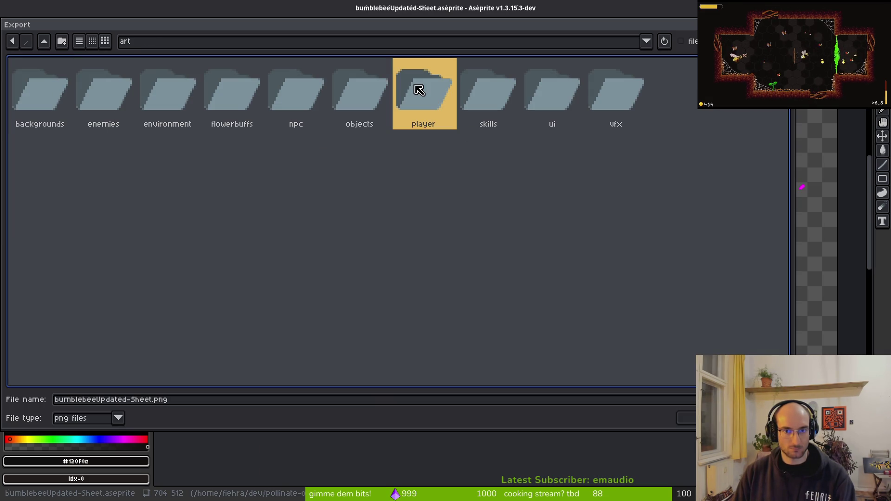
double_click(422, 94)
left_click(145, 91)
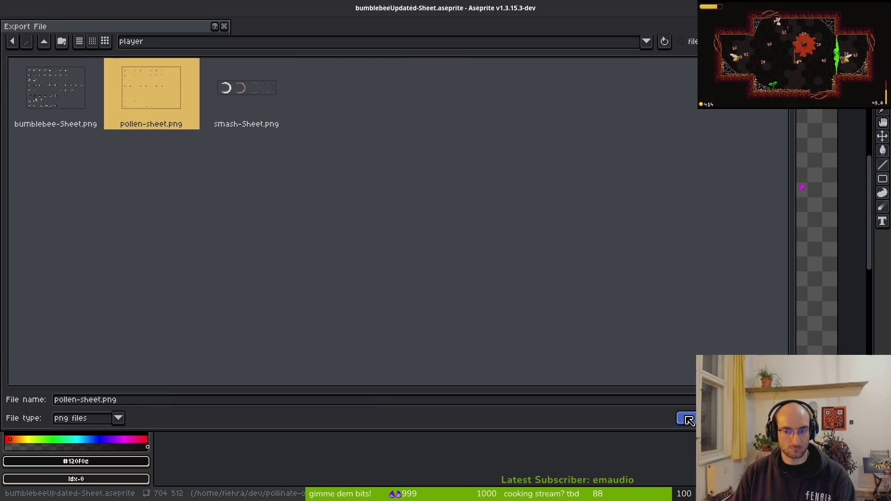
left_click(686, 418)
left_click(400, 280)
left_click(149, 150)
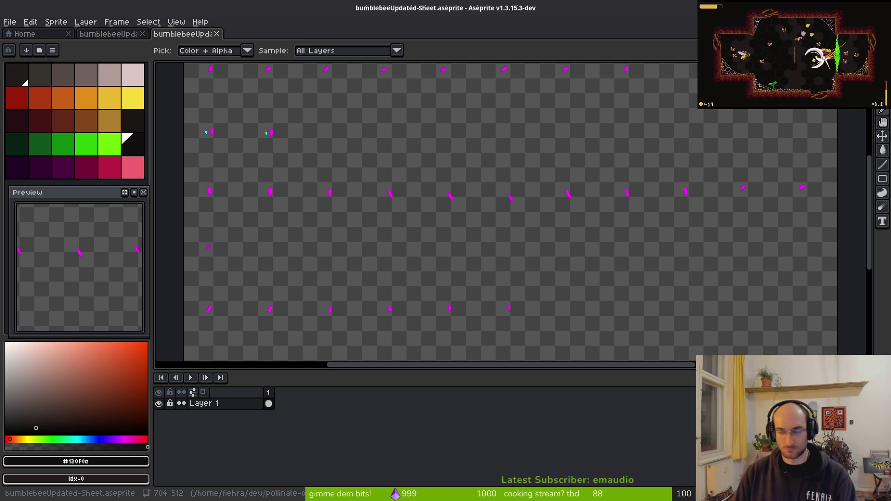
Step: Restore the window, return to the bumblebeeUpdated file and center the pollen sprite
key("super+Down")
key("super+Up")
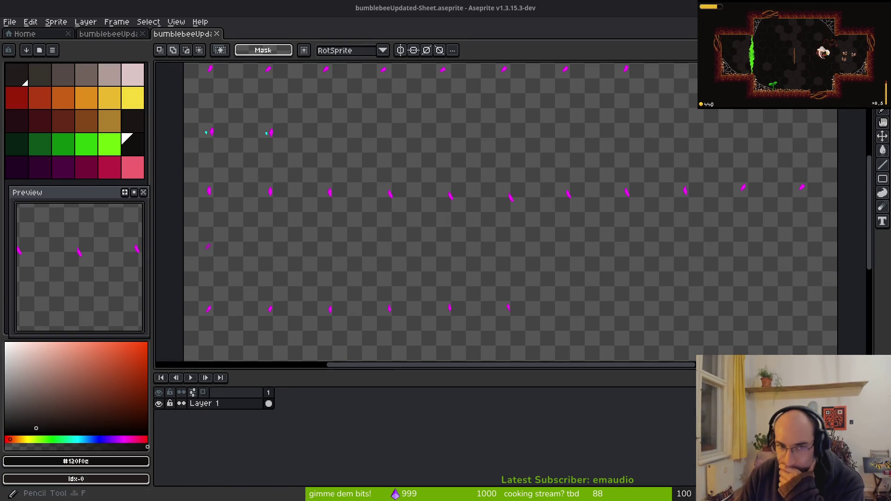
scroll(350, 128, "down", 3)
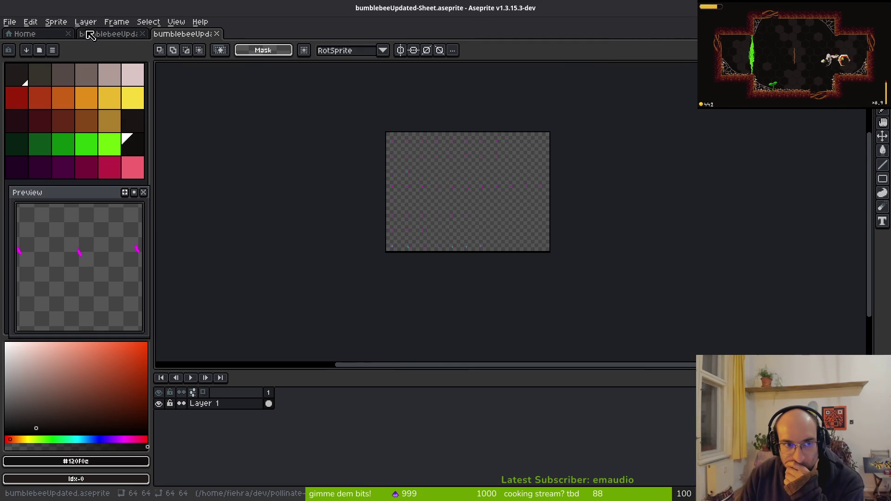
left_click(102, 31)
scroll(431, 275, "up", 5)
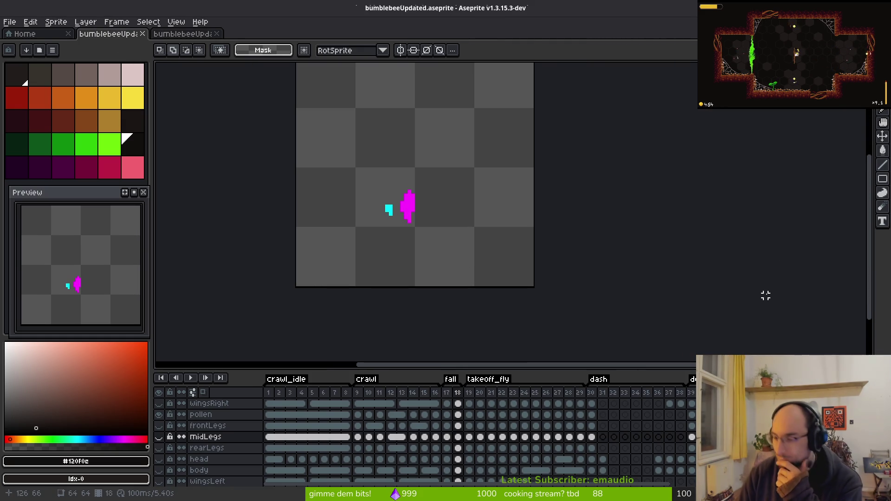
left_click_drag(513, 164, 574, 204)
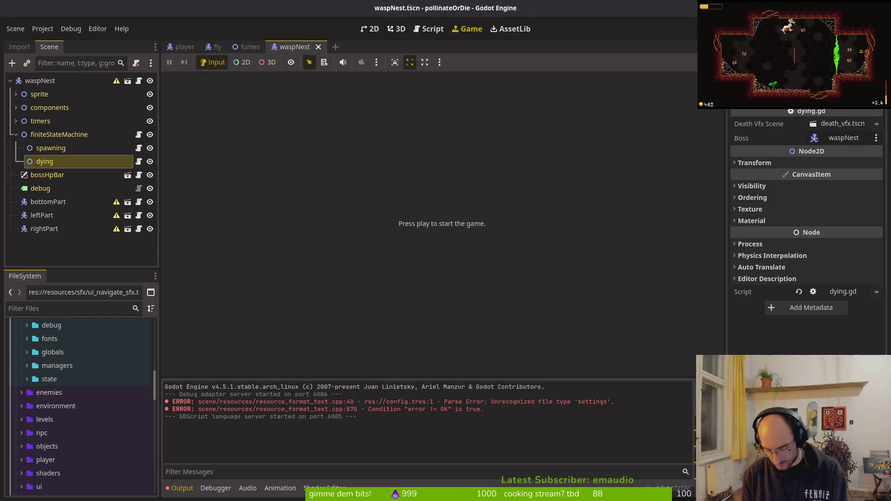
Step: Run the game with F5, maximize its window and load the save into the hive room
key("F5")
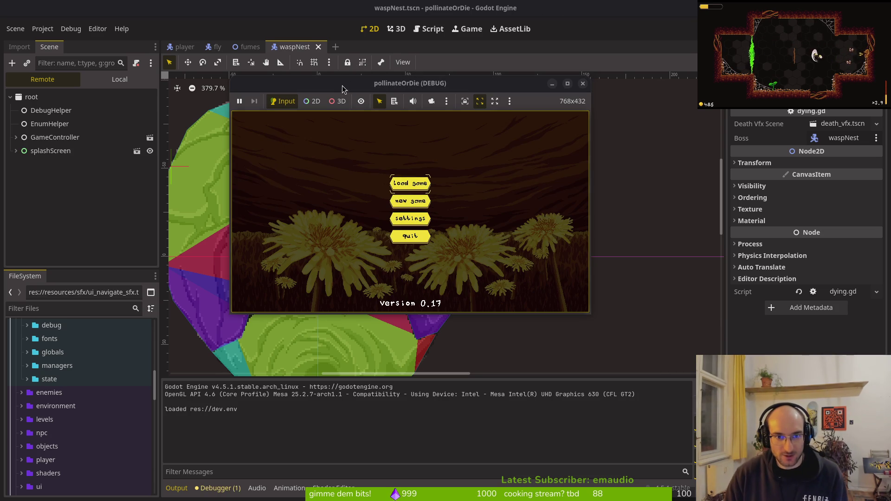
double_click(342, 88)
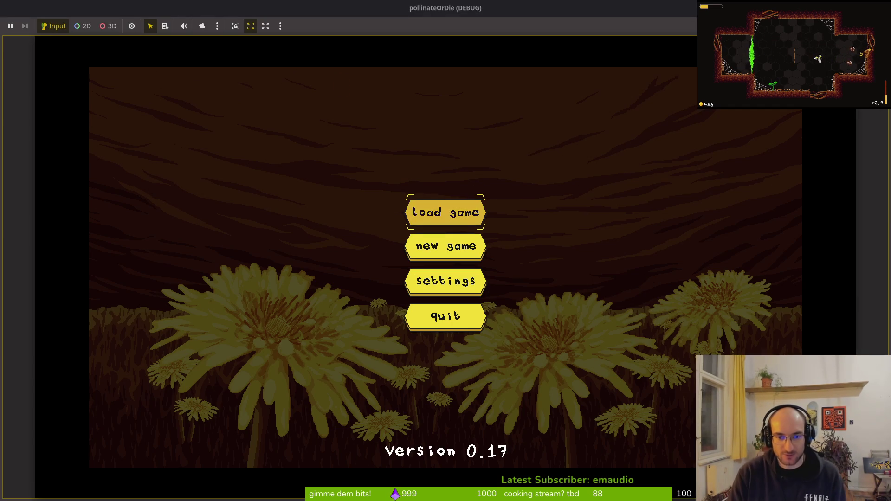
key("Return")
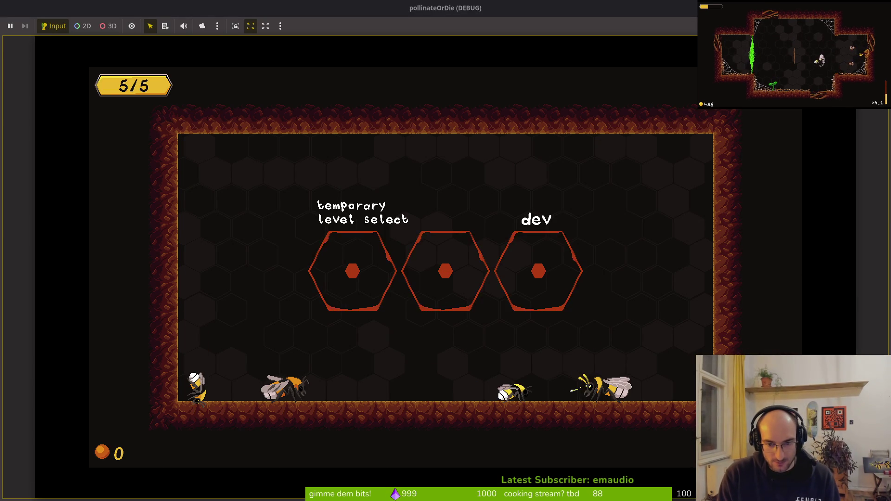
Step: Fly the bee around the hive room, landing on the floor and taking off again
key("Up")
key("Right")
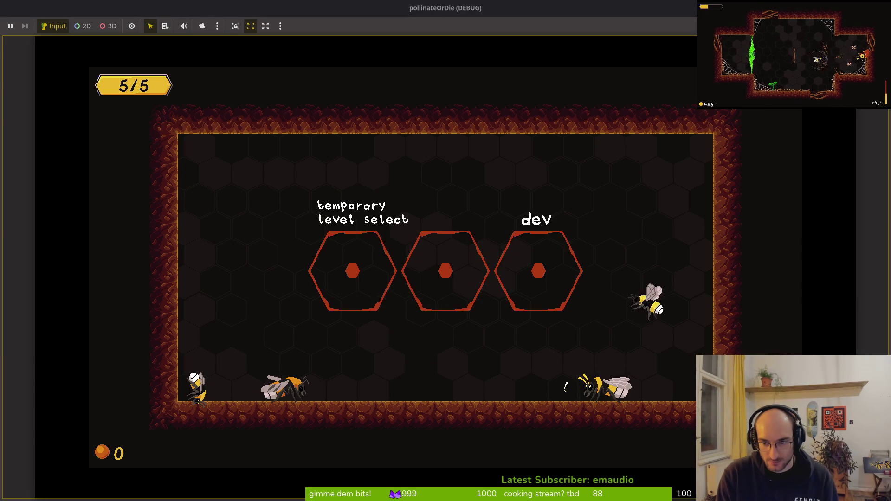
key("Up")
key("Left")
key("Left")
key("Down")
key("Right")
key("Down")
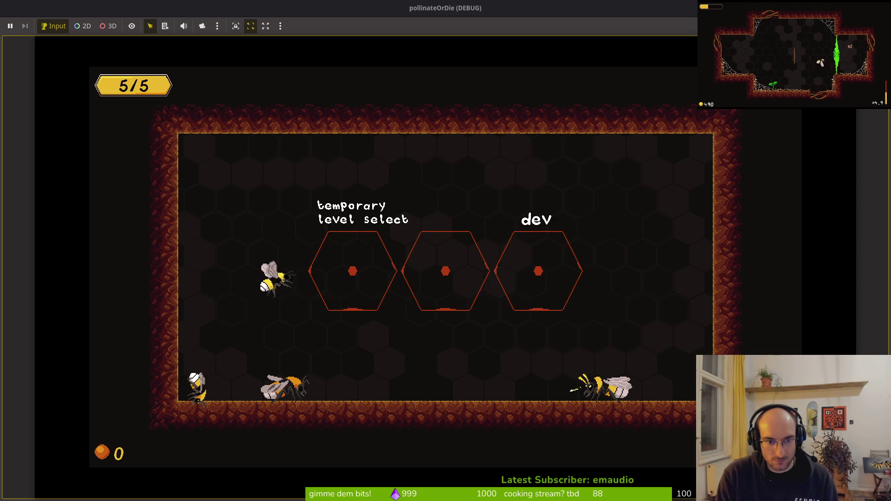
key("Left")
key("Down")
key("Up")
key("Right")
key("Right")
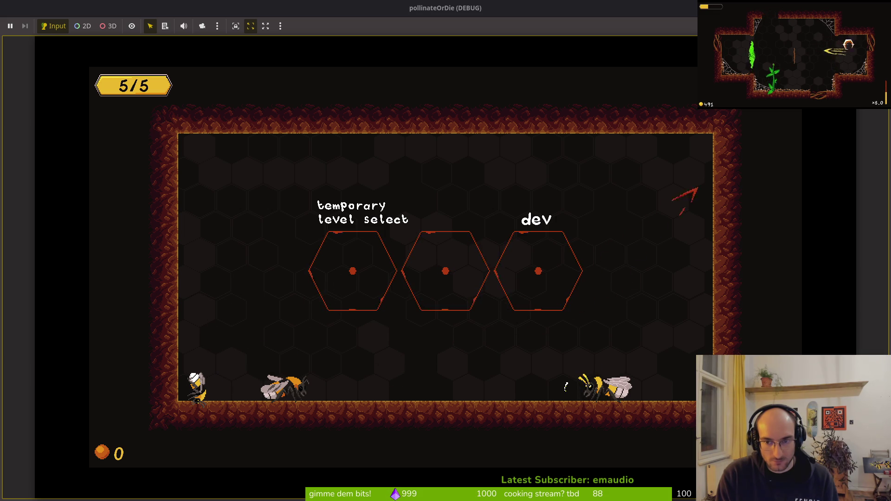
Step: Wall-jump, dash left, trigger the smash attack, then stop the game with F8
key("Up")
key("Left")
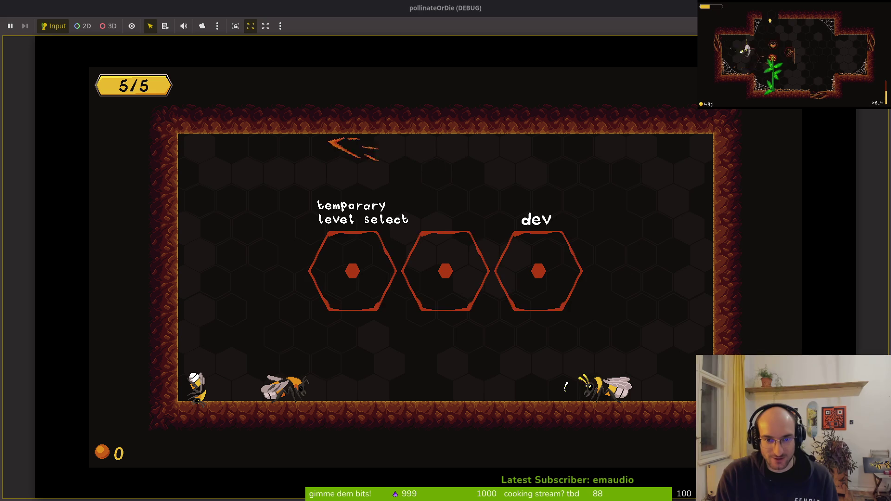
key("Right")
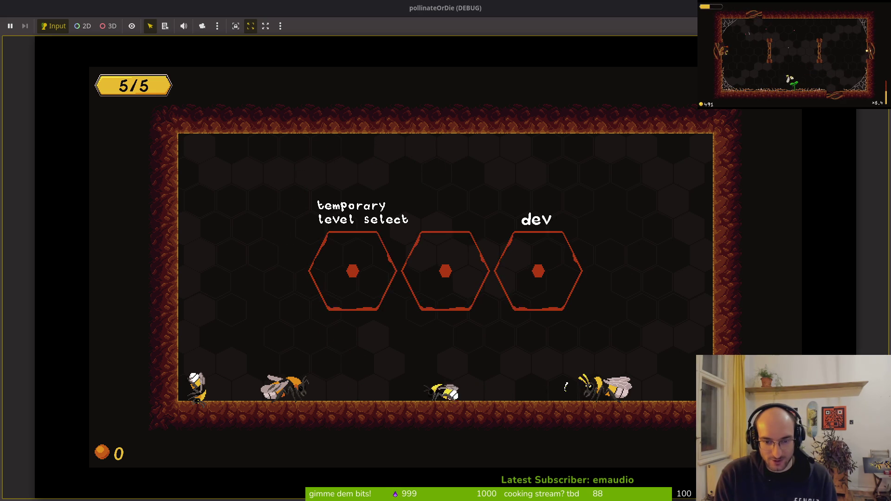
key("Up")
key("Left")
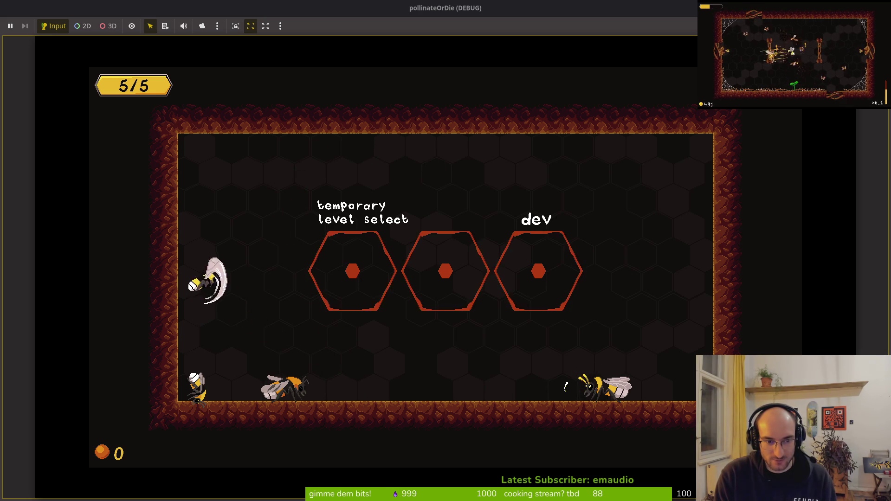
key("Right")
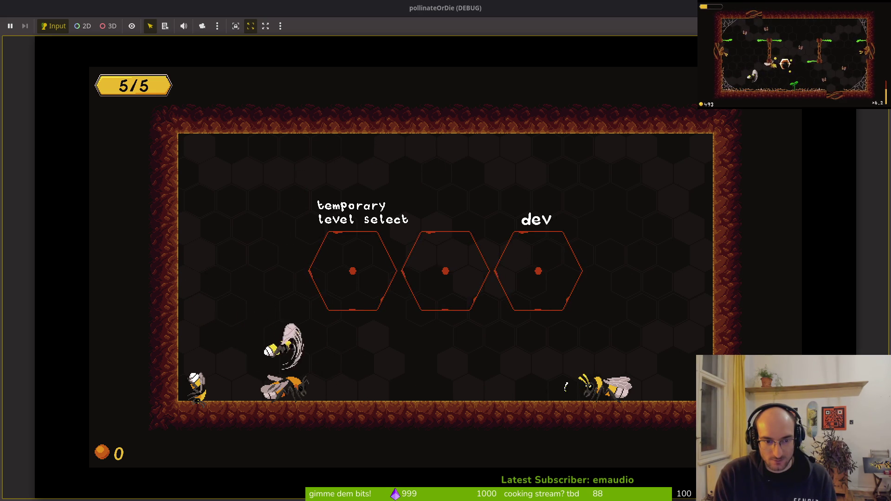
key("Right")
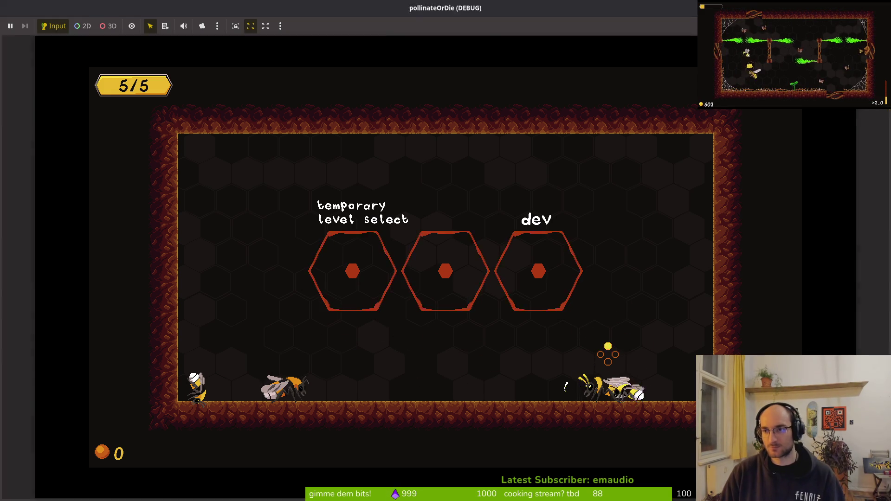
key("F8")
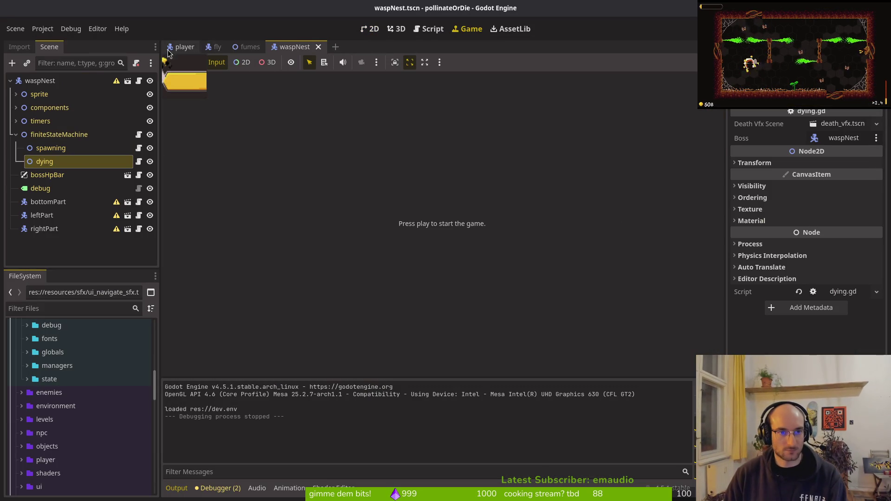
Step: In player.tscn, set the Sprite2D AnimationPlayer's smash animation length to 7 and save
left_click(185, 47)
left_click(21, 121)
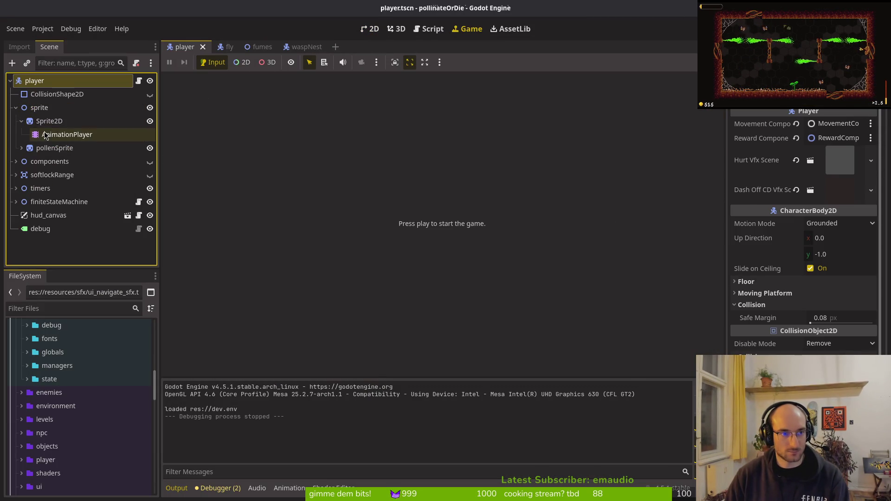
left_click(67, 134)
left_click(367, 380)
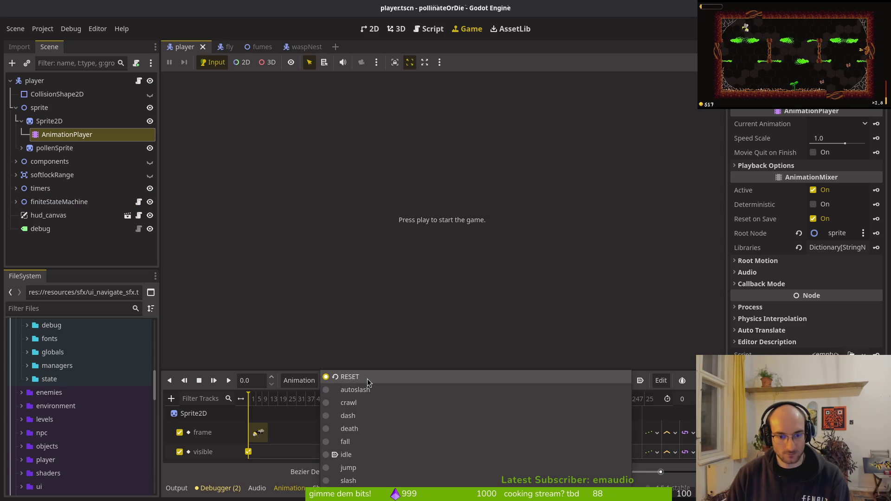
scroll(383, 480, "down", 1)
left_click(383, 480)
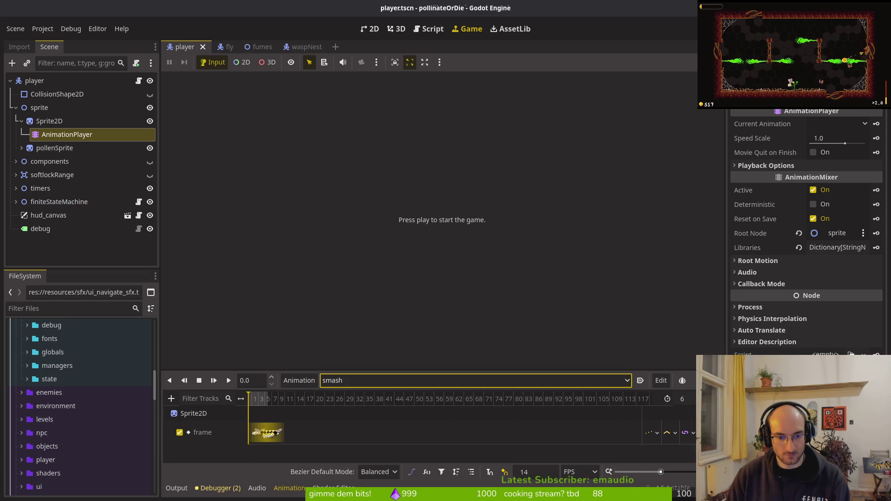
scroll(325, 413, "up", 3)
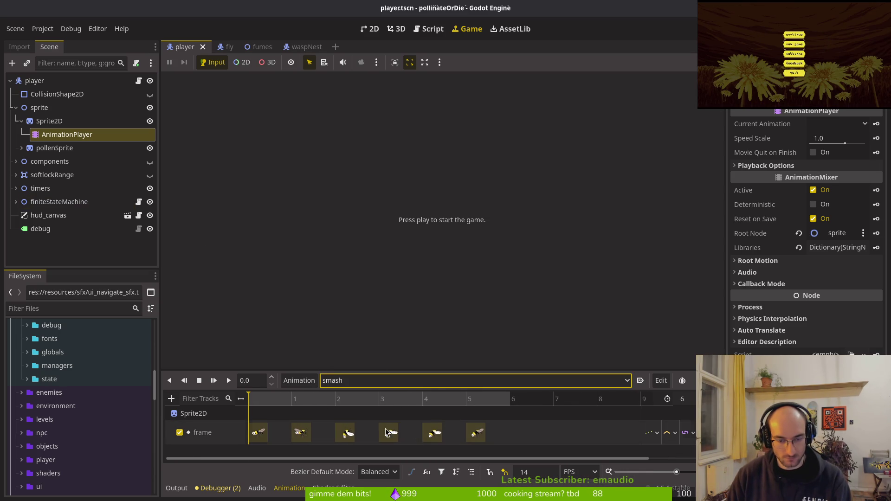
left_click(695, 400)
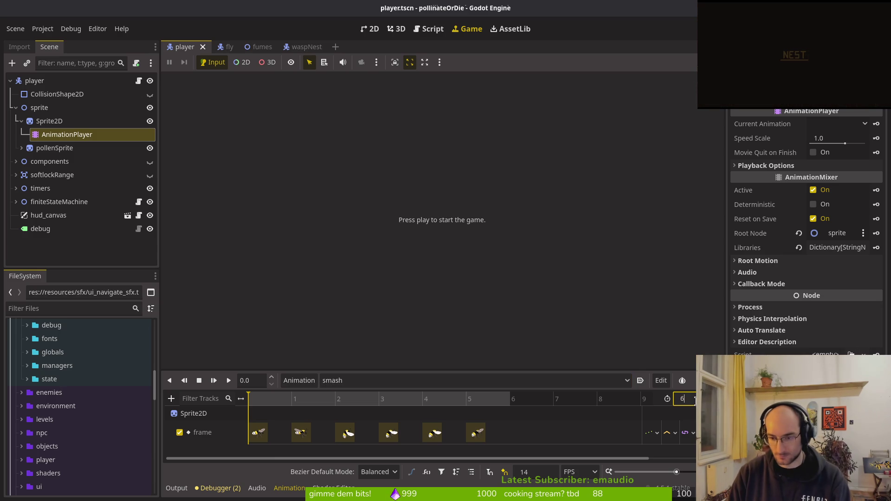
type("7")
key("Return")
key("ctrl+s")
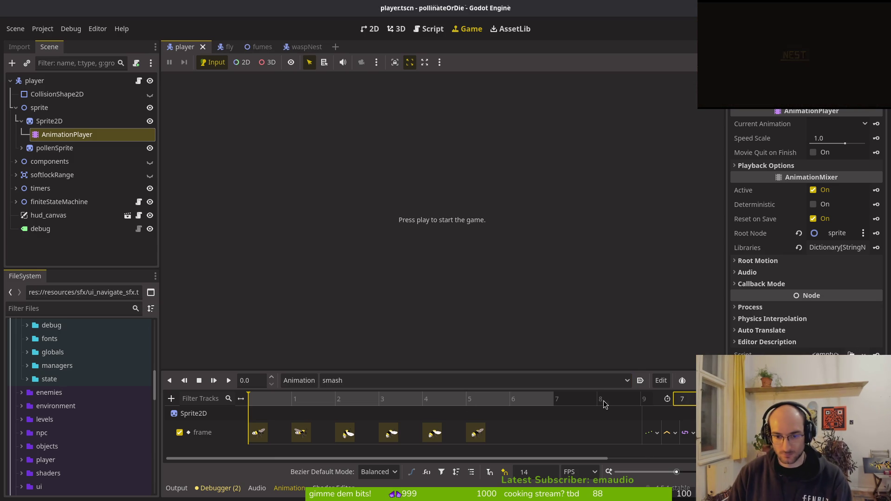
Step: Create a Sprite2D frame track in smash keyed to frames 77–83 and save the scene
left_click(76, 121)
key("ctrl+F1")
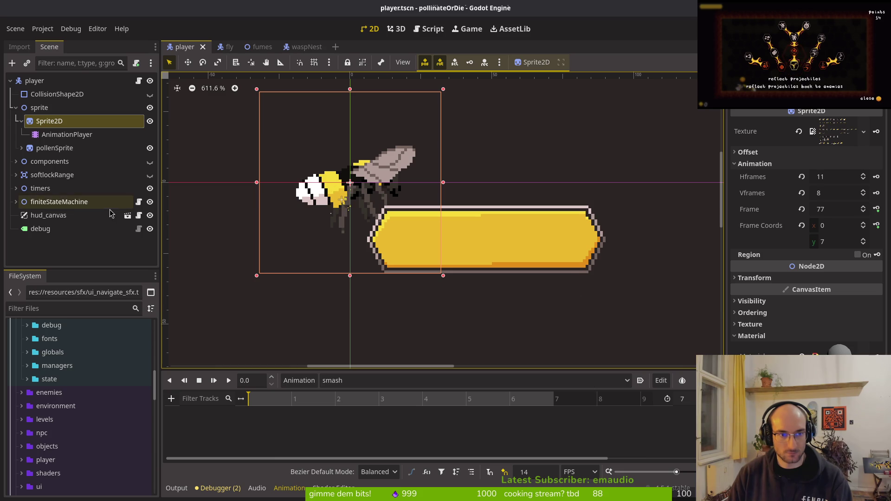
left_click(877, 210)
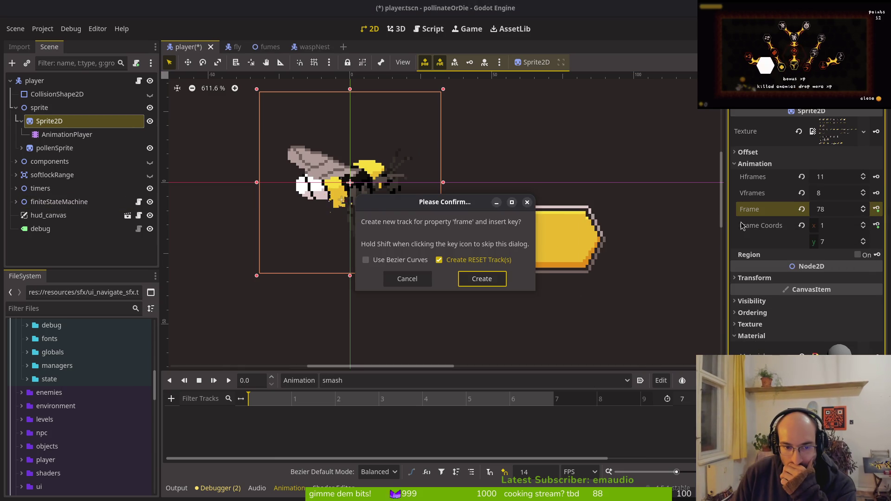
left_click(482, 279)
left_click(878, 210)
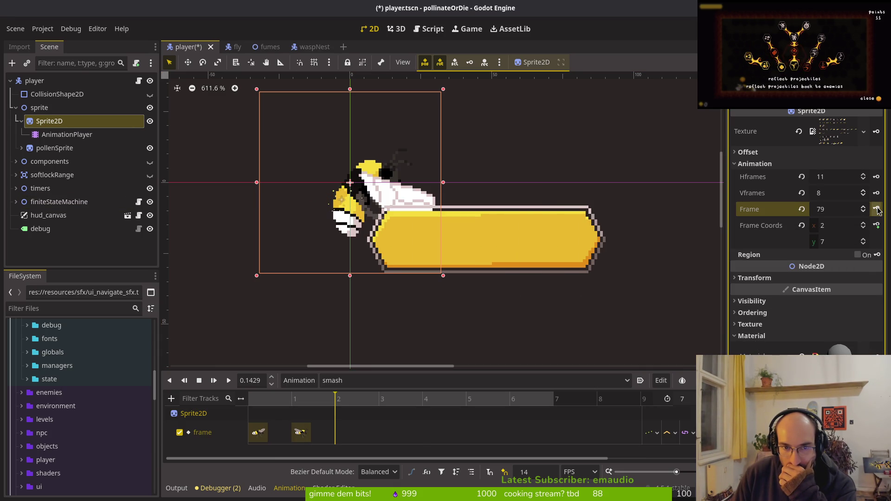
left_click(878, 210)
left_click(877, 209)
left_click(878, 210)
left_click(878, 210)
left_click(877, 210)
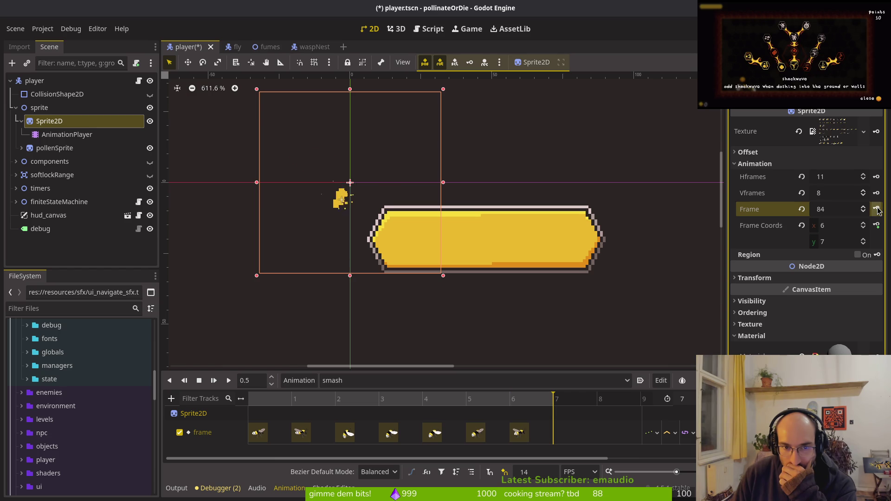
left_click(509, 247)
key("ctrl+s")
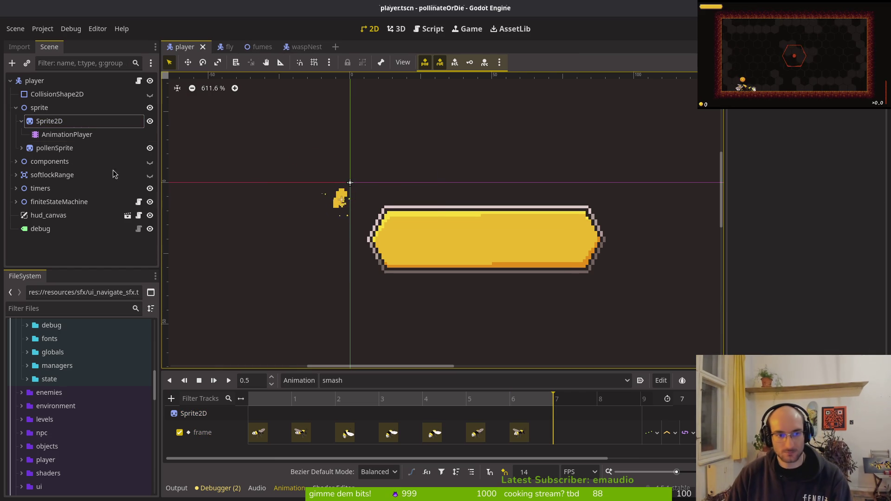
left_click(21, 147)
left_click(67, 161)
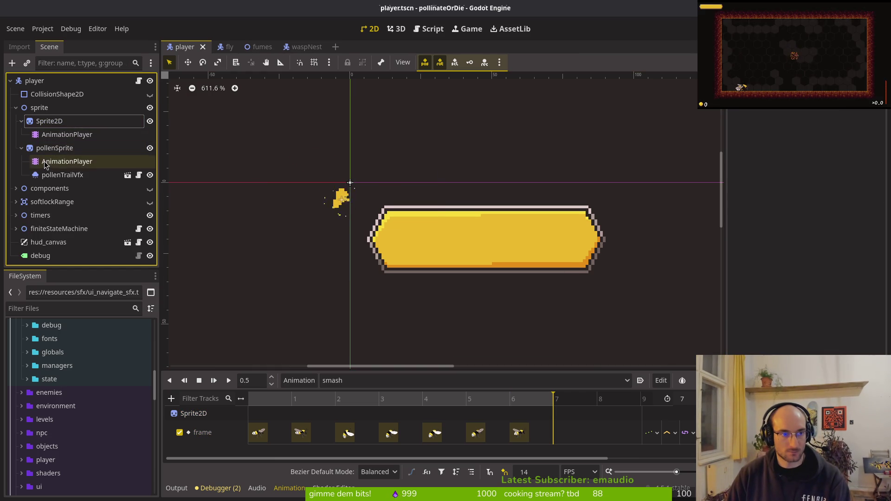
Step: Replace the pollen smash frame track with a new one keyed from frame 78
left_click(364, 380)
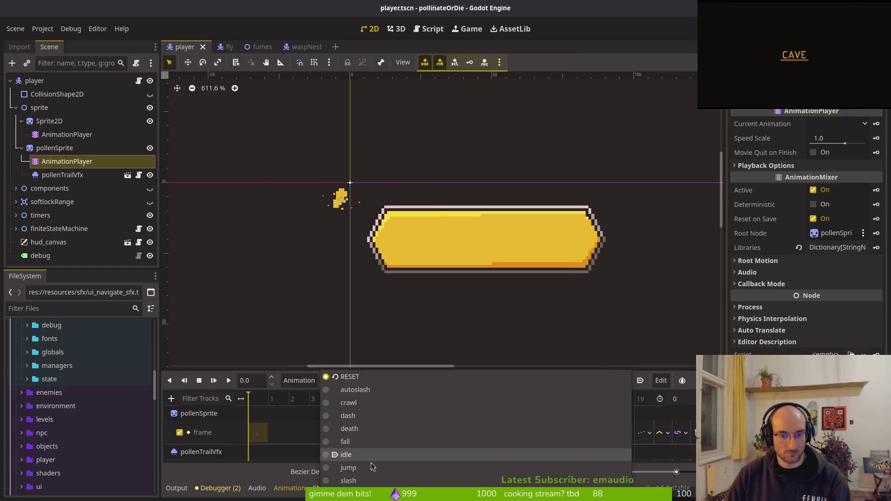
left_click(366, 480)
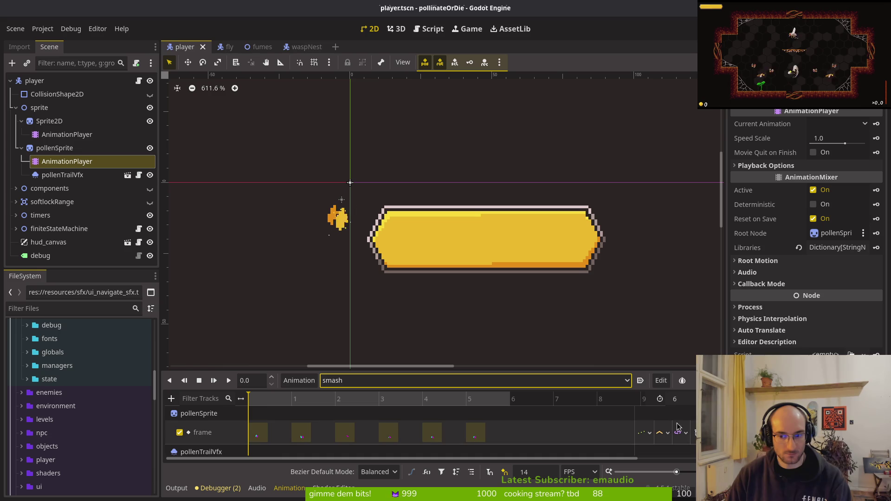
left_click(695, 433)
left_click(74, 148)
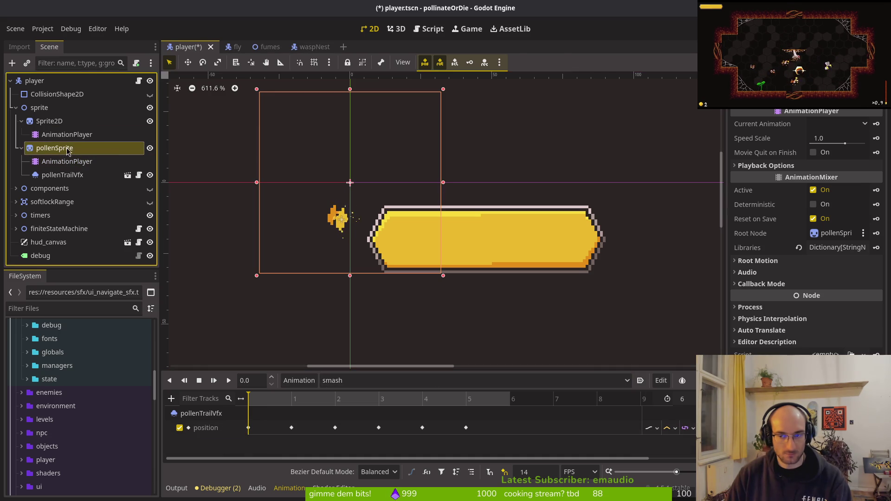
left_click(871, 209)
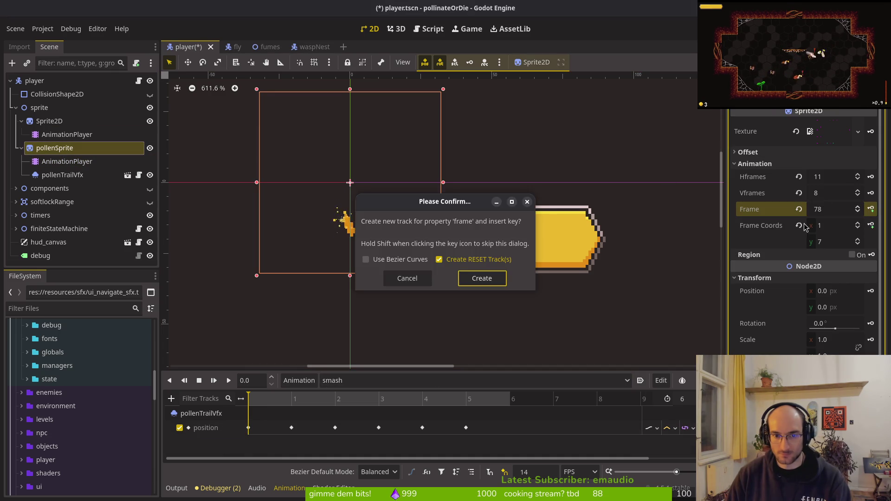
left_click(482, 276)
left_click(872, 210)
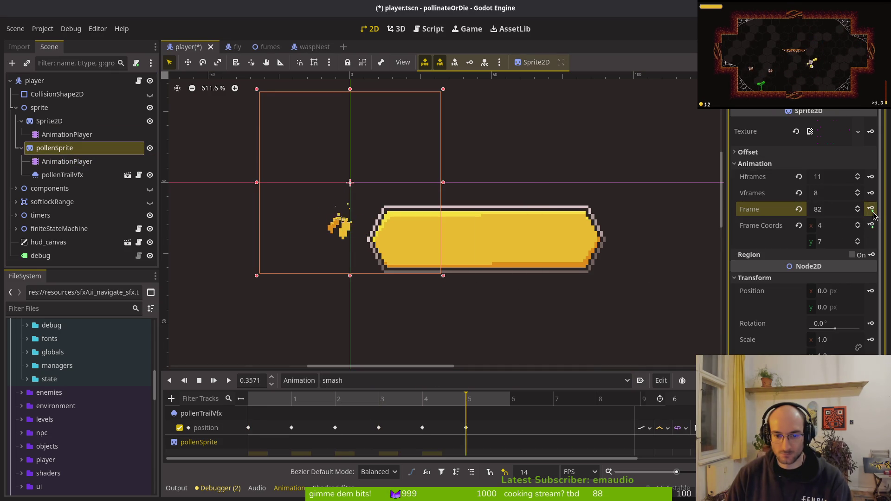
Step: Extend the pollen smash animation to 7 steps, key the final frame, and save
left_click(691, 396)
key("Return")
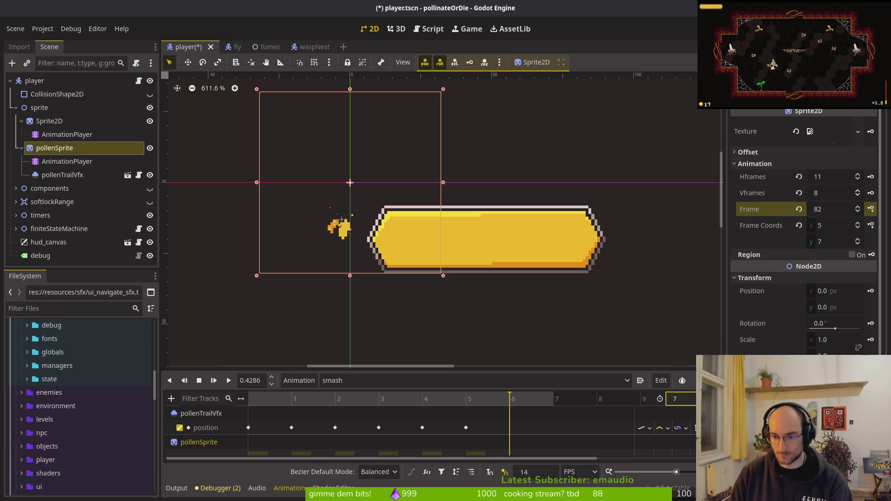
left_click(872, 209)
key("ctrl+s")
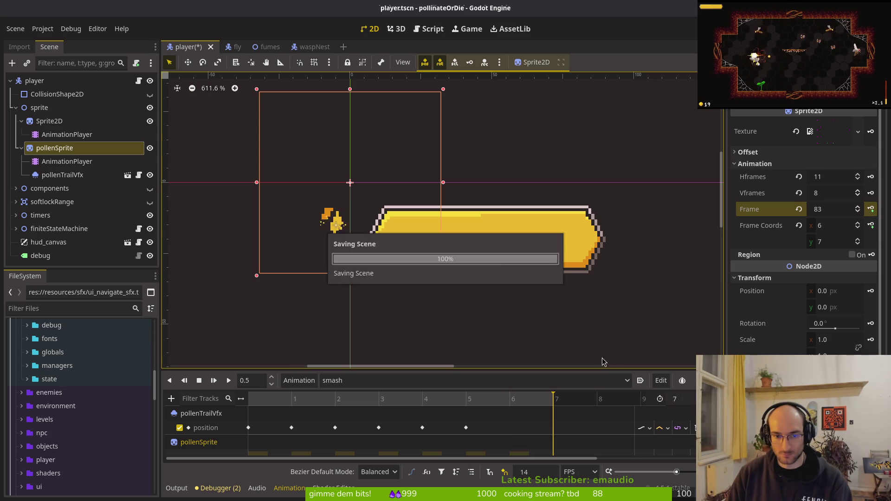
left_click(421, 399)
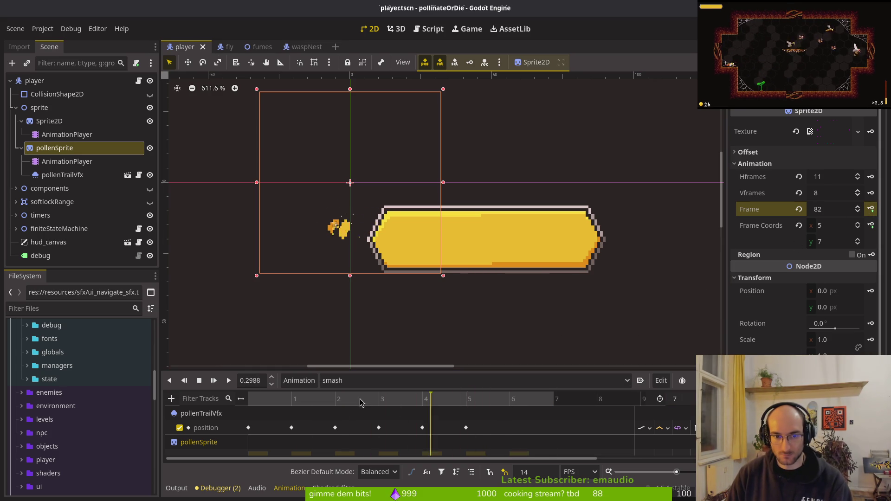
key("F5")
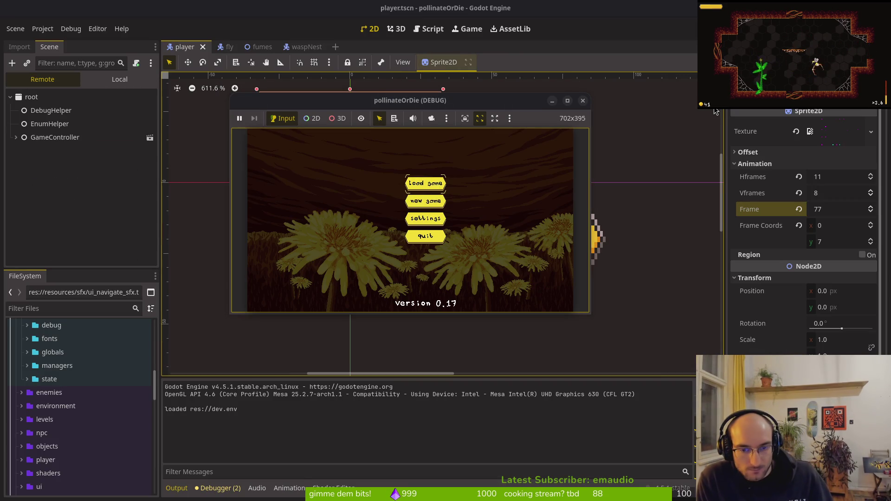
Step: Maximize the game window, then fly, smash and dash the bee around the level-select room
double_click(523, 102)
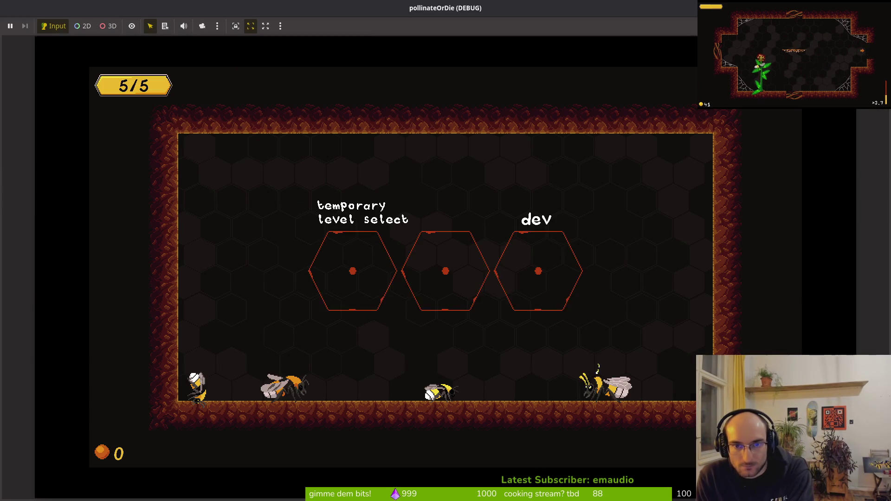
key("Left")
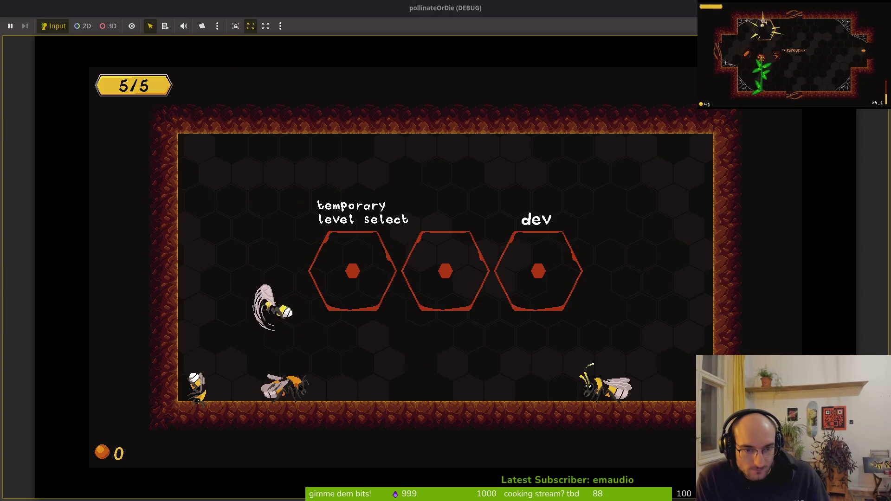
key("Up")
key("Right")
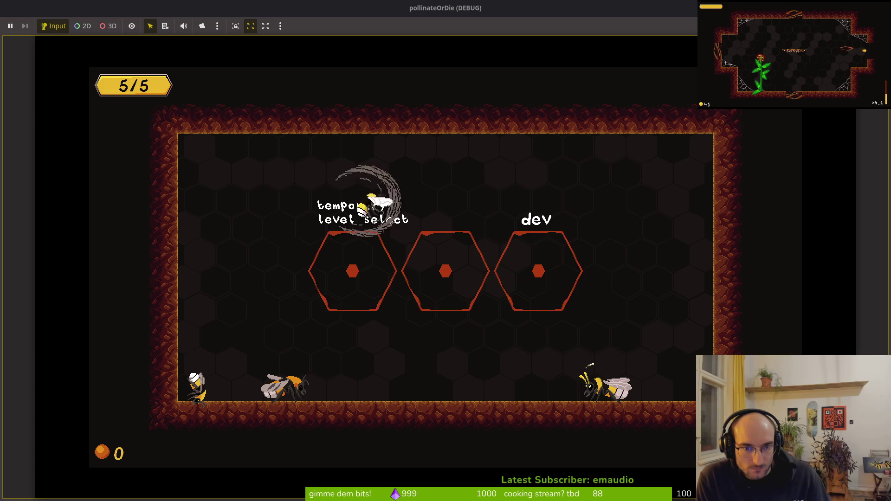
key("Right")
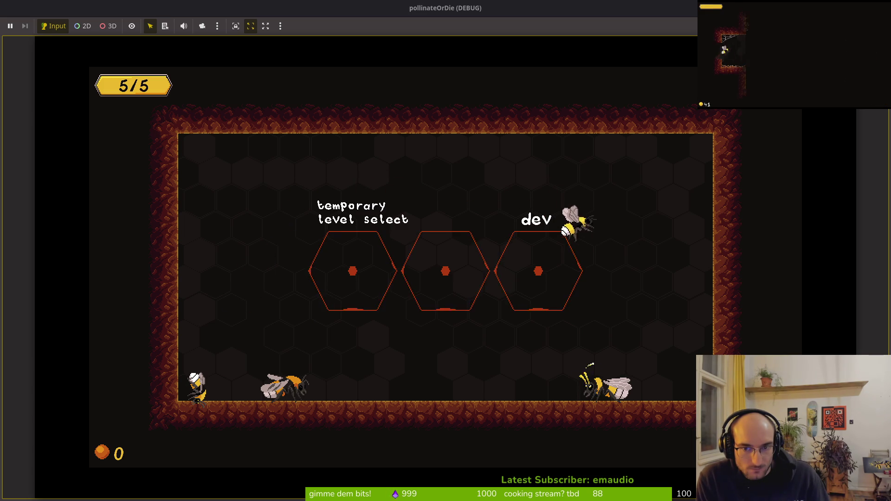
key("Left")
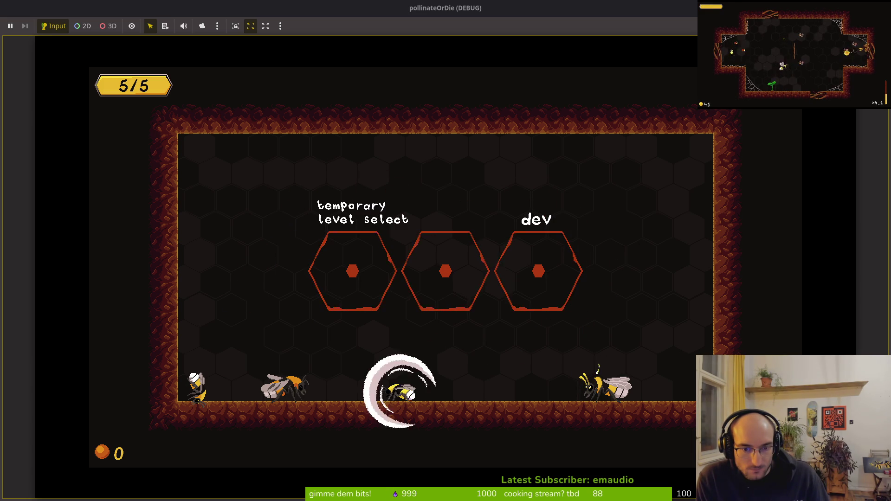
key("Up")
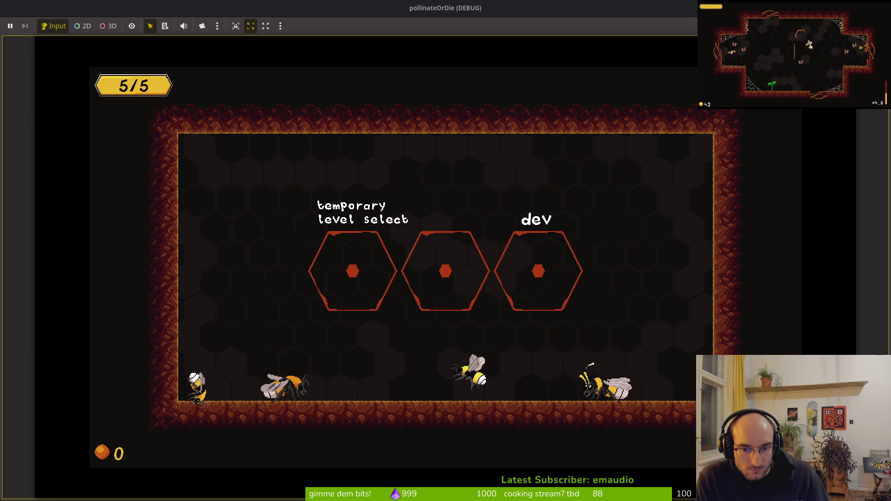
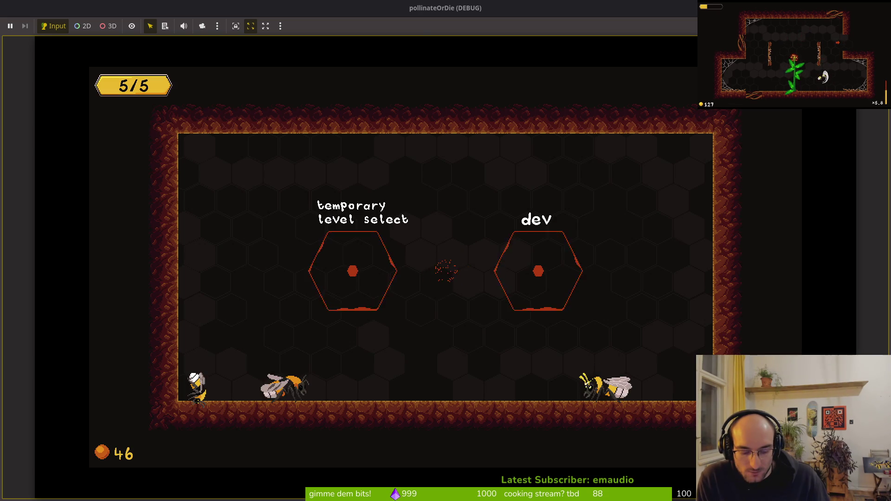
Step: Shrink the running game to a small window and graph FPS in Debugger > Monitors
key("alt+Tab")
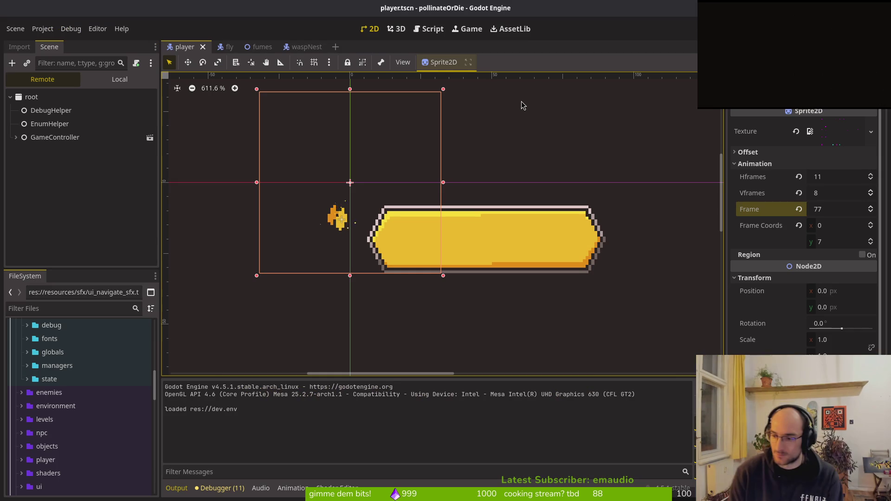
key("alt+Tab")
double_click(403, 10)
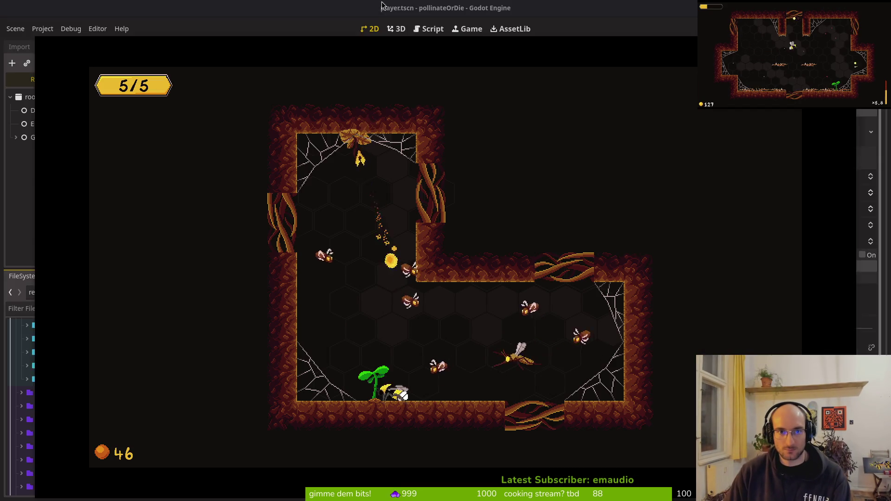
left_click(219, 488)
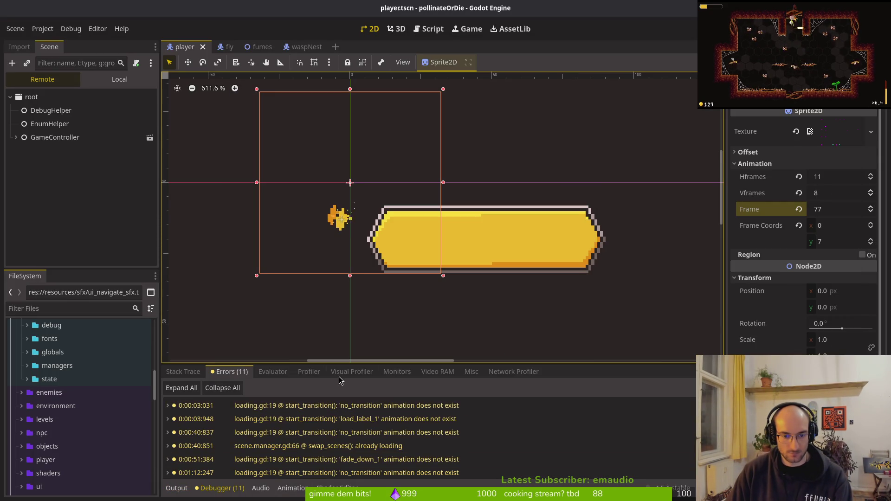
left_click(397, 372)
left_click(179, 415)
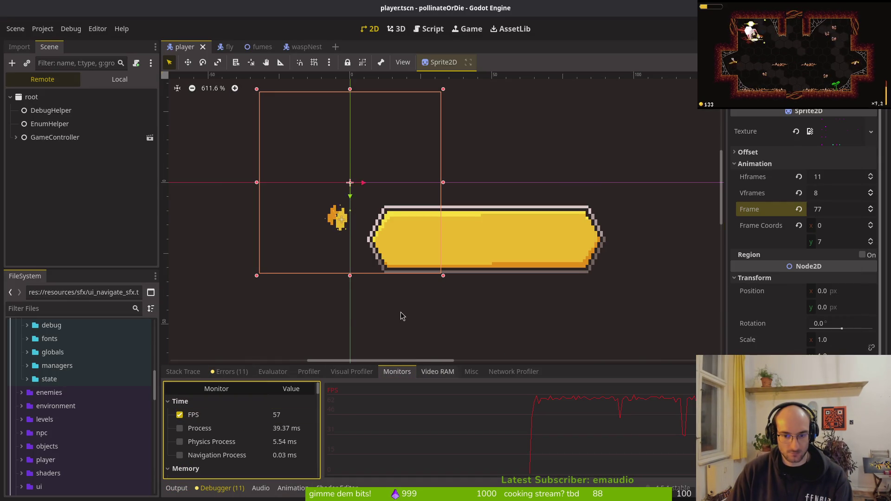
key("alt+Tab")
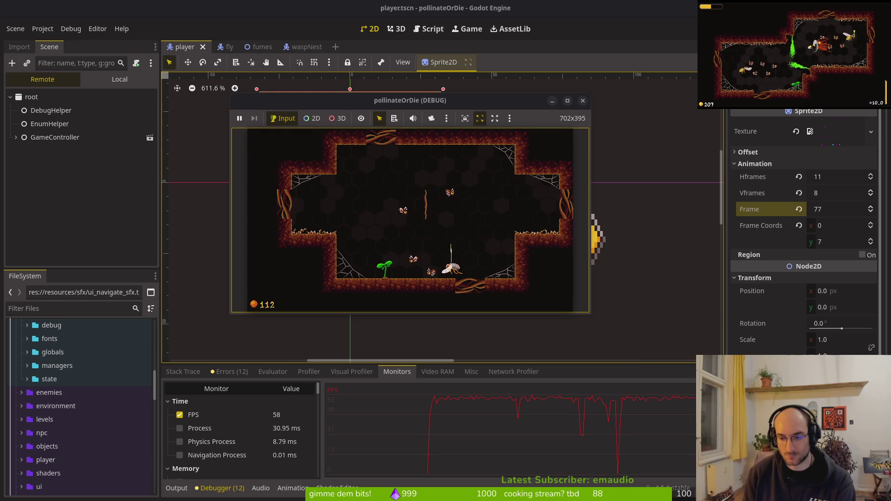
Step: Continue from the run summary to the hub and move the bee into the dev level
key("Return")
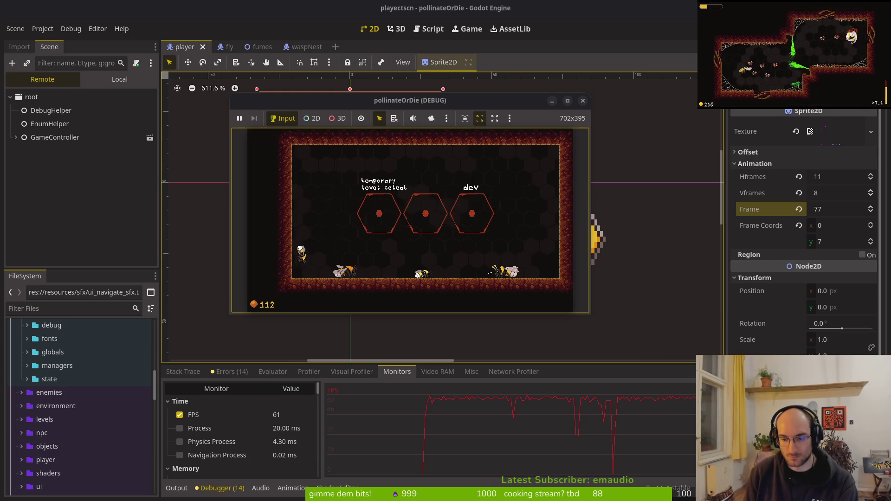
key("space")
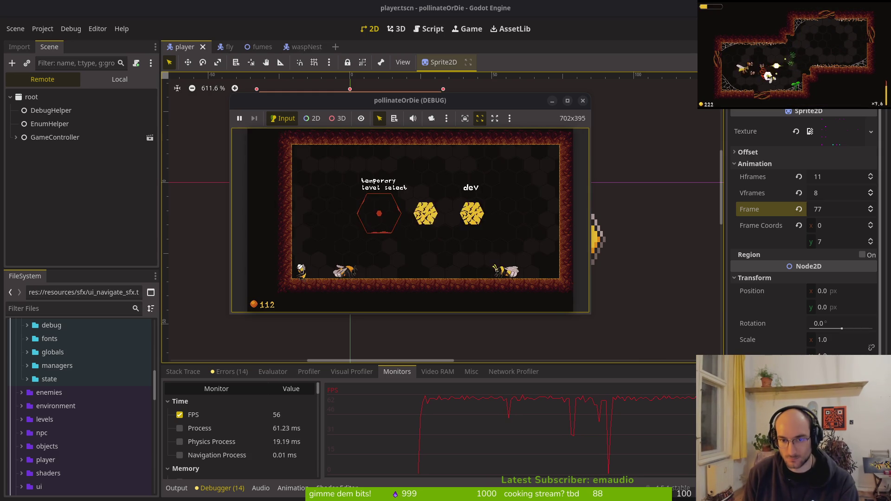
key("Left")
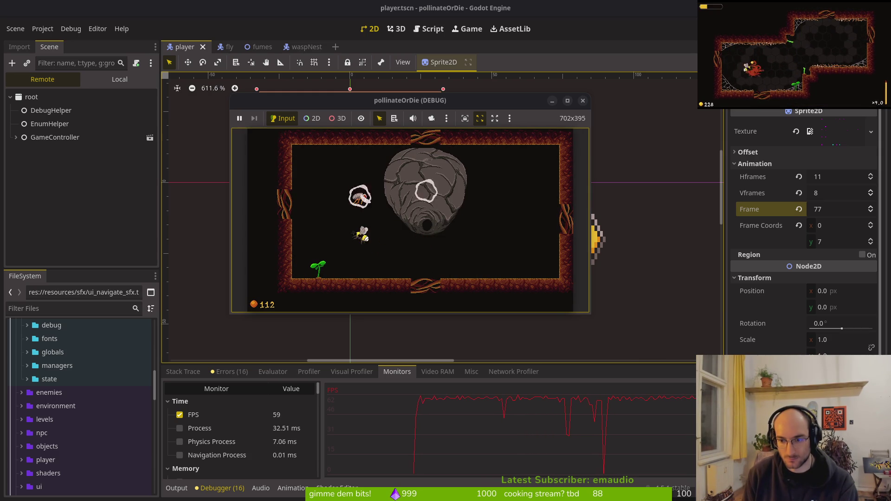
key("Right")
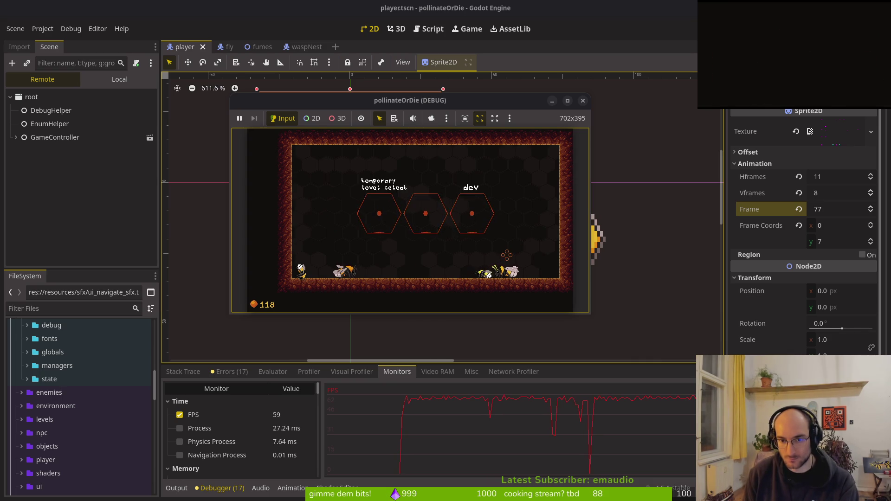
key("Left")
key("Up")
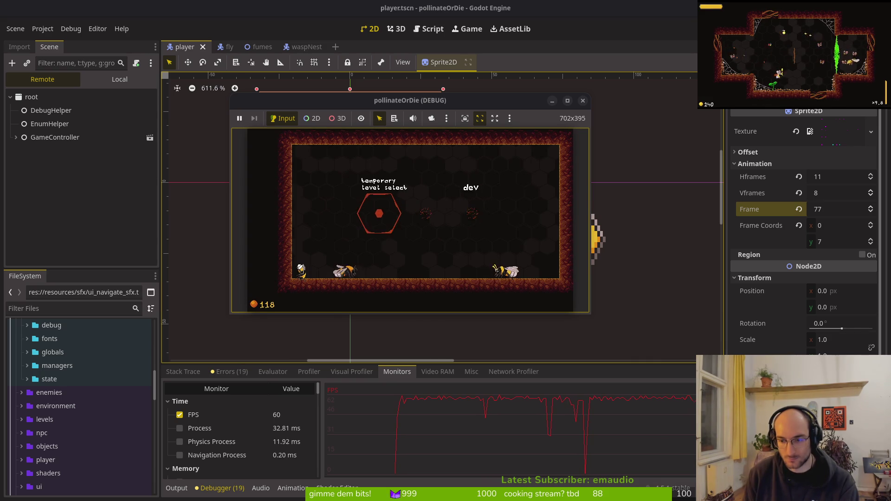
Step: Fly the bee around the dev level, attack the fly, then land it on the floor
key("Up")
key("Left")
key("Down")
key("Up")
key("Left")
key("Up")
key("Right")
key("Up")
key("Left")
key("Up")
key("Right")
key("Up")
key("Left")
key("Down")
key("Left")
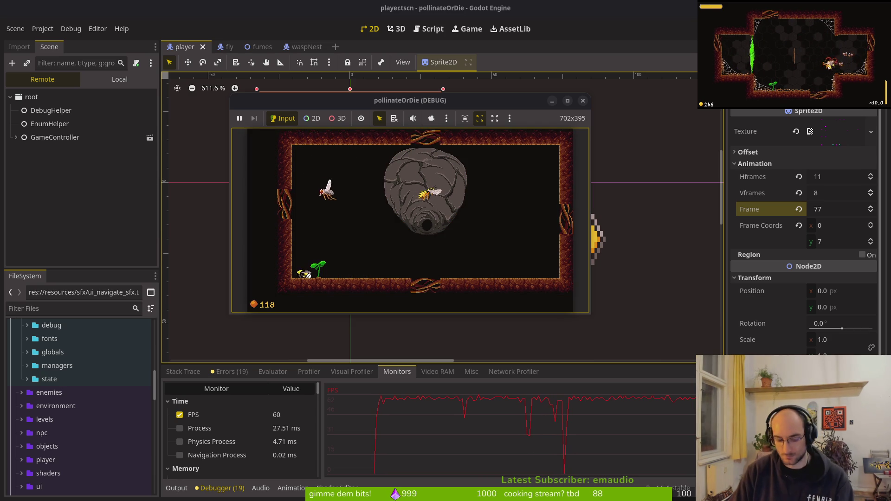
key("alt+Tab")
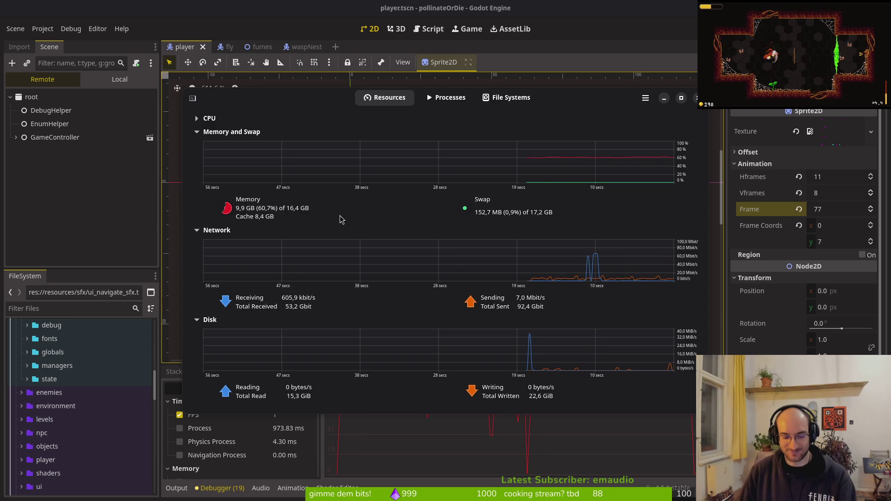
Step: Close the System Monitor window and bring Aseprite forward
left_click(664, 98)
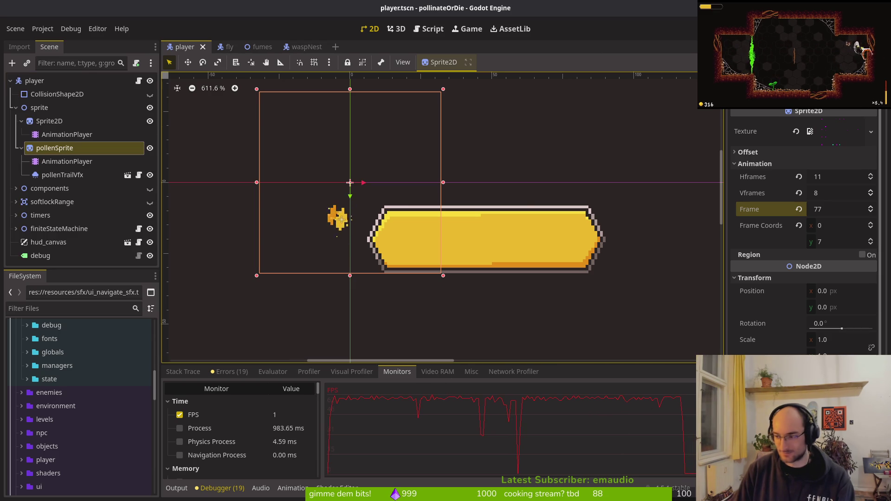
key("alt+Tab")
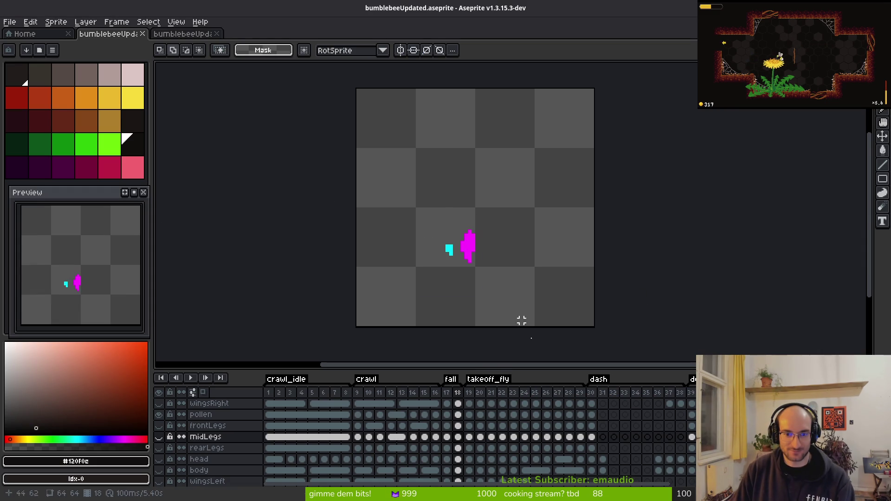
Step: Close the bumblebeeUpdated and bumblebeeUpdated-Sheet tabs and return to the Godot editor
left_click(142, 33)
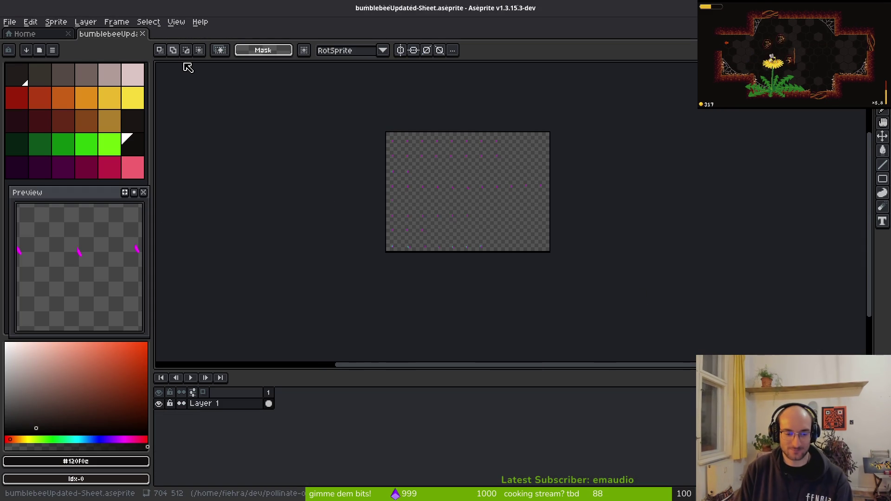
left_click(143, 33)
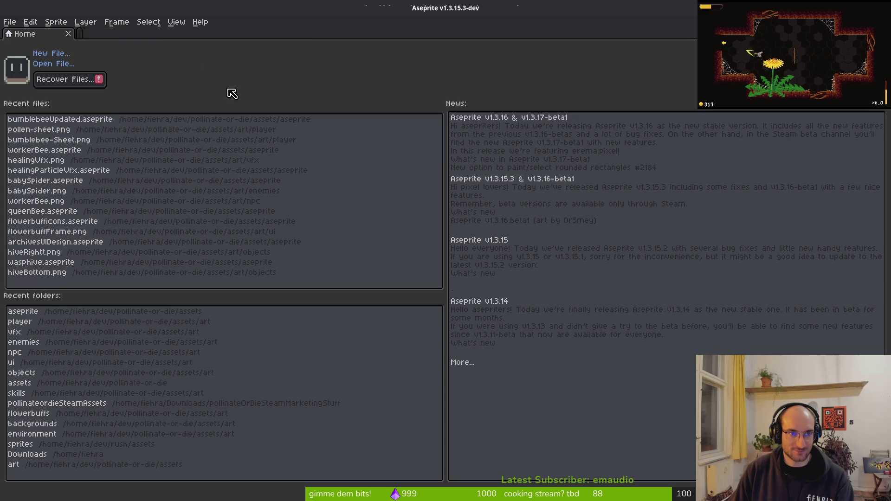
key("alt+Tab")
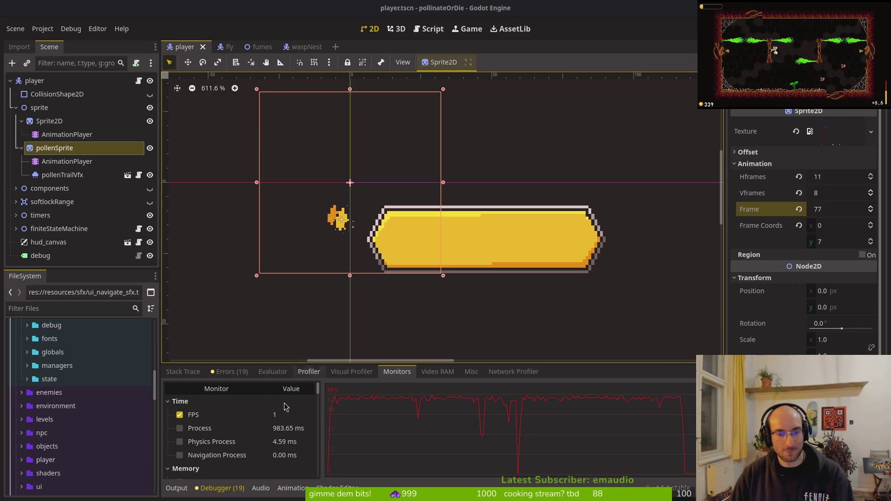
Step: Untick the FPS monitor, close the fly, fumes and waspNest scene tabs, and open a terminal
left_click(180, 415)
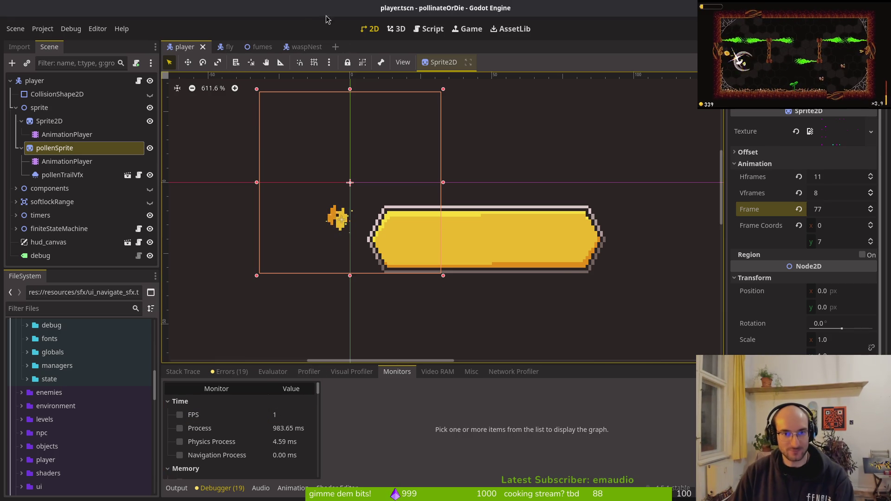
middle_click(228, 47)
middle_click(227, 47)
middle_click(227, 47)
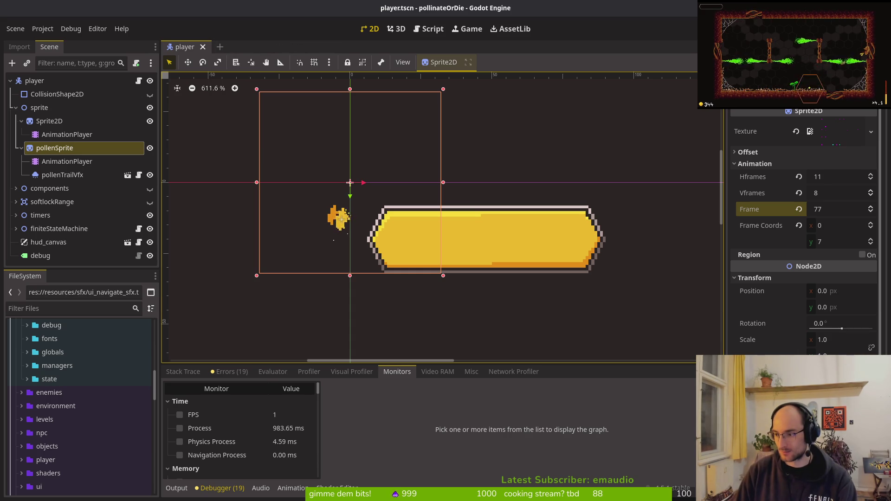
key("super")
key("super")
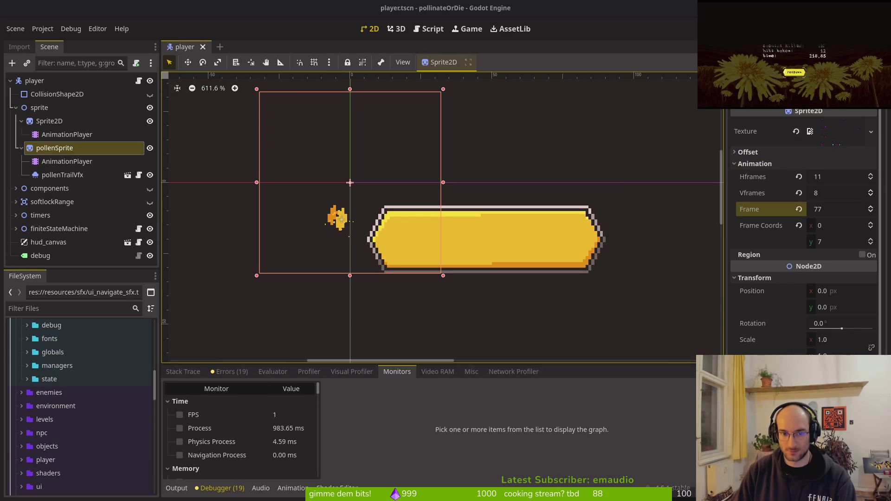
key("super")
key("ctrl+alt+t")
type("cd dev/pollinate-or-die/")
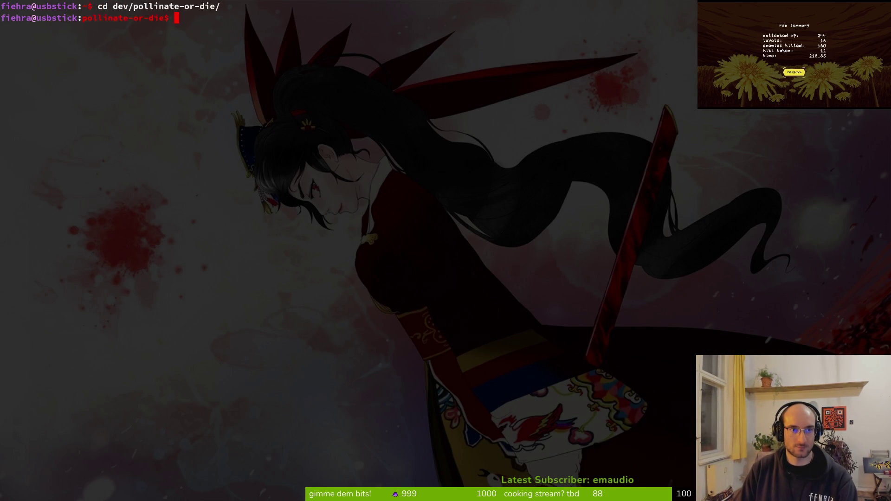
Step: Launch Neovim on the project folder and open dash.gd through the file finder
type("v .")
key("Return")
key("space")
key("f")
key("f")
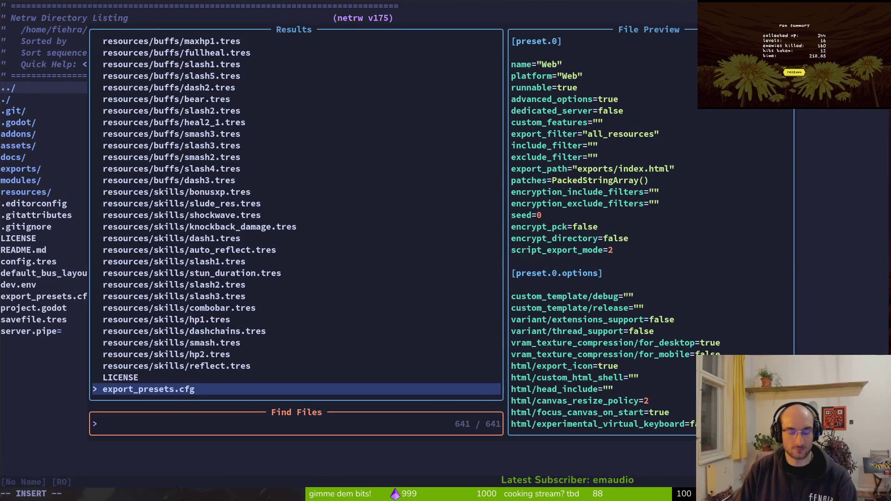
type("dashgd")
key("Return")
Step: Locate the hit handling code and search the project for calculate_vfx_reflect_direction
key("ctrl+d")
key("ctrl+d")
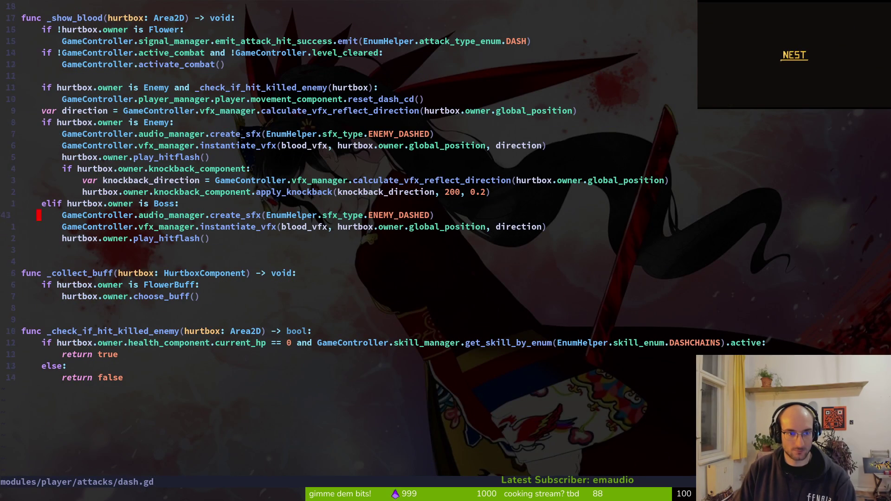
key("w")
key("w")
key("w")
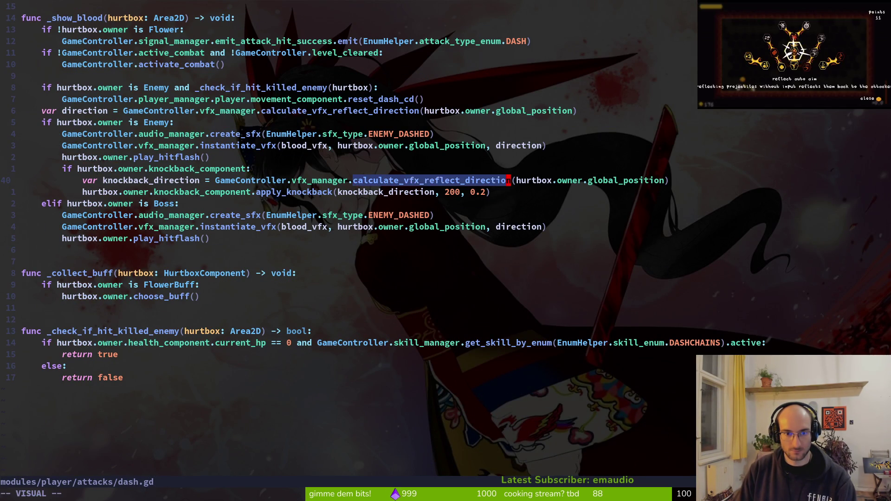
key("space")
key("f")
key("w")
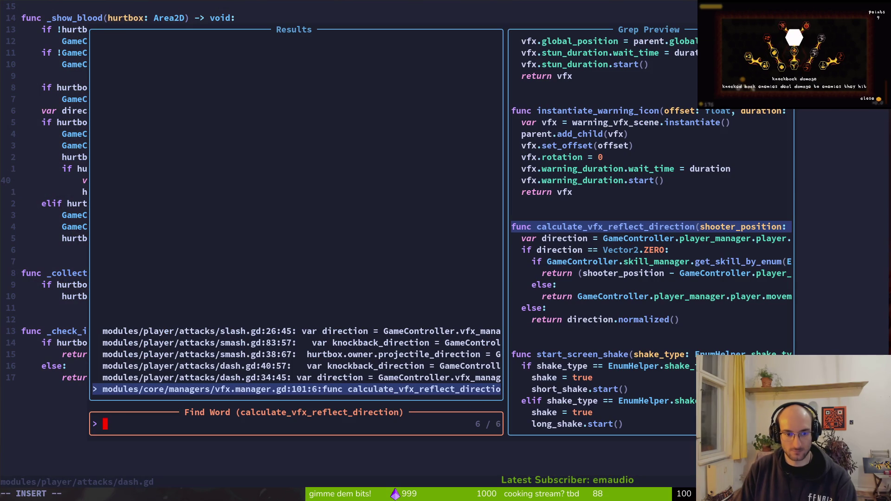
key("Escape")
key("Escape")
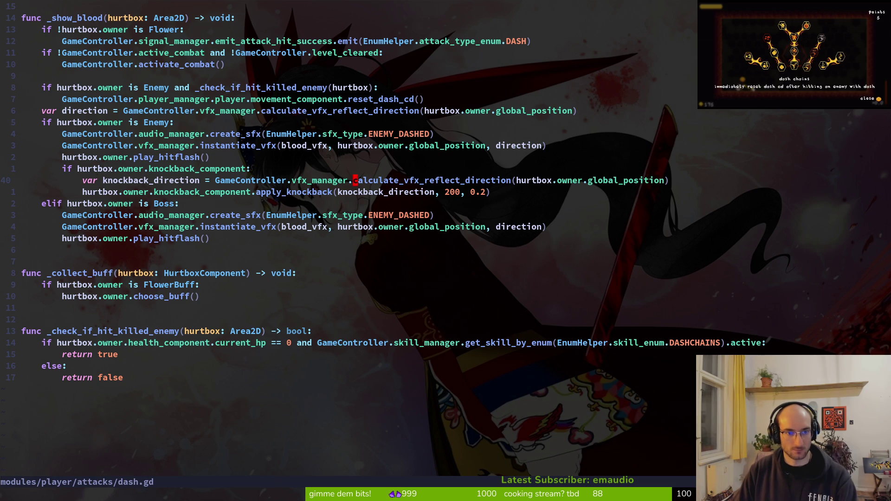
Step: Change the apply_knockback argument to direction, fix its spelling, and save dash.gd
key("shift+v")
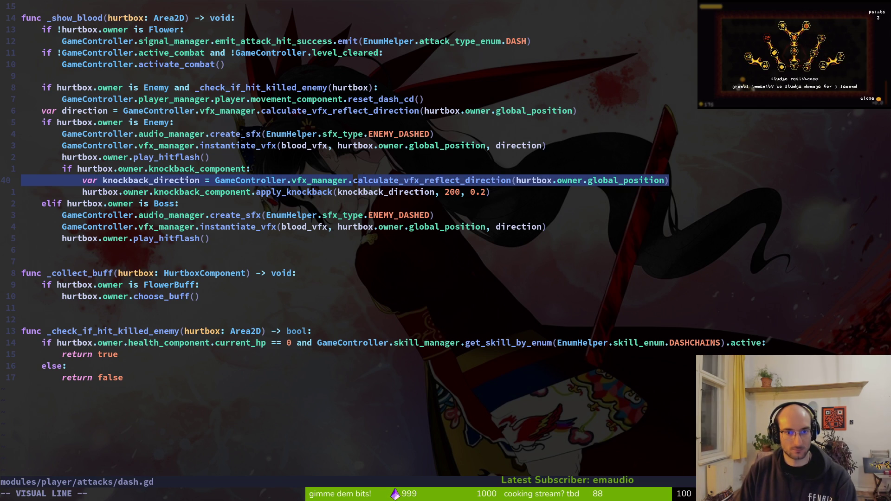
type("d")
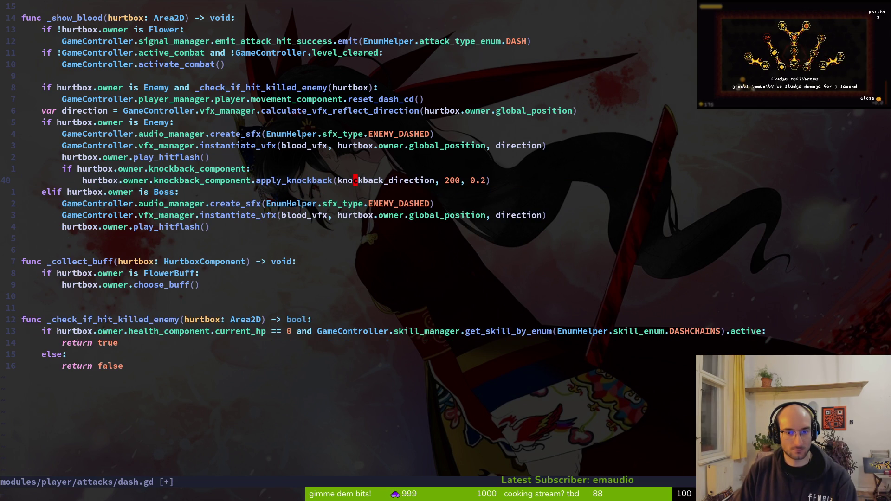
type("ciwdireciton")
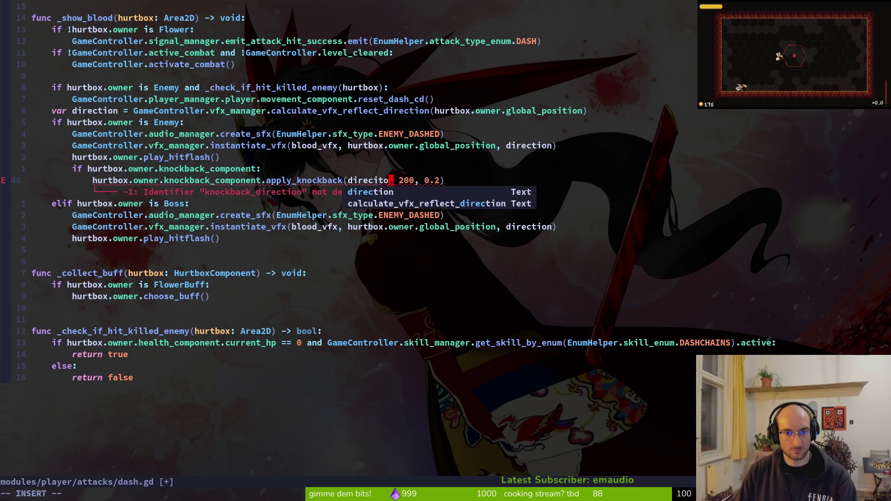
key("Left")
key("Left")
key("Left")
key("Delete")
key("Escape")
key("i")
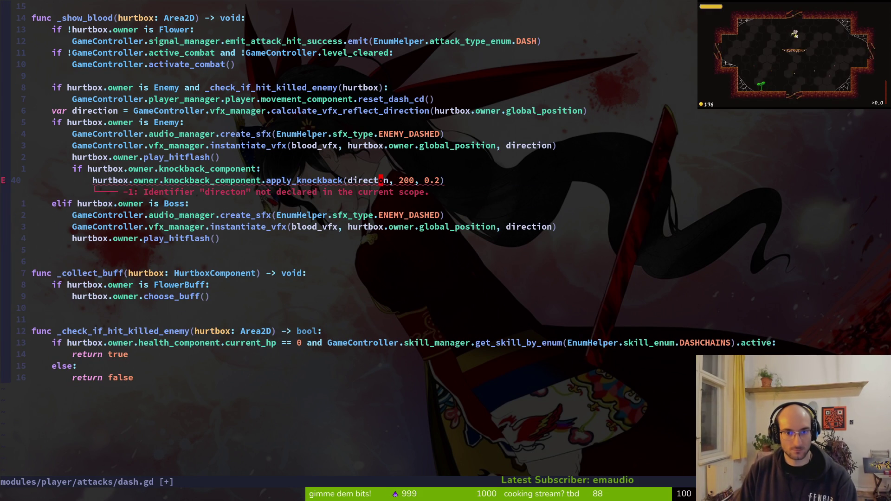
type("i")
key("Escape")
type(":w")
key("Return")
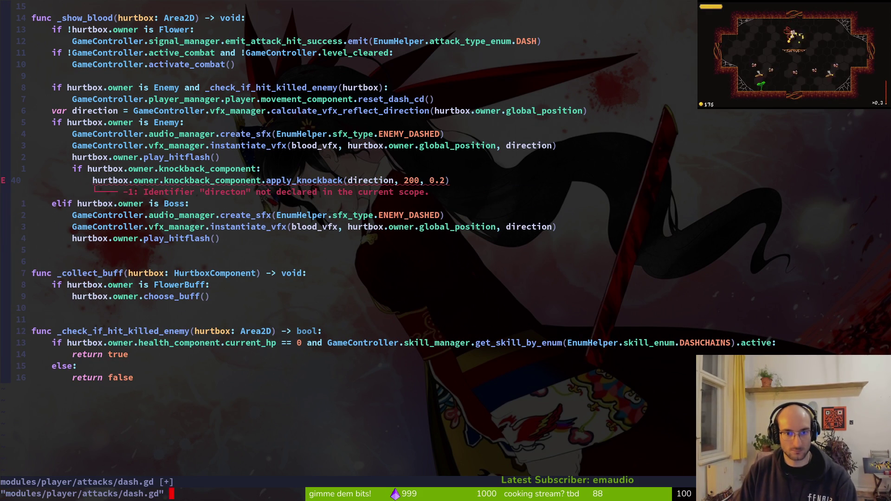
Step: Settle the apply_knockback line on the direction-only version and save and quit with :wq
key("k")
key("k")
key("k")
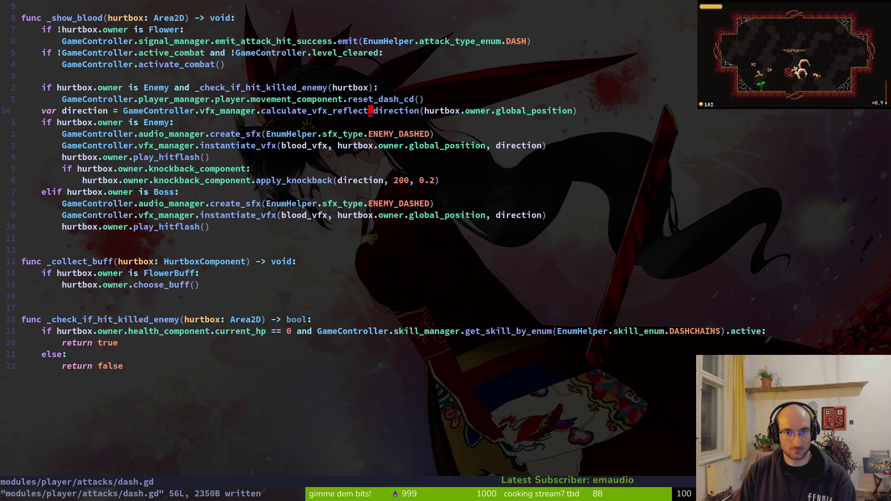
key("shift+v")
key("Escape")
key("u")
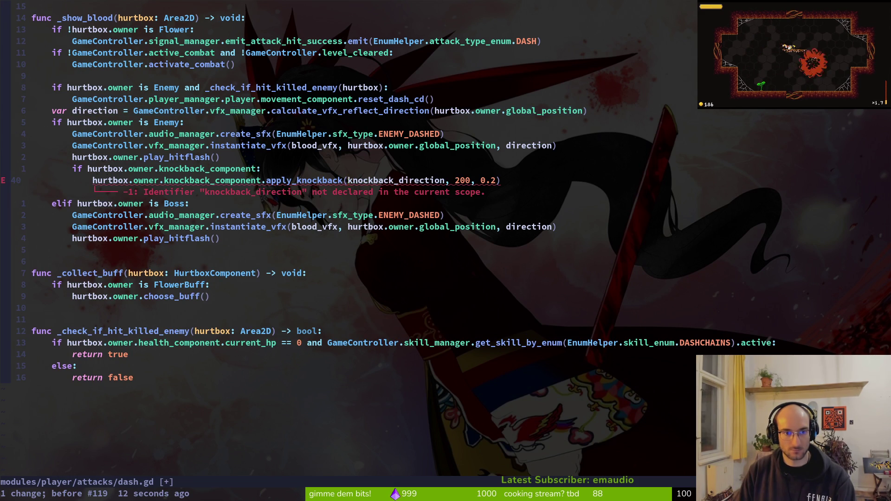
key("u")
key("ctrl+r")
key("ctrl+r")
key("ctrl+r")
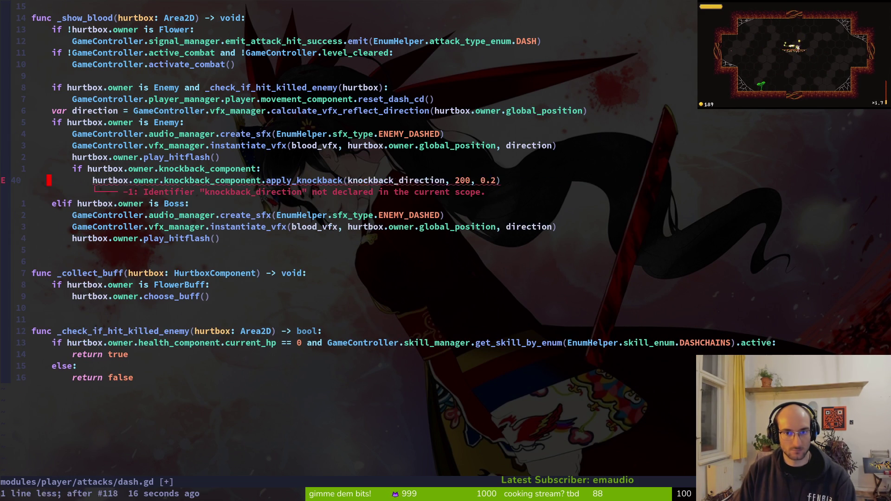
key("c")
key("c")
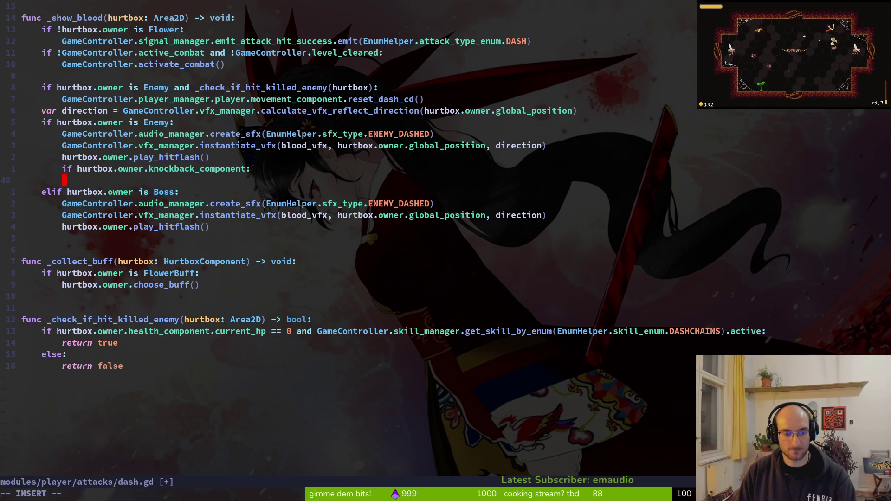
key("Escape")
type("u:wq")
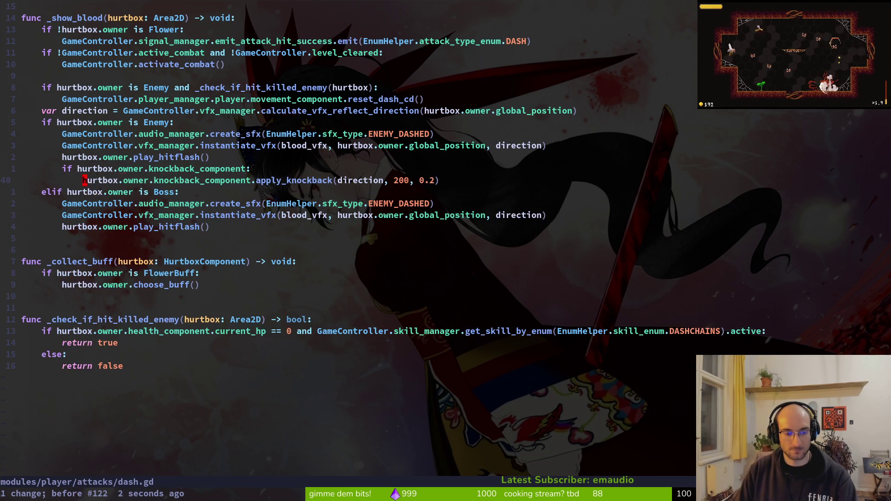
key("Return")
Step: Stage dash.gd in tig status and start a git commit with message 'updated bumble'
type("tig status")
key("Return")
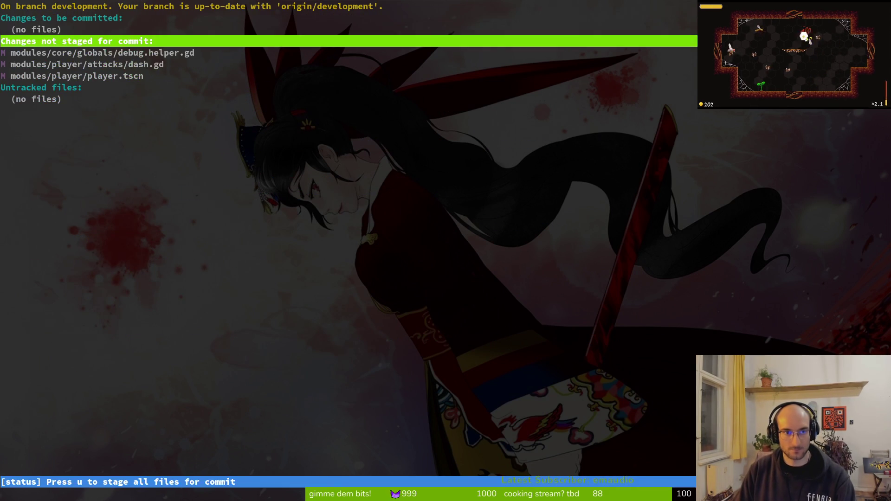
key("Down")
key("Down")
key("Return")
key("u")
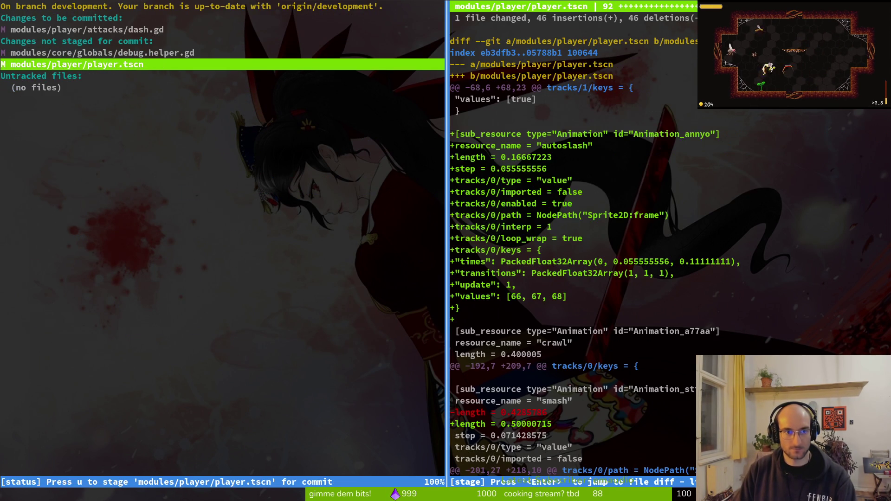
type("u")
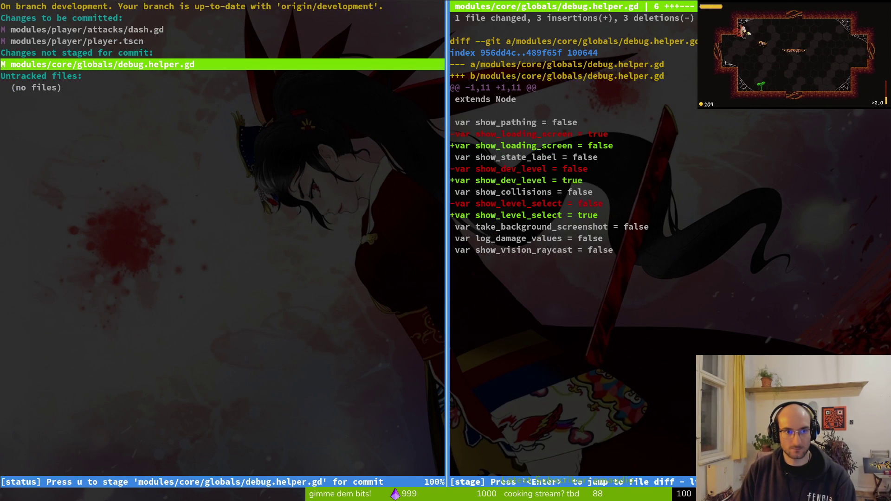
type("qgit commit -m \"ad")
key("BackSpace")
key("BackSpace")
type("updated")
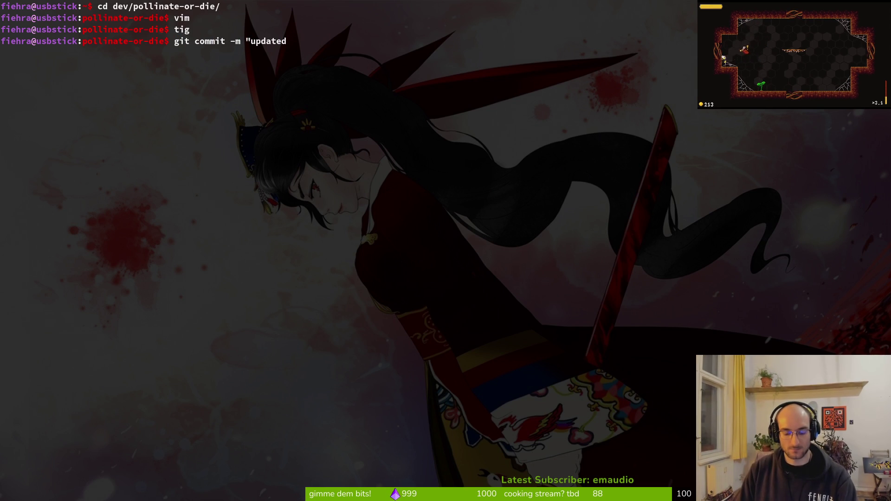
type(" bumble")
Step: Commit with message 'updated player leg colors and removed unecessary direction call'
key("BackSpace")
key("BackSpace")
key("BackSpace")
type("player leg c")
type("lol")
key("BackSpace")
key("BackSpace")
key("BackSpace")
type("olors and ")
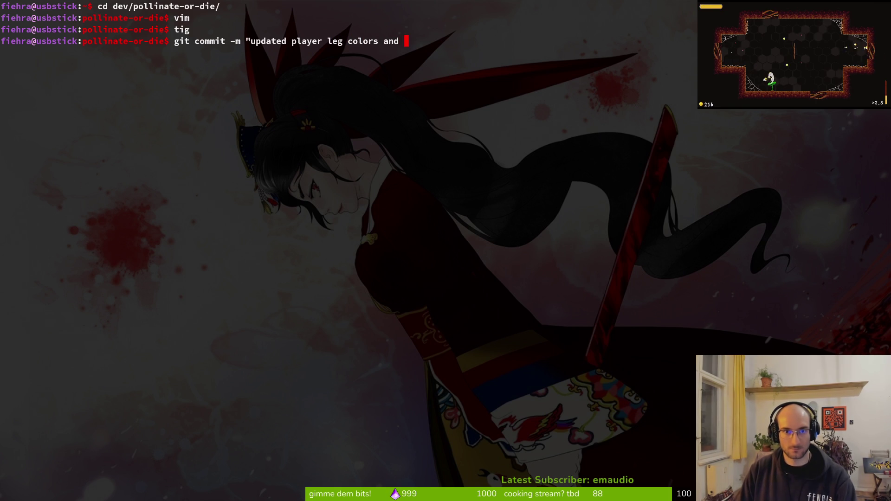
type("removed u")
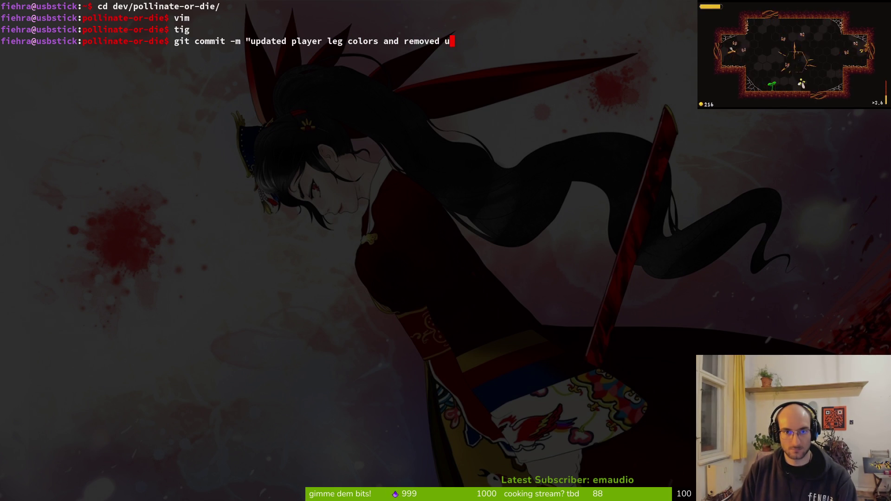
type("necessar")
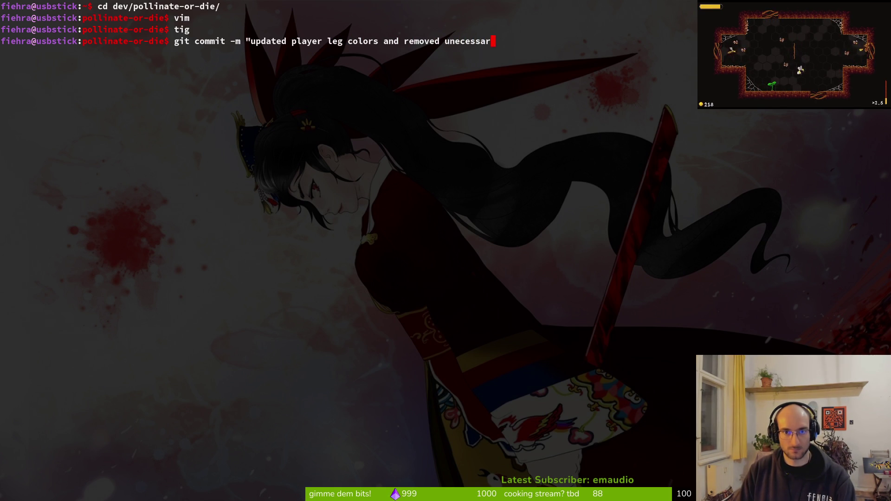
type("y direction cal")
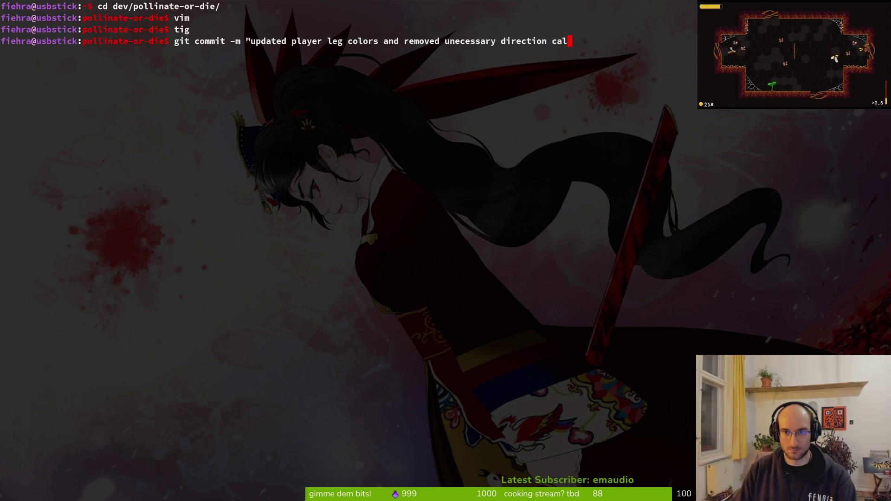
type("l\"")
key("Return")
Step: Push the commit with git push and clear the terminal
type("git pusy")
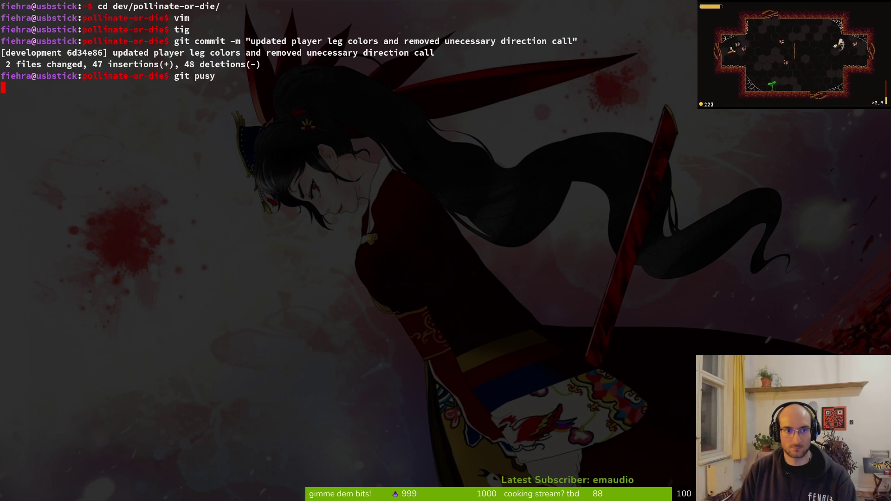
key("Return")
type("git push")
key("alt+Tab")
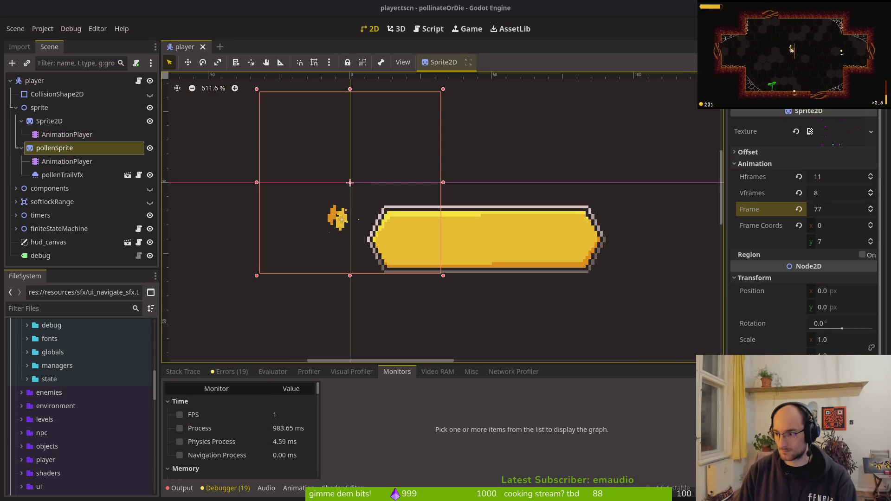
key("alt+Tab")
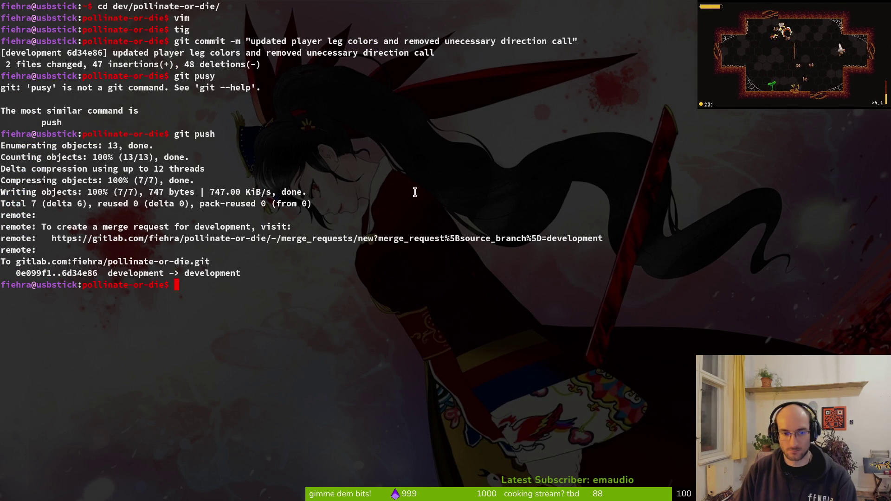
type("clear")
key("Return")
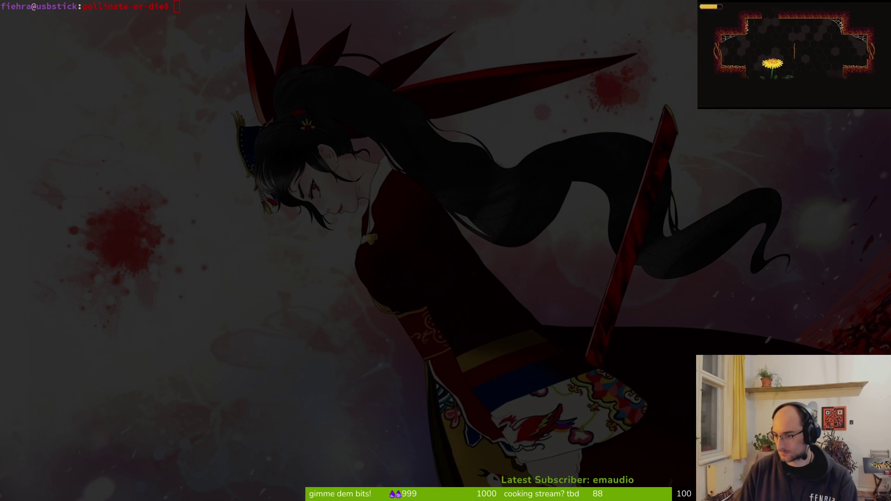
key("alt+Tab")
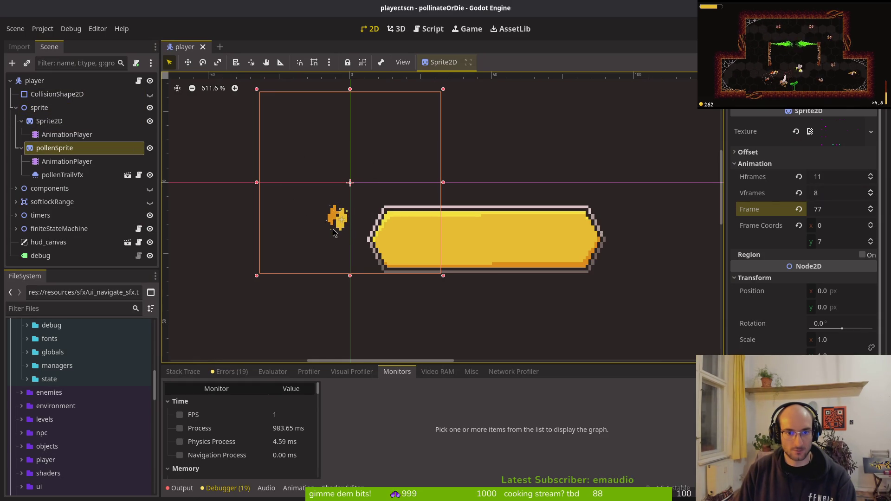
Step: Check the output log, revert Sprite2D's Frame from 84 to 77, and save player.tscn
left_click(183, 372)
left_click(181, 488)
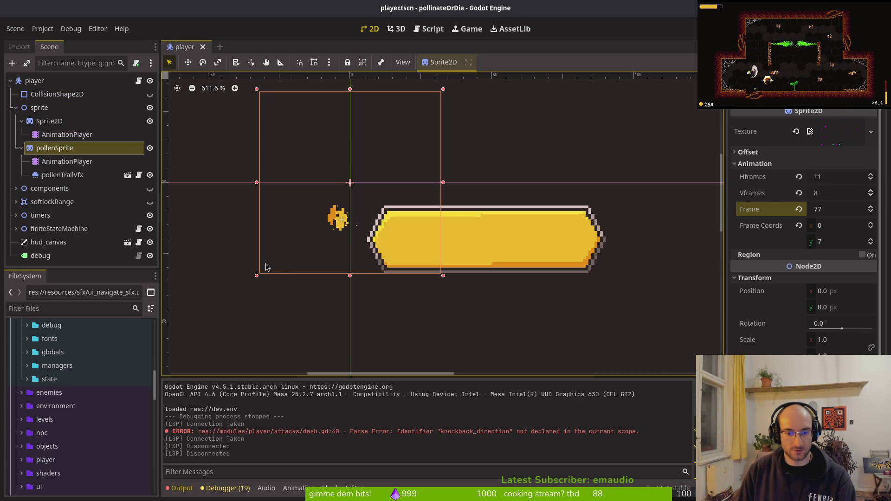
left_click(48, 81)
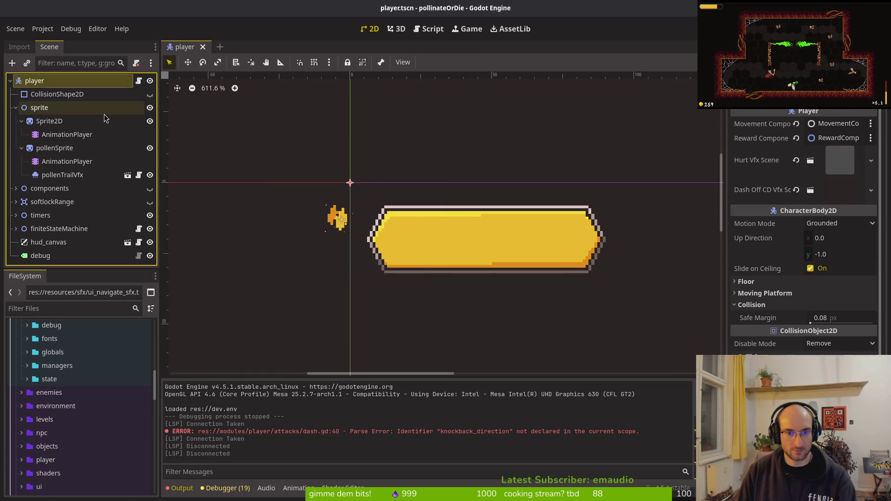
left_click(51, 122)
left_click(53, 162)
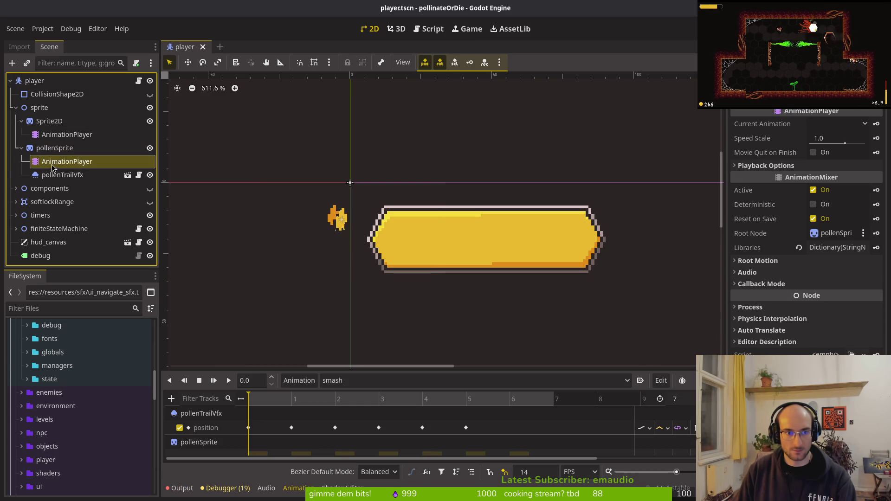
left_click(54, 148)
left_click(50, 121)
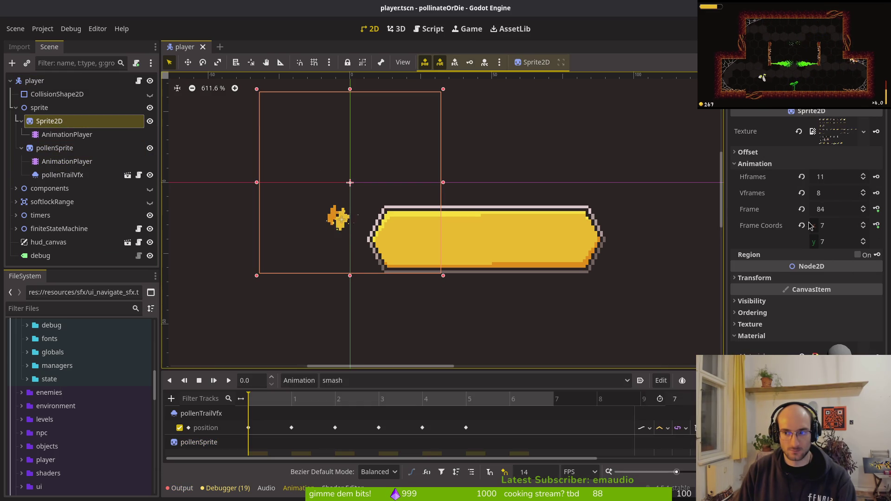
left_click(799, 209)
left_click(55, 149)
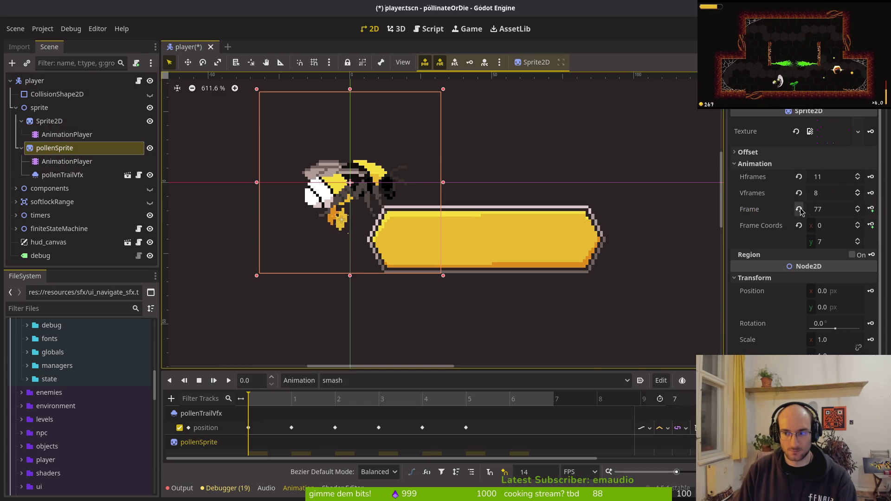
left_click(209, 200)
key("ctrl+s")
Step: Check the pollenTrailVfx node's transform position (-3, 6) and save the scene
scroll(349, 207, "up", 2)
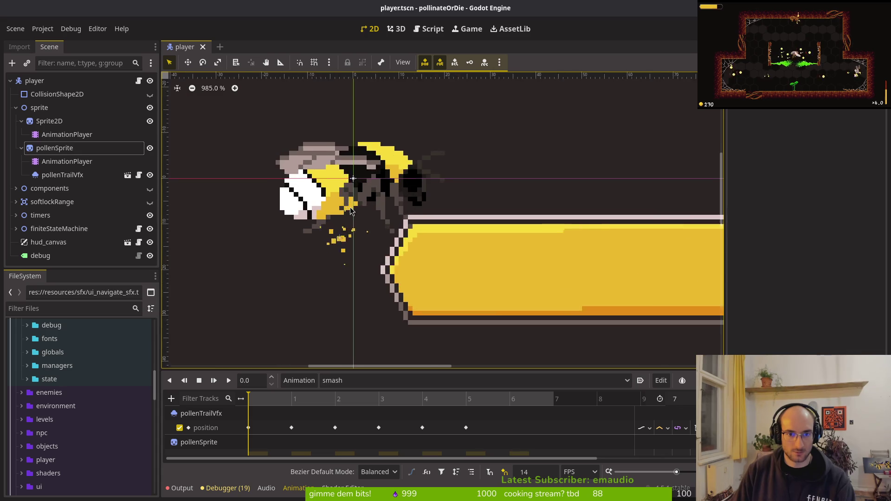
scroll(349, 208, "up", 2)
left_click(63, 175)
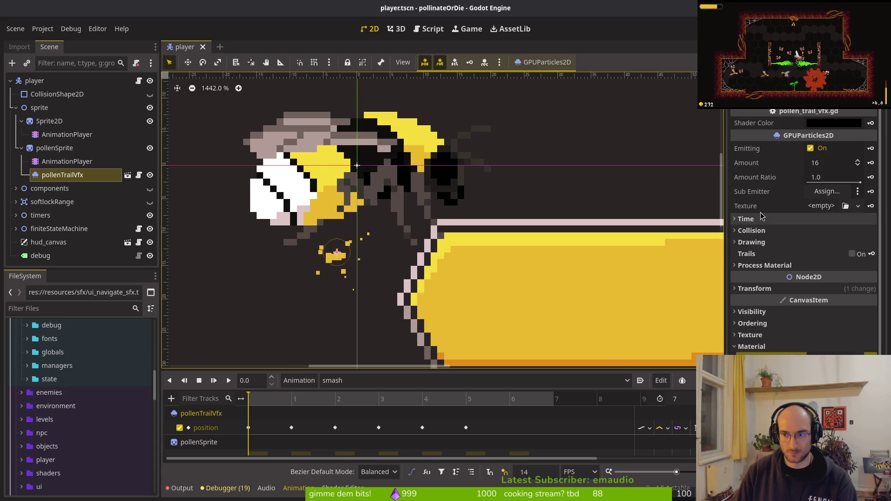
left_click(767, 288)
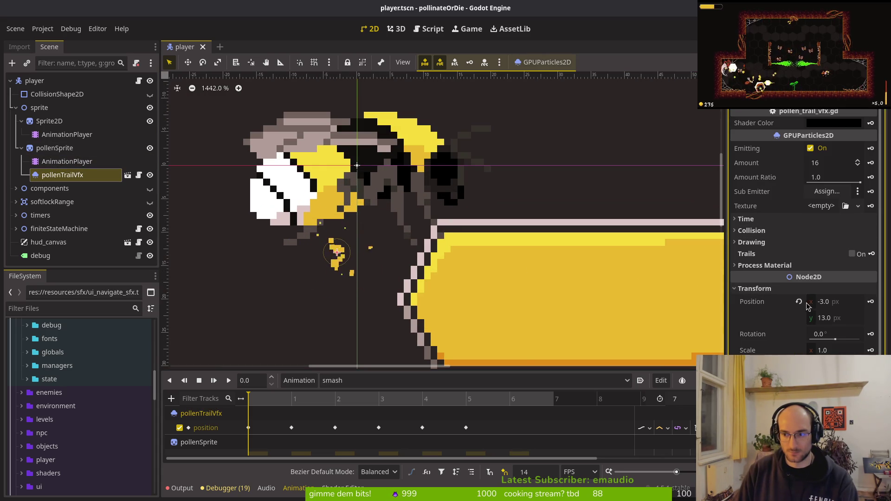
left_click(799, 302)
key("ctrl+s")
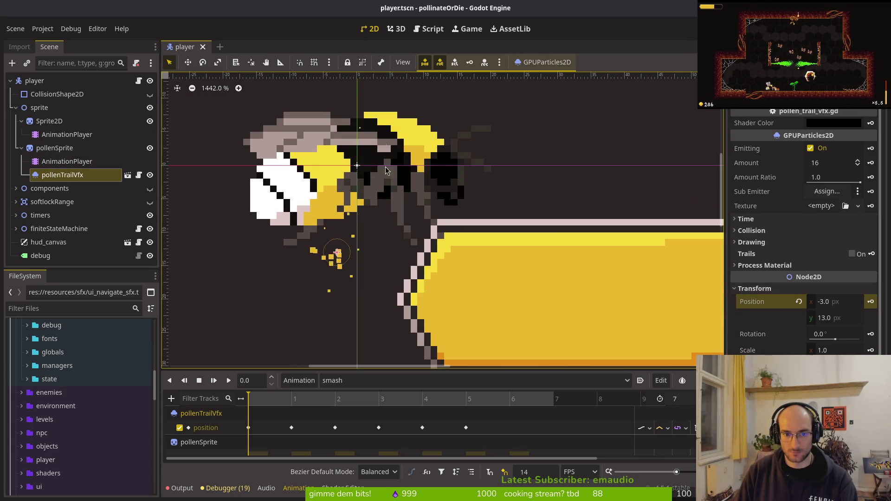
Step: Switch the player's animation to RESET and save player.tscn
left_click(334, 381)
left_click(339, 395)
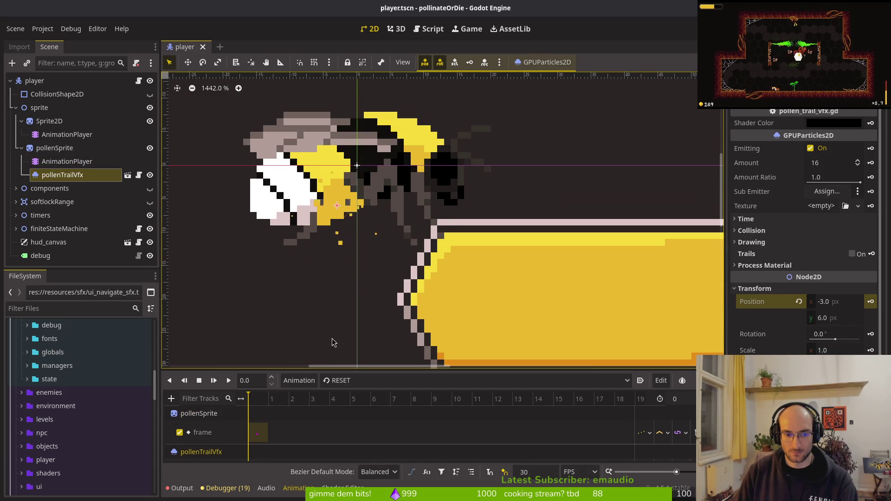
scroll(314, 431, "down", 1)
key("ctrl+s")
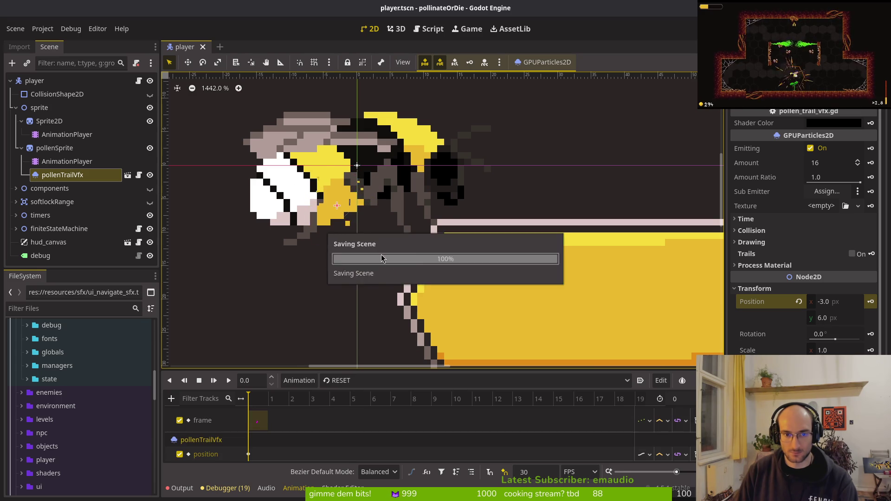
scroll(350, 219, "down", 4)
Step: Collapse the pollenSprite, Sprite2D and sprite branches in the Scene dock
left_click(21, 148)
left_click(21, 121)
left_click(16, 107)
left_click(343, 212)
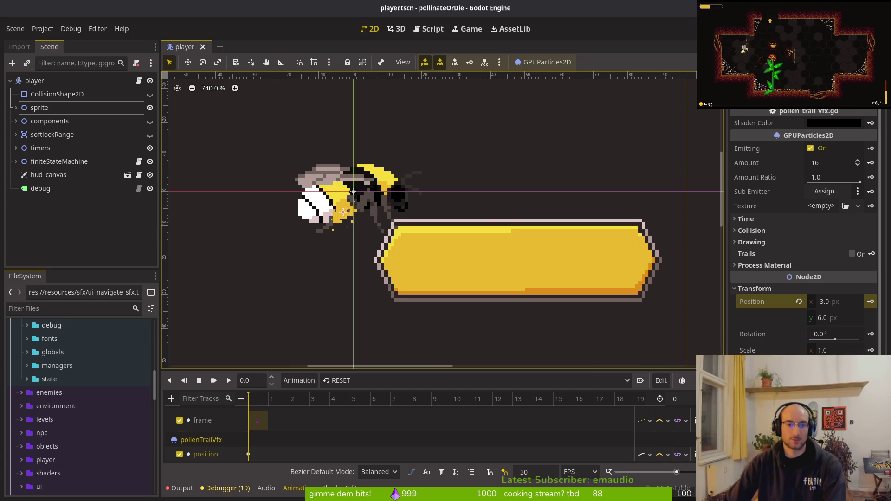
Step: Save player.tscn, then open Aseprite's Open dialog on the player art folder
scroll(510, 227, "up", 1)
scroll(431, 193, "down", 3)
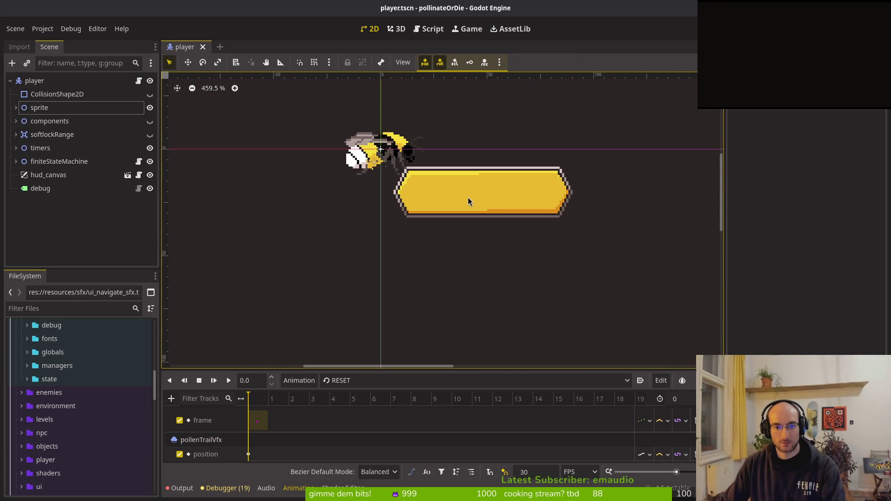
scroll(432, 209, "down", 1)
scroll(465, 257, "up", 2)
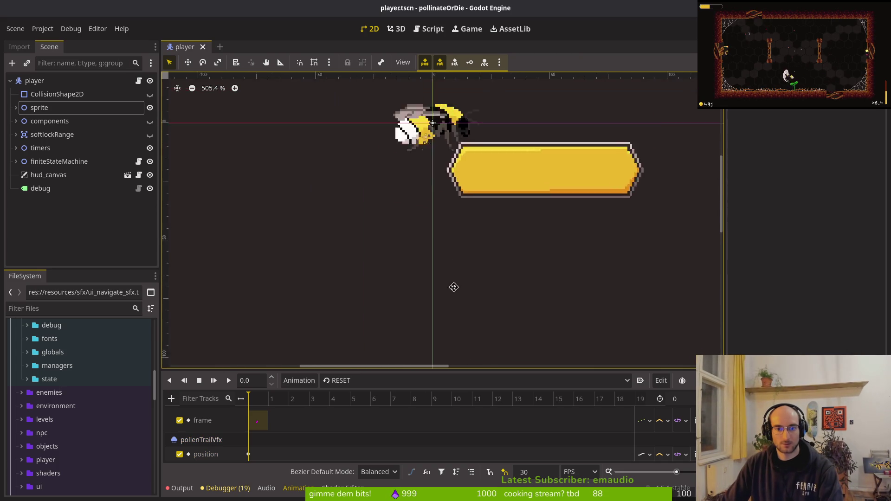
key("ctrl+s")
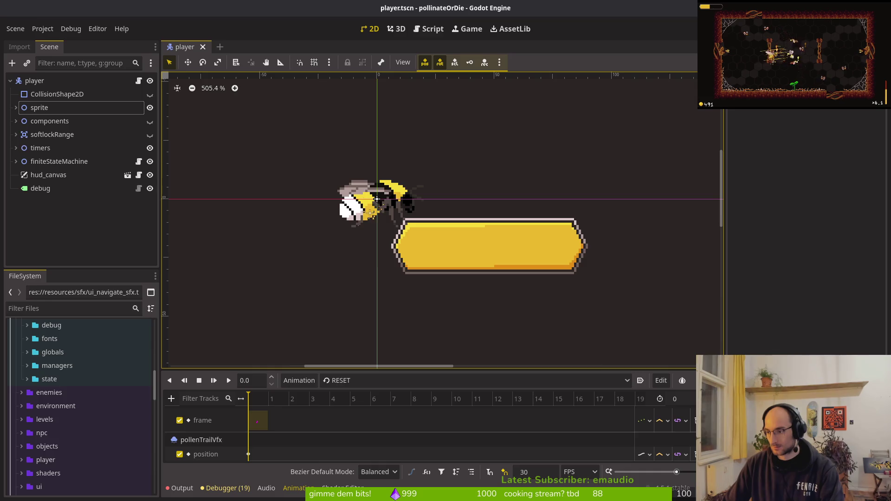
key("alt+Tab")
left_click(67, 64)
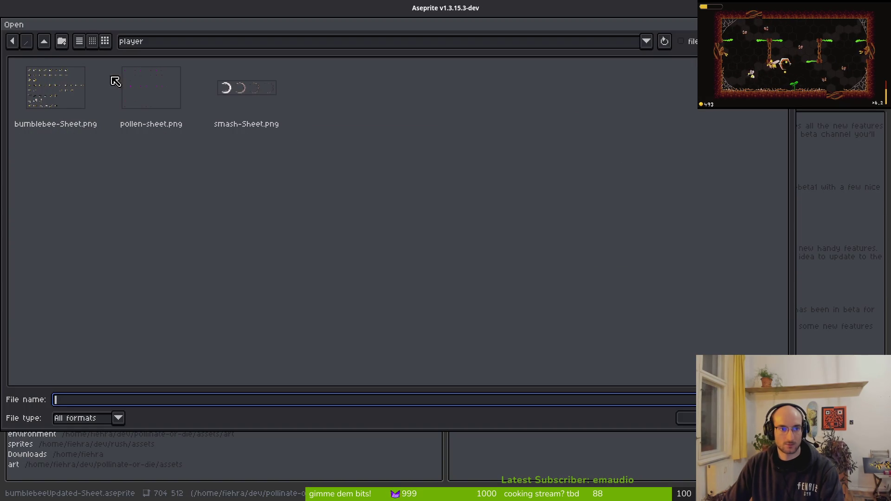
Step: Browse up to the assets/aseprite folder and open hints.aseprite
left_click(44, 43)
left_click(46, 42)
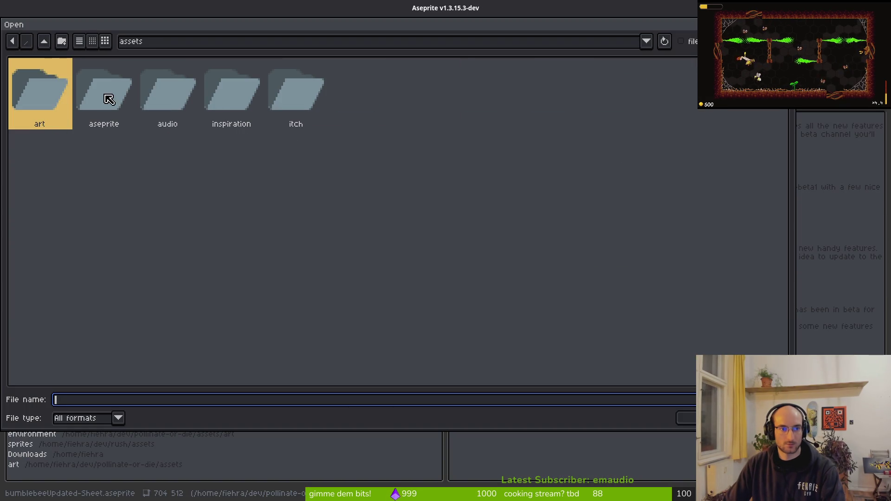
double_click(107, 98)
scroll(583, 210, "down", 2)
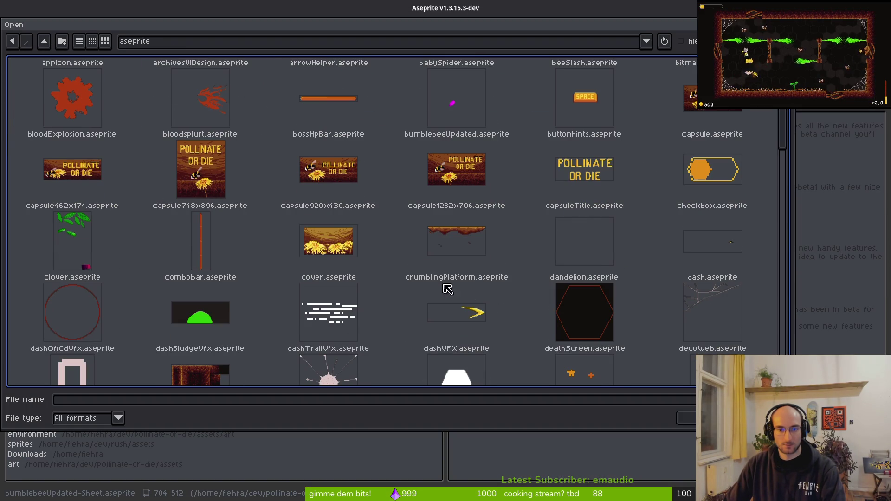
scroll(603, 268, "down", 3)
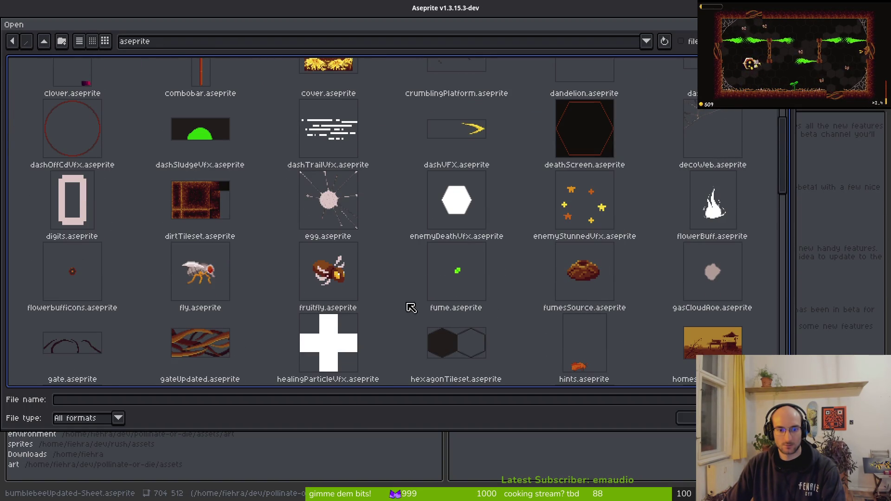
scroll(511, 279, "down", 2)
double_click(604, 260)
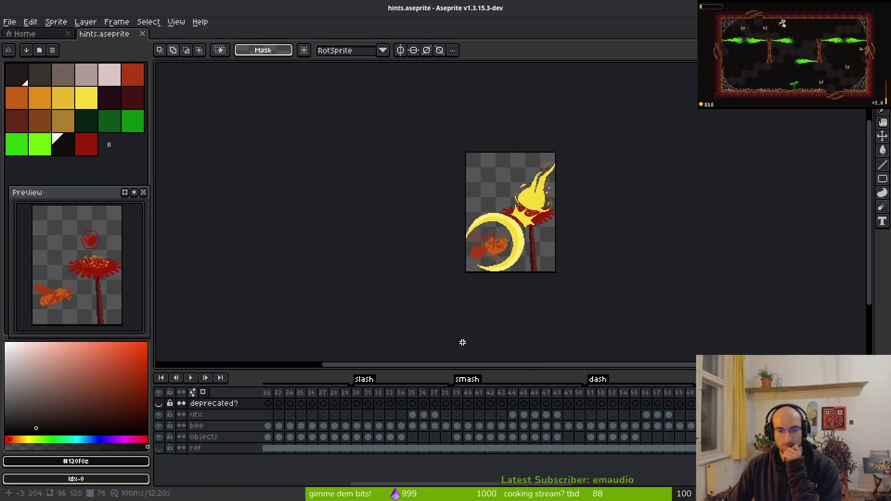
Step: Make the bee layer active at frame 39 and step forward to the later smash frames
left_click(458, 437)
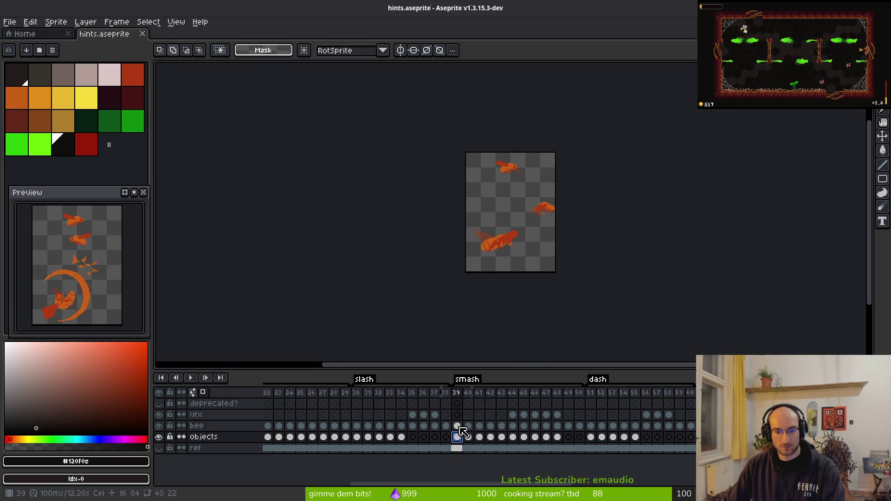
left_click(458, 427)
key("Right")
key("Right")
key("Right")
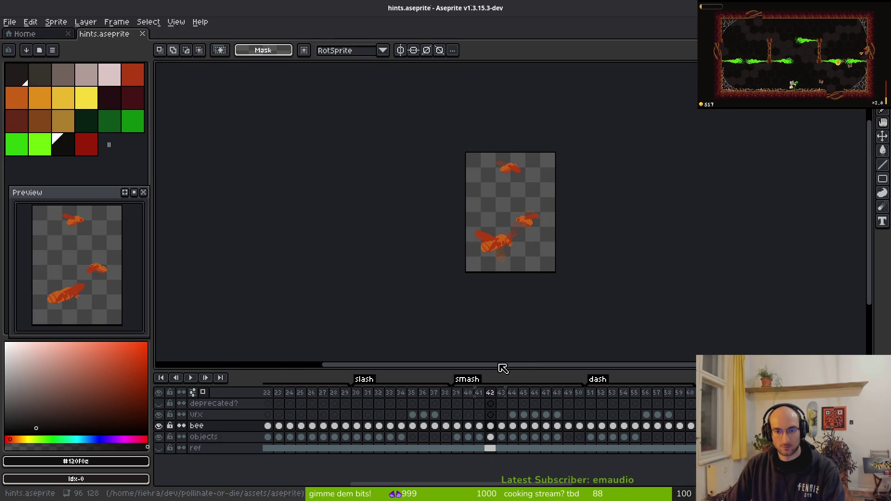
key("i")
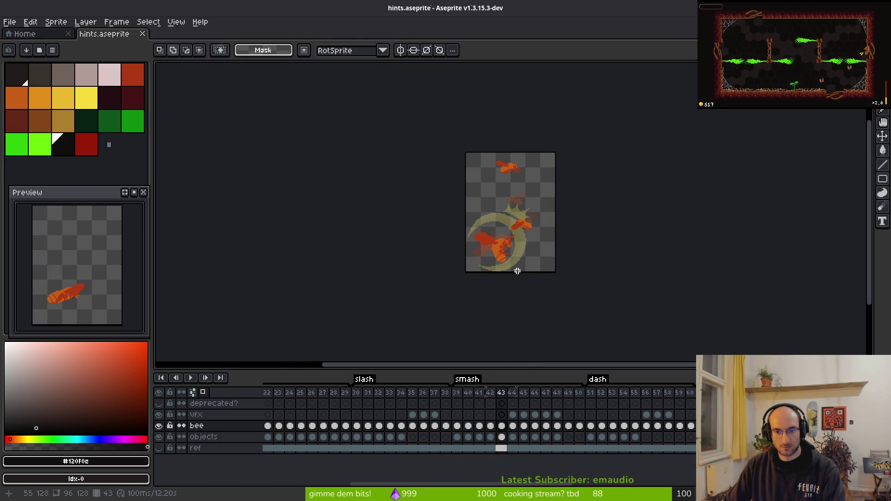
Step: Compare the bee in Godot, then dock the hints.aseprite document in a left split pane
key("alt+Tab")
key("alt+Tab")
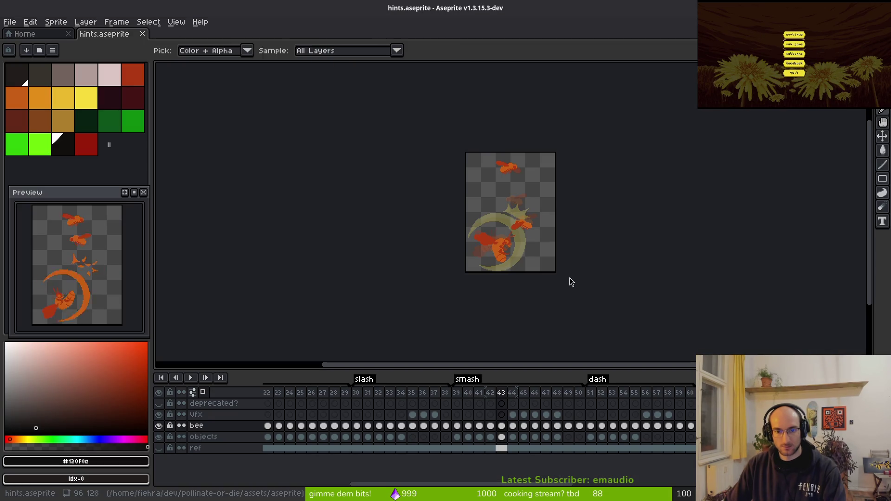
key("alt+Tab")
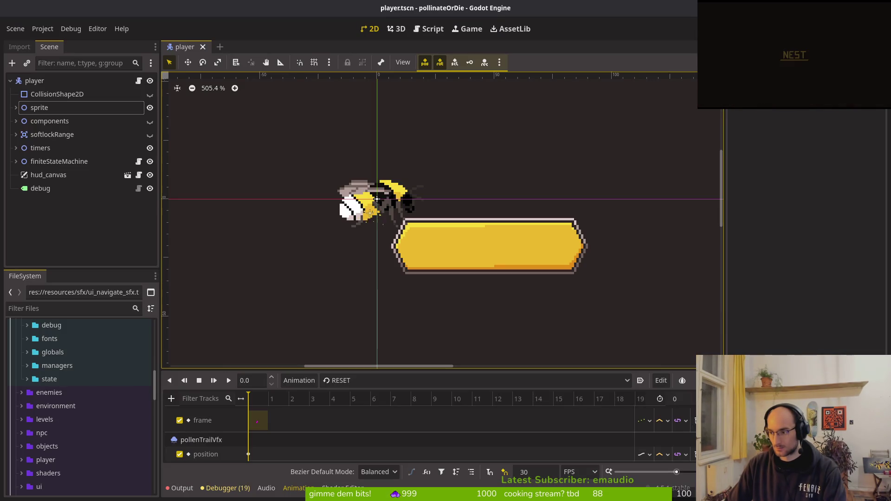
key("alt+Tab")
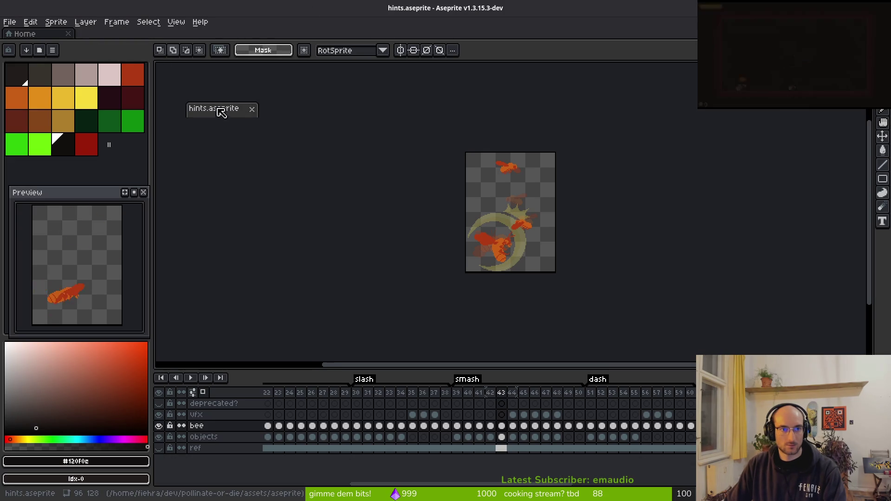
mouse_move(186, 77)
left_mouse_down()
mouse_move(205, 125)
mouse_move(171, 135)
mouse_move(174, 110)
left_mouse_up()
mouse_move(183, 65)
left_mouse_down()
mouse_move(143, 28)
mouse_move(132, 72)
mouse_move(163, 170)
left_mouse_up()
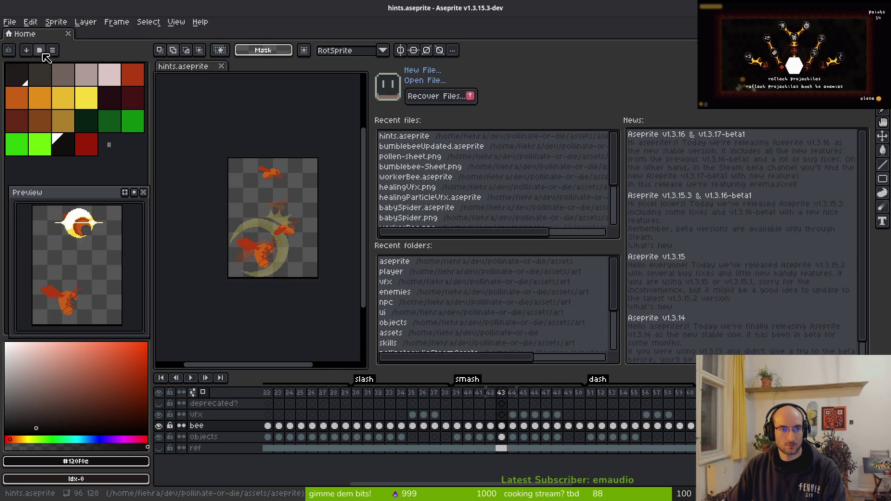
Step: Open bumblebeeUpdated.aseprite and show its legs, head, body and wingsLeft layers
left_click(437, 147)
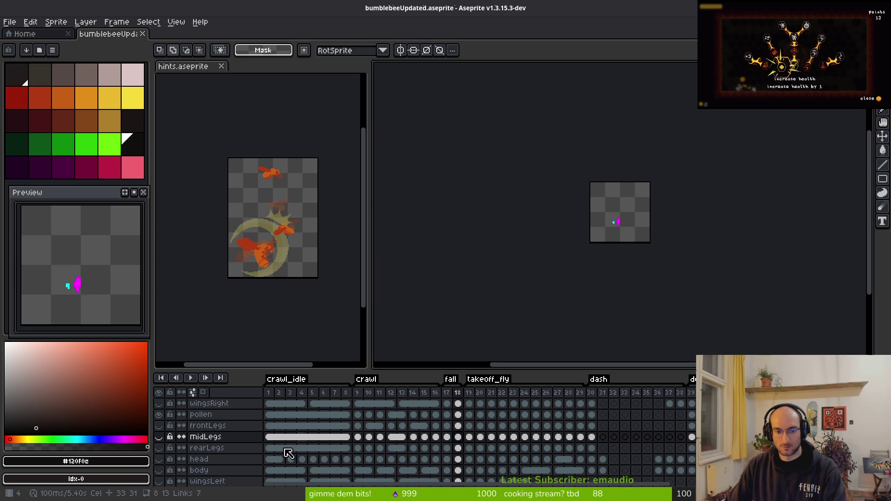
left_click_drag(159, 434, 166, 467)
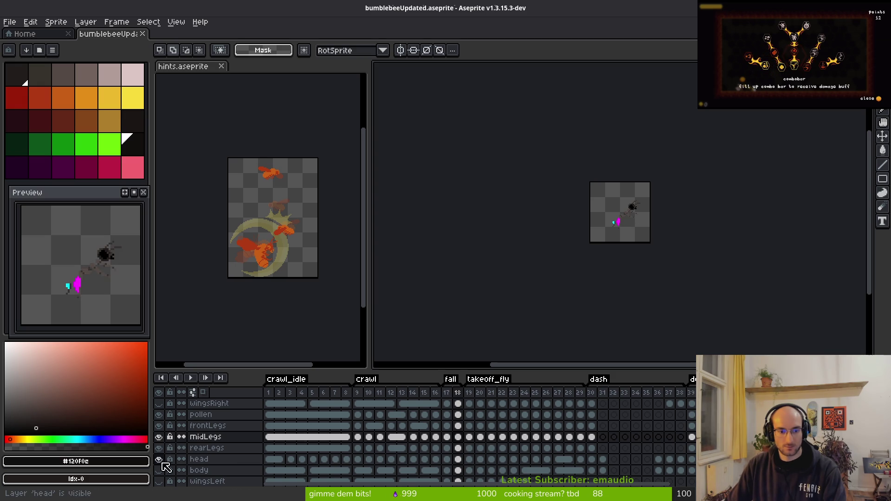
left_click(159, 470)
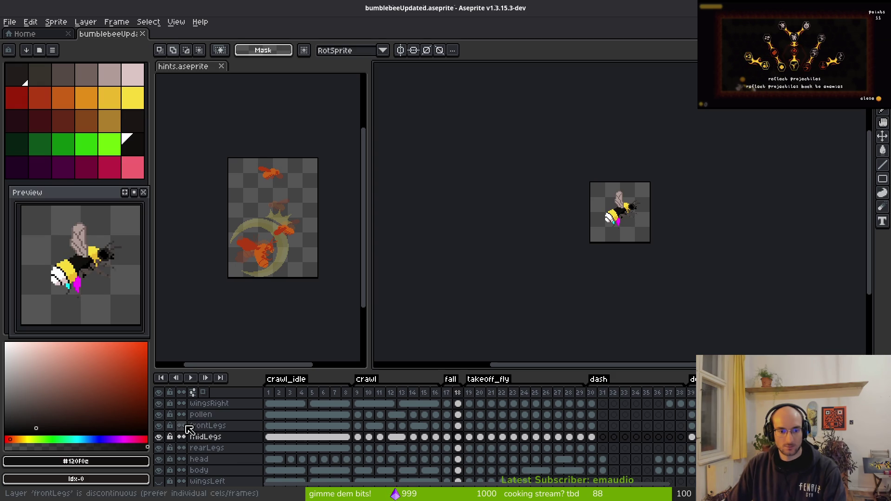
scroll(189, 424, "down", 3)
left_click(159, 448)
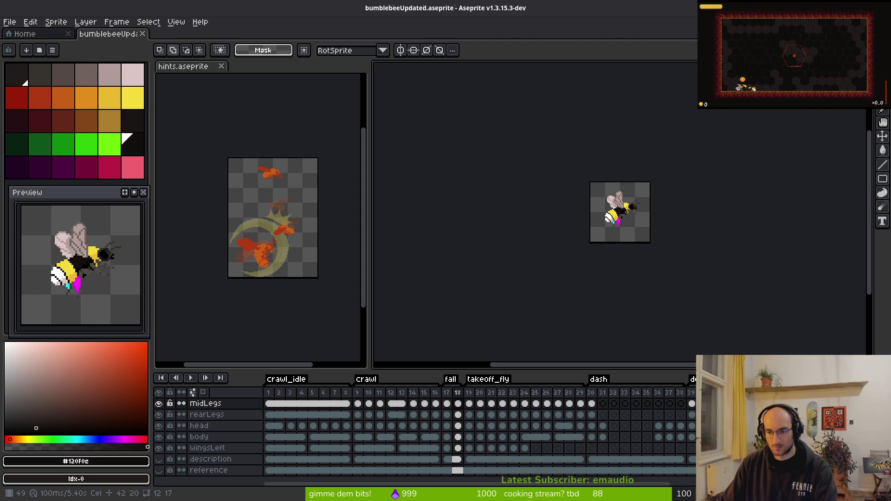
Step: Make the body layer active and select the entire bee frame
left_click(274, 426)
key("alt")
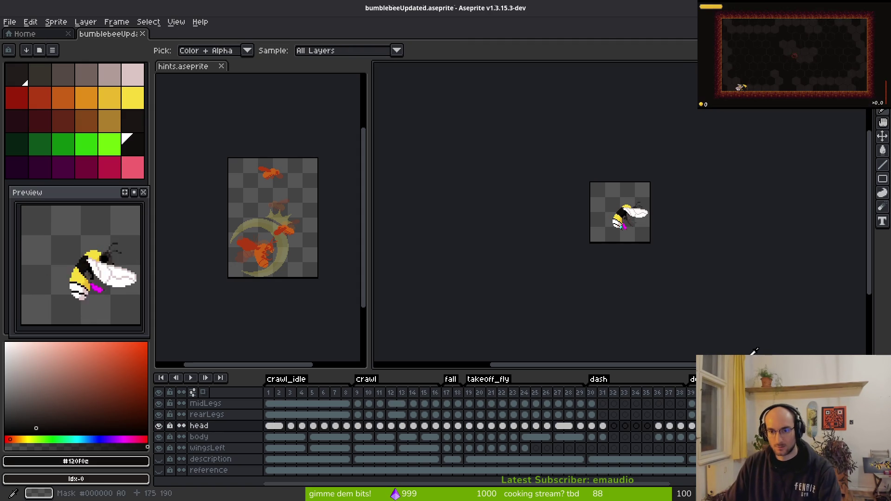
key("Down")
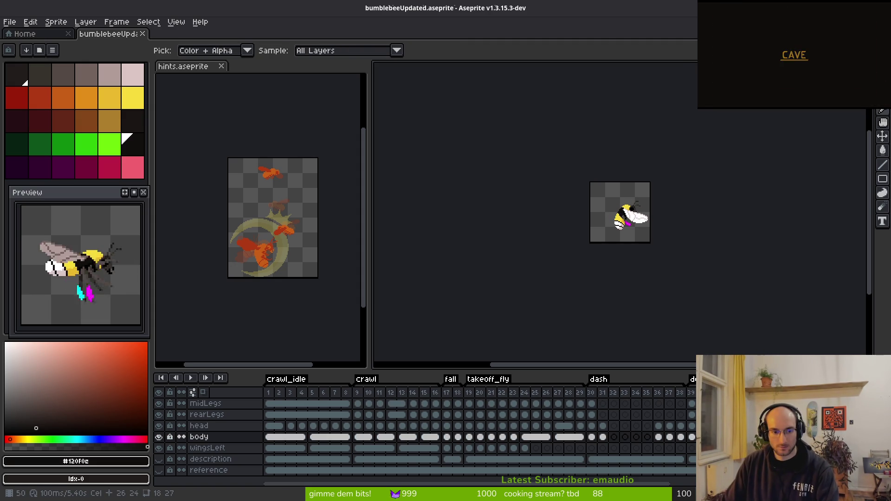
key("ctrl+a")
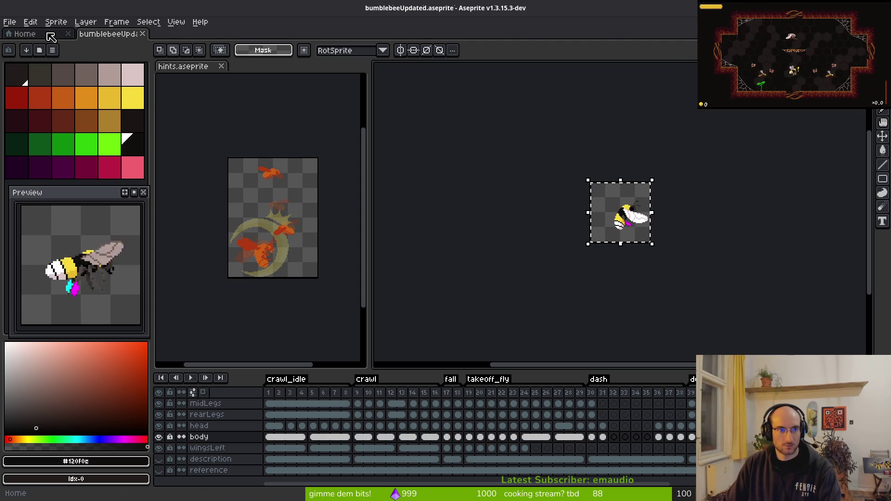
left_click(258, 193)
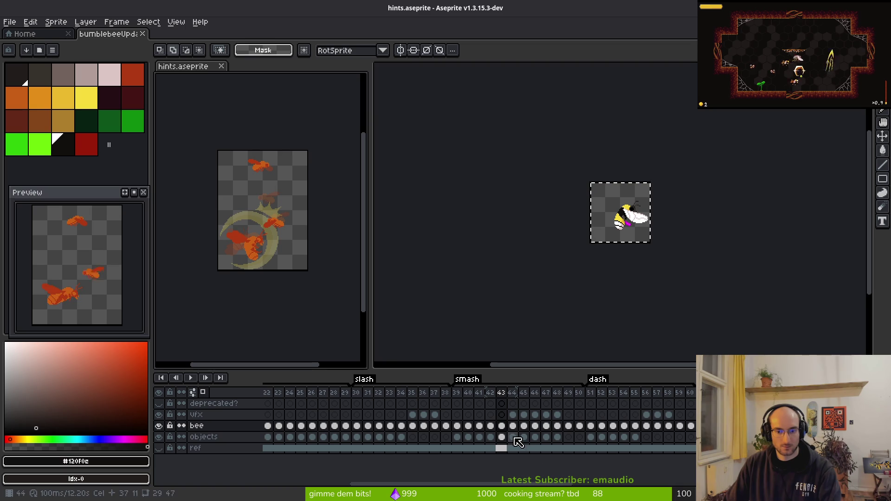
Step: Add a new layer, go to frame 43 and paste the copied bee over the old pose
key("shift+n")
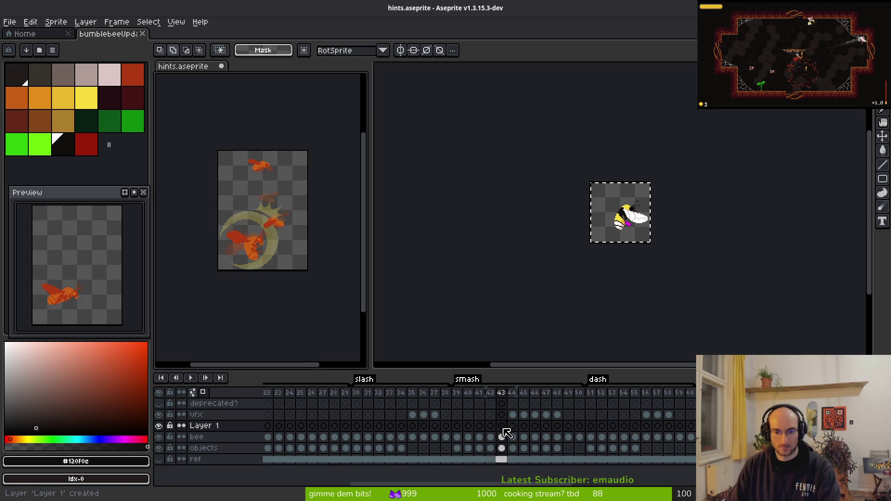
left_click(502, 437)
key("ctrl+v")
scroll(251, 207, "up", 5)
scroll(251, 207, "down", 2)
mouse_move(251, 207)
left_mouse_down()
mouse_move(273, 254)
mouse_move(249, 242)
left_mouse_up()
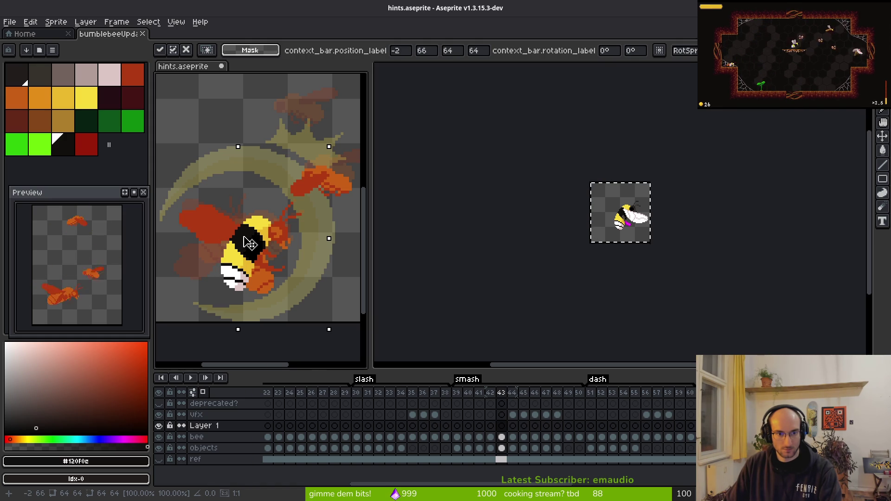
key("Return")
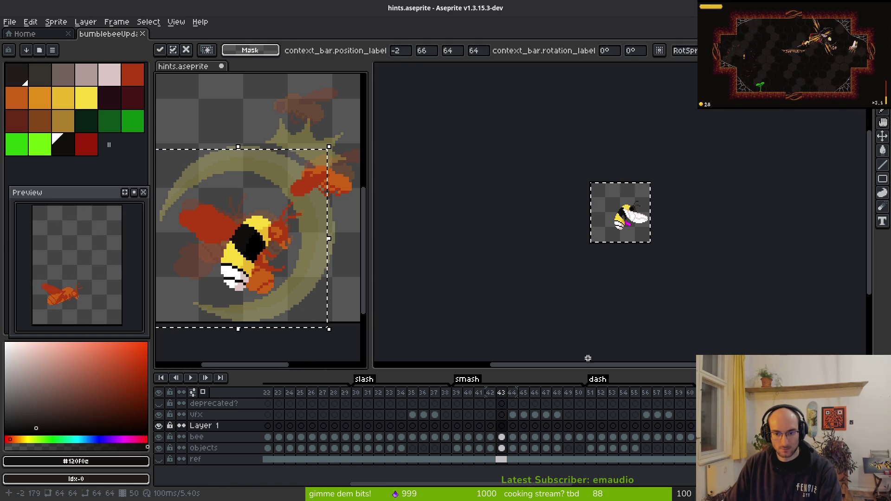
Step: Paste the updated sprite's head into the hint frame, nudged 1 px right and down
left_click(632, 257)
key("Up")
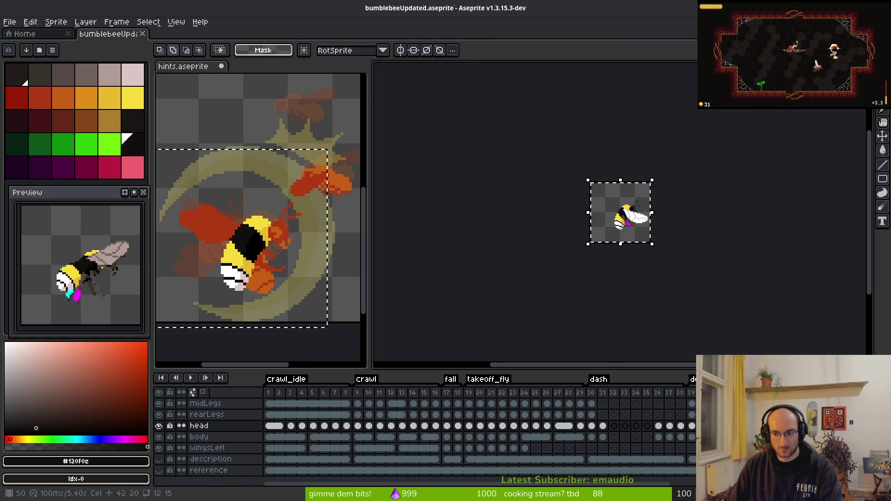
left_click_drag(578, 169, 569, 176)
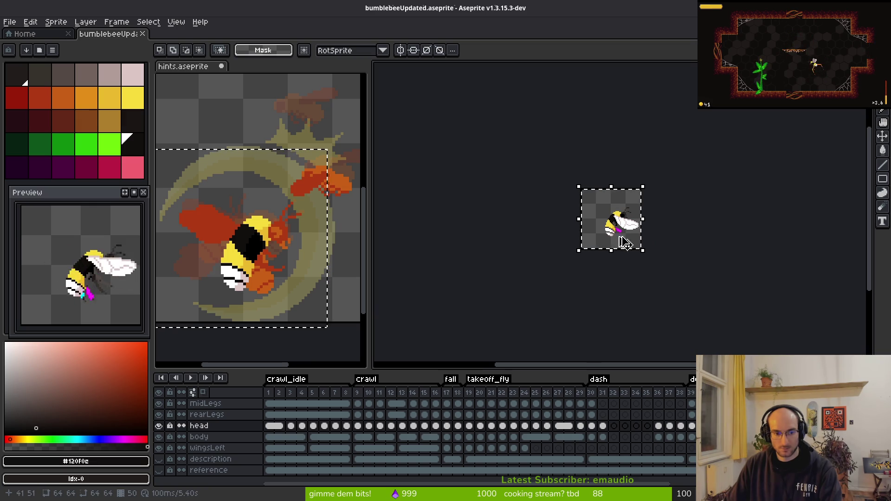
left_click(363, 297)
key("ctrl+v")
mouse_move(305, 246)
left_mouse_down()
mouse_move(295, 204)
mouse_move(297, 251)
left_mouse_up()
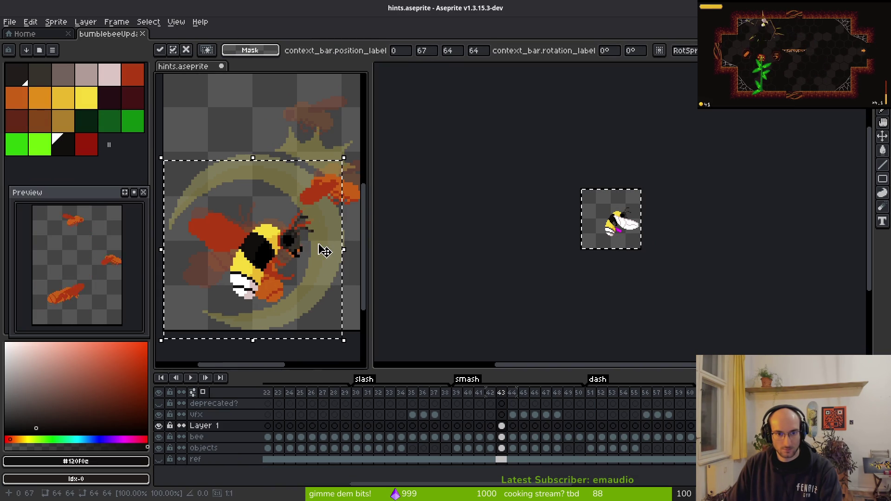
scroll(299, 251, "up", 2)
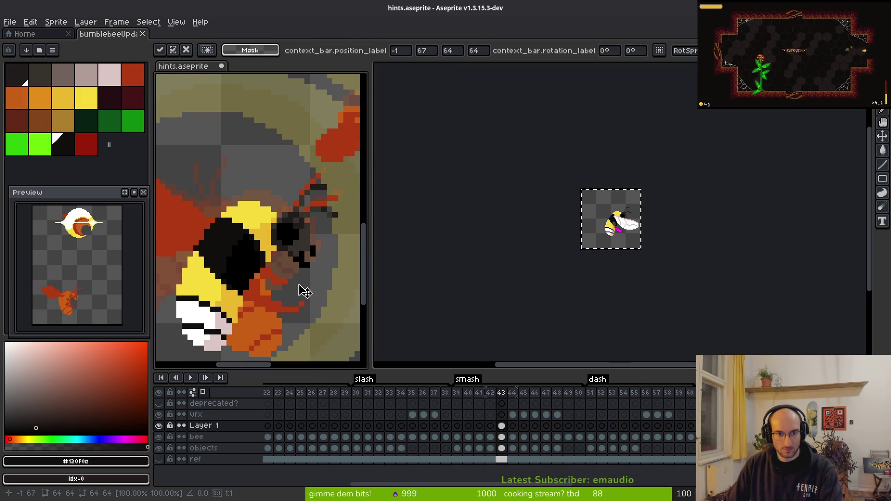
key("Return")
Step: Paste the rear legs from the rearLegs layer into the hint frame and align them
scroll(589, 265, "up", 3)
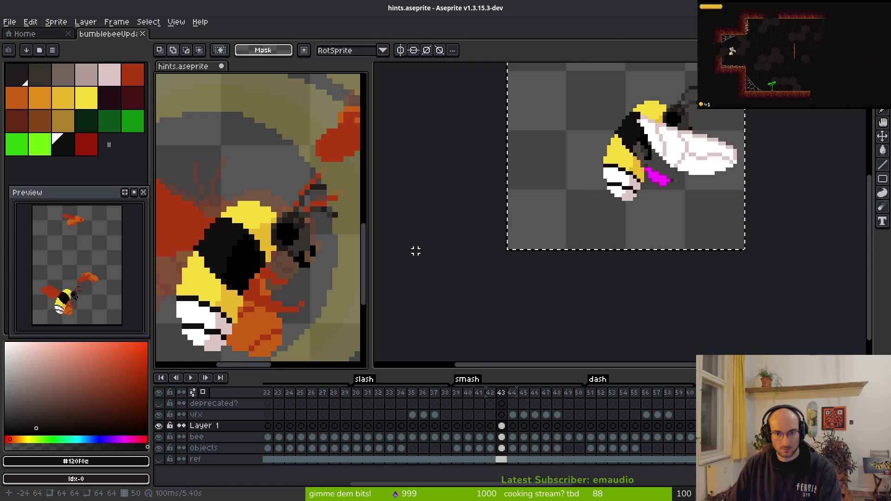
left_click(611, 266)
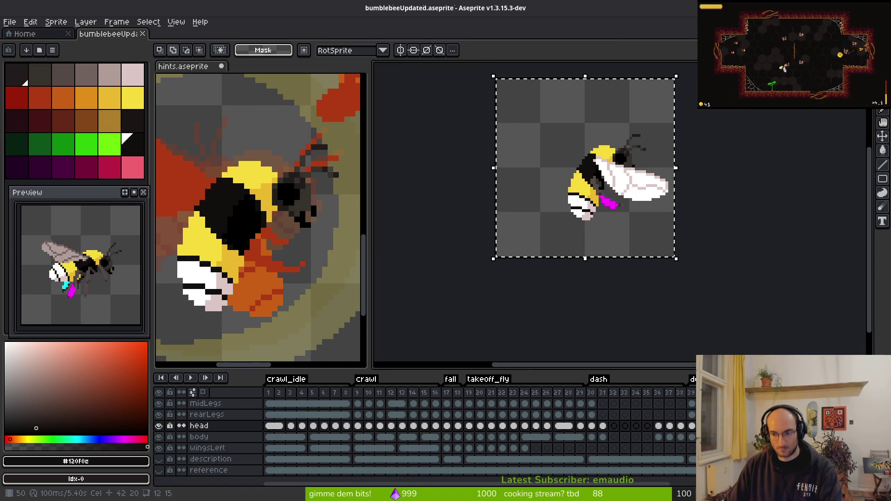
key("alt+Up")
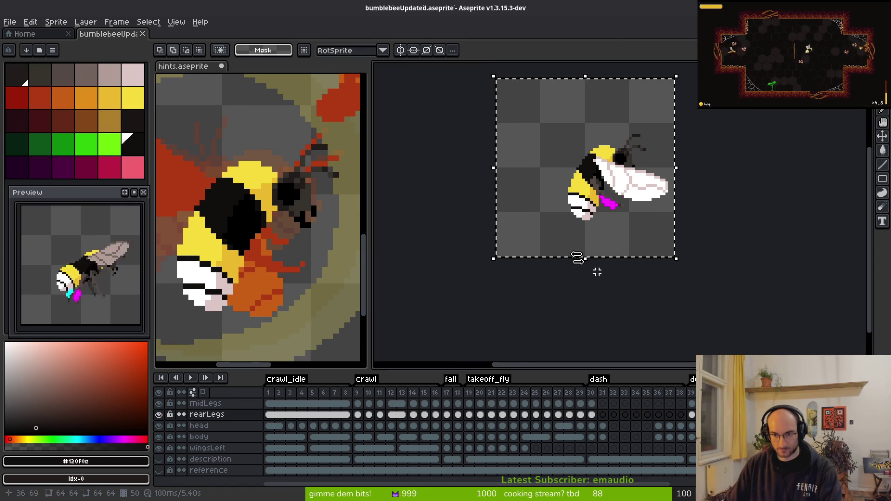
scroll(238, 254, "down", 2)
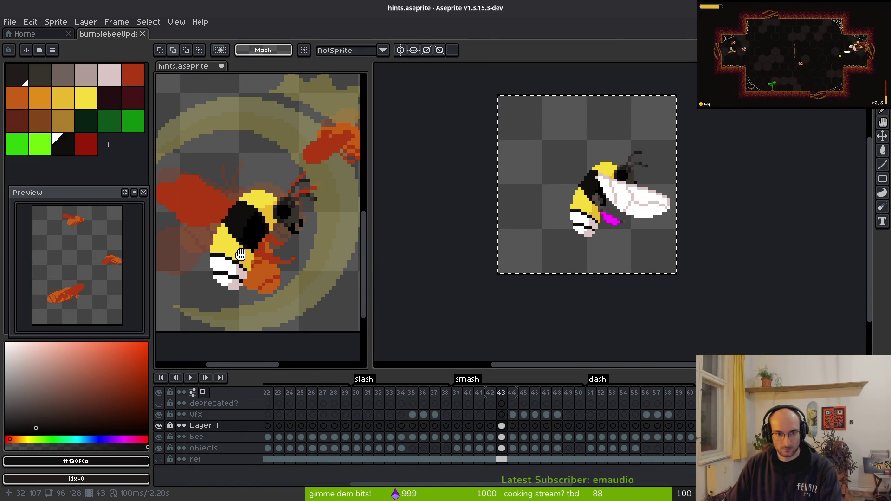
key("ctrl+v")
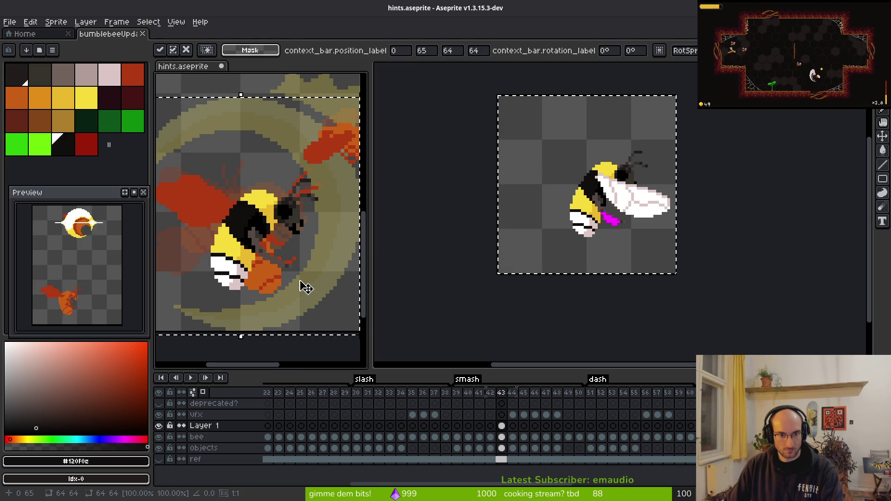
scroll(602, 231, "up", 5)
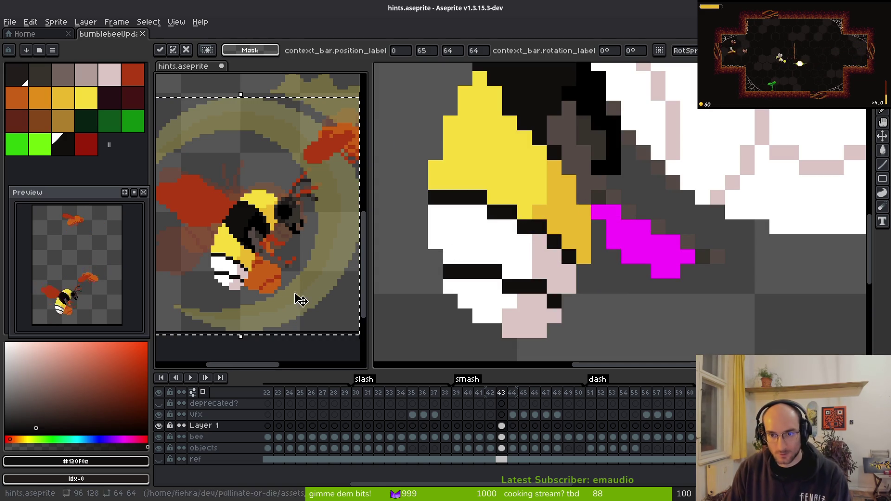
scroll(279, 268, "up", 3)
left_click_drag(287, 255, 274, 261)
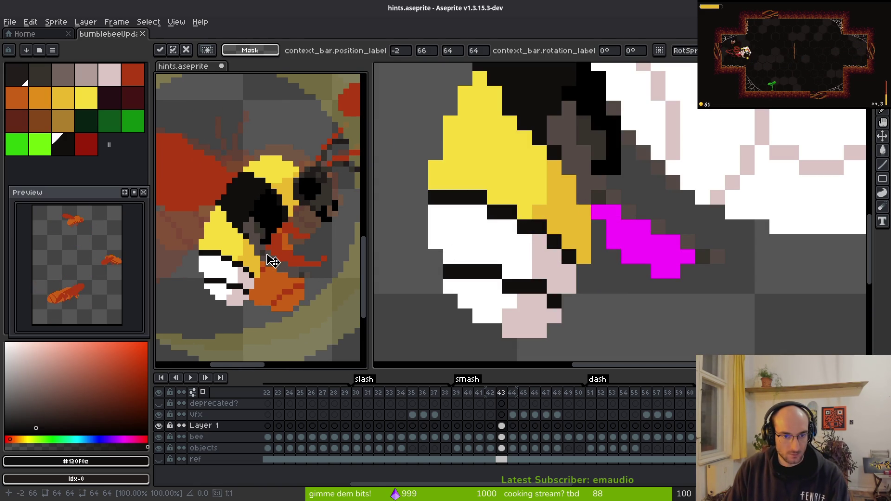
left_click(673, 302)
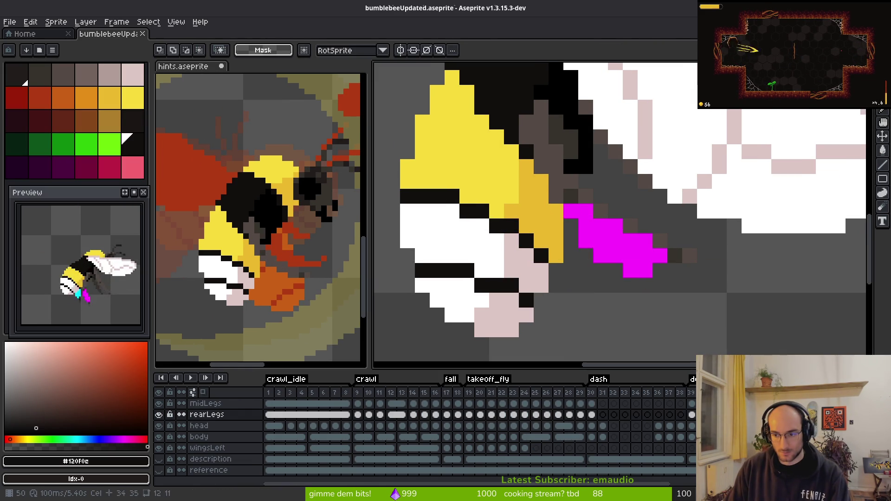
Step: Paste the middle legs into the hint frame, nudging them 1 px up and left
key("Up")
scroll(672, 294, "down", 3)
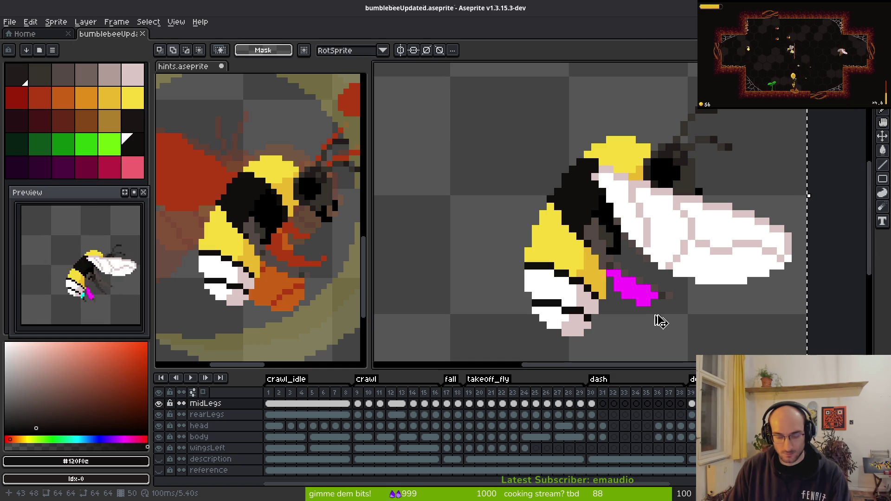
left_click(272, 246)
key("ctrl+v")
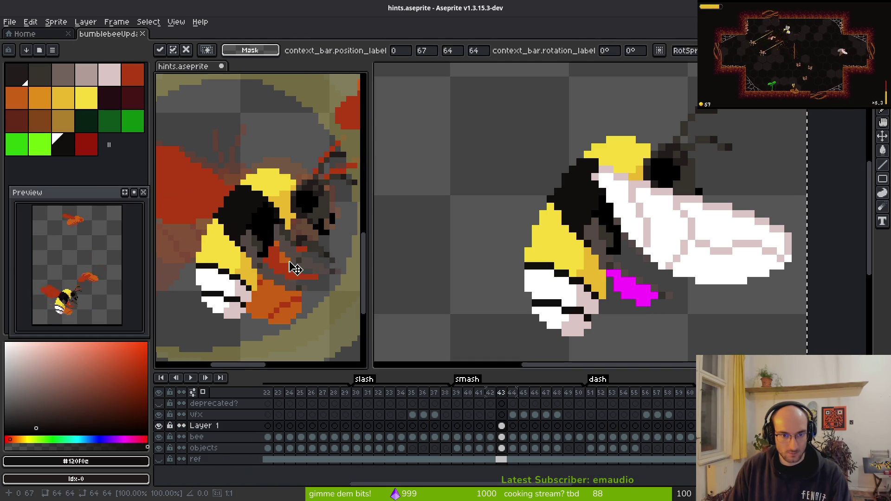
scroll(289, 263, "up", 3)
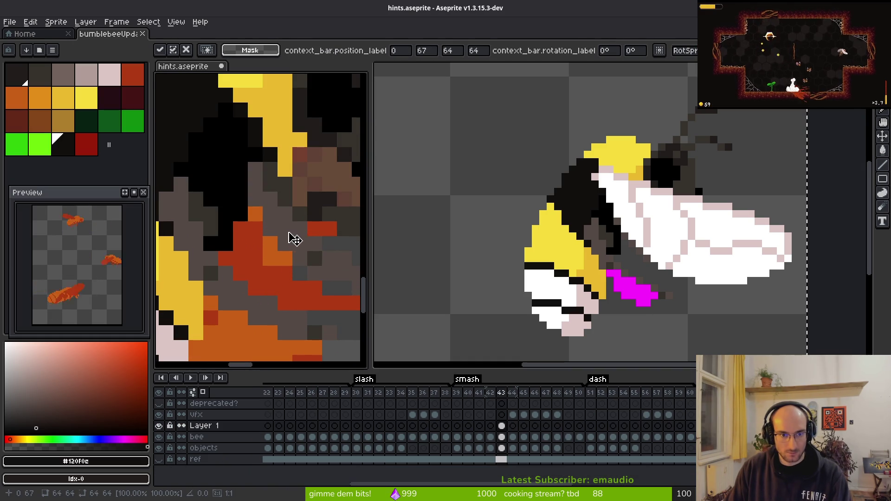
key("Left")
left_click_drag(263, 228, 261, 220)
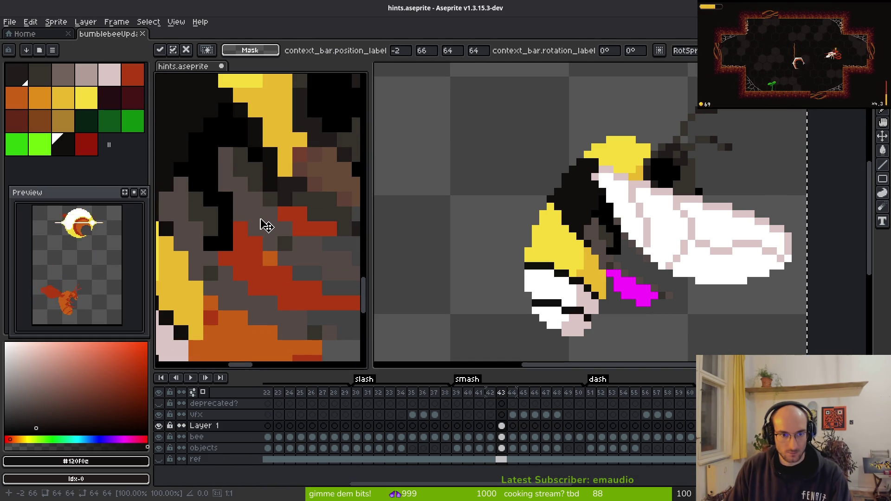
scroll(262, 228, "down", 3)
key("Return")
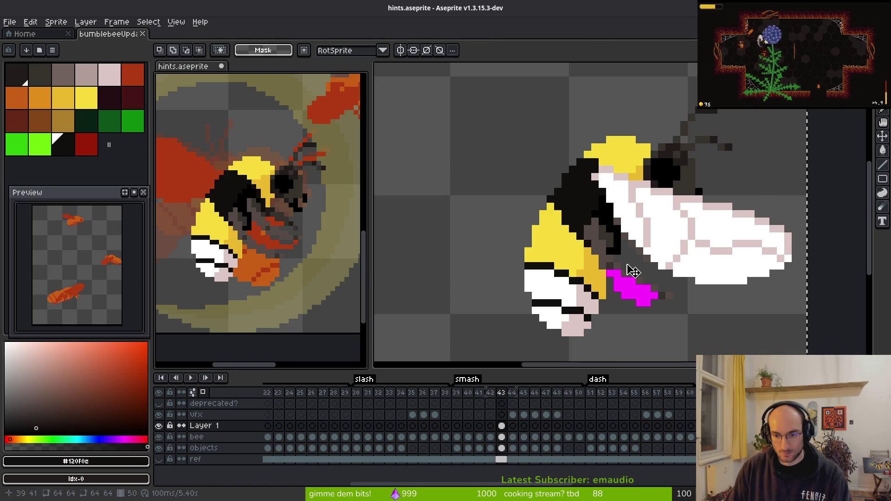
Step: Paste the front legs into the hint frame, then select frontLegs and hide wingsRight in the bee sprite
left_click(633, 271)
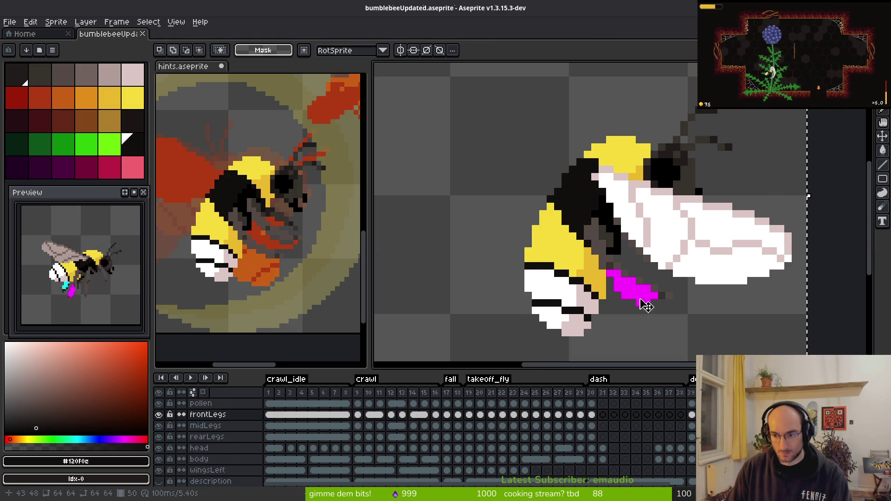
left_click(303, 238)
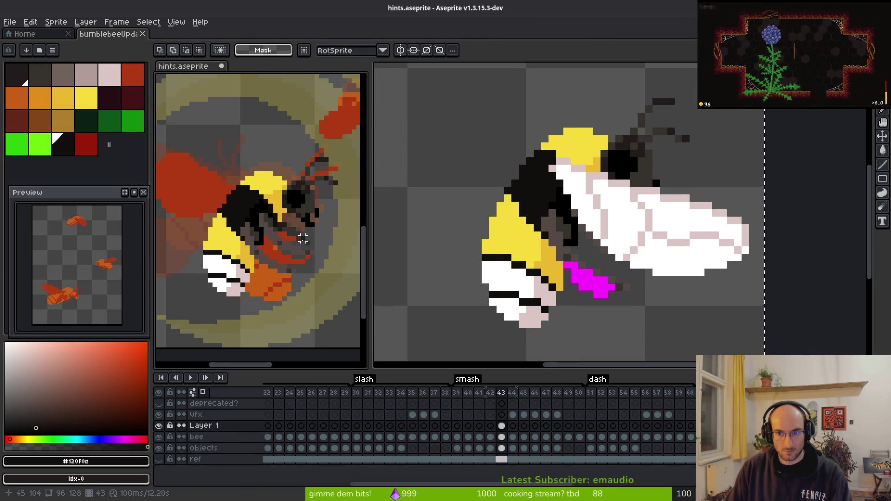
key("ctrl+v")
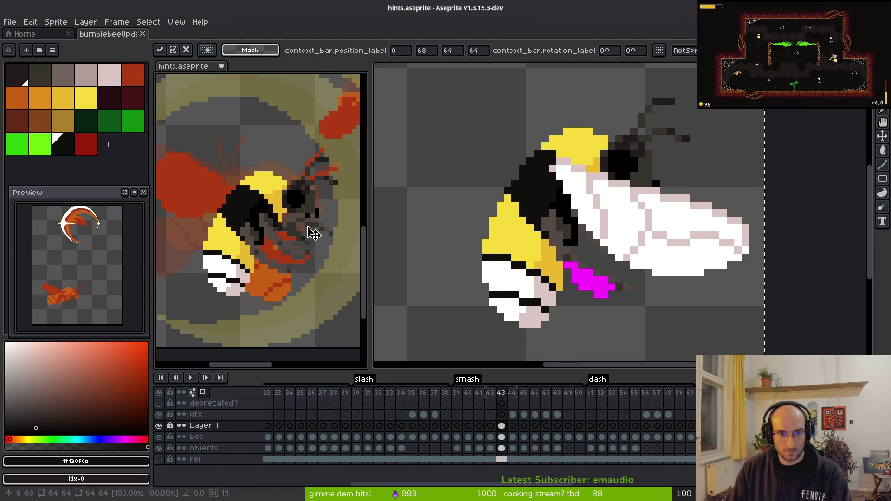
left_click(454, 325)
left_click(195, 430)
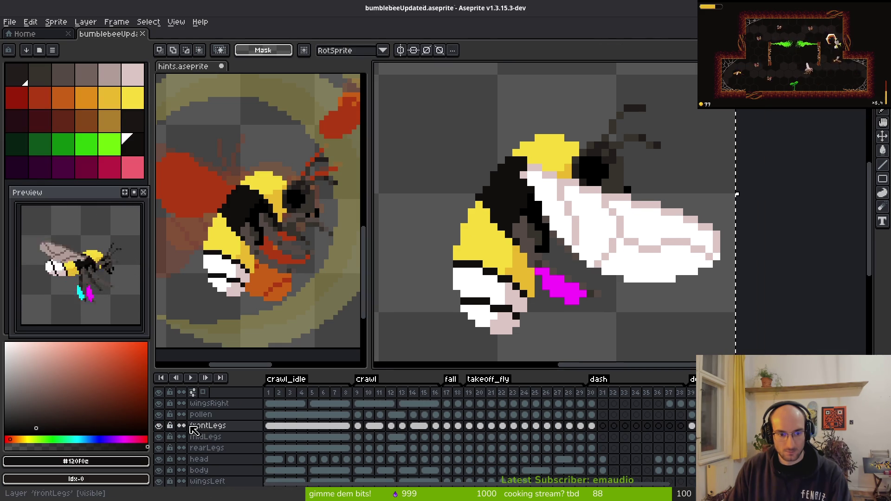
left_click(159, 404)
left_click(295, 252)
scroll(303, 238, "up", 2)
Step: Nudge the pasted image in hints.aseprite a pixel at a time to sit over the old pose
mouse_move(302, 239)
left_mouse_down()
mouse_move(318, 218)
mouse_move(291, 205)
mouse_move(235, 205)
mouse_move(315, 222)
mouse_move(304, 222)
left_mouse_up()
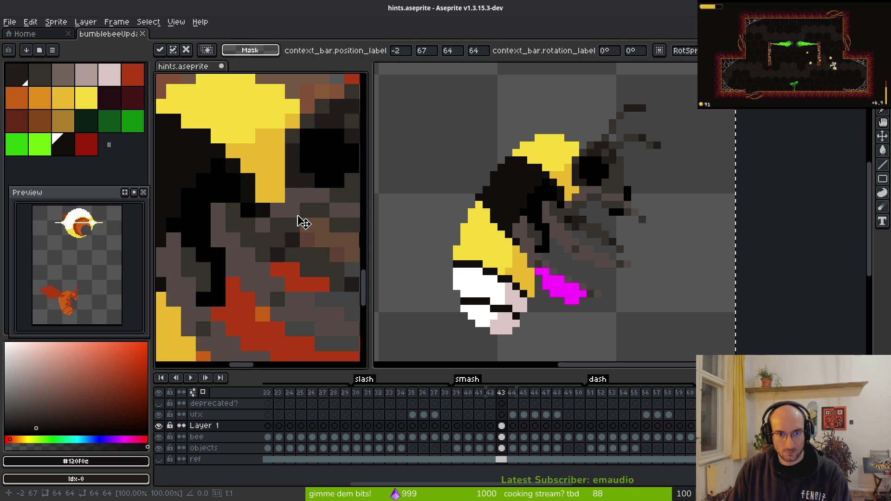
scroll(303, 222, "down", 3)
left_click_drag(299, 221, 286, 214)
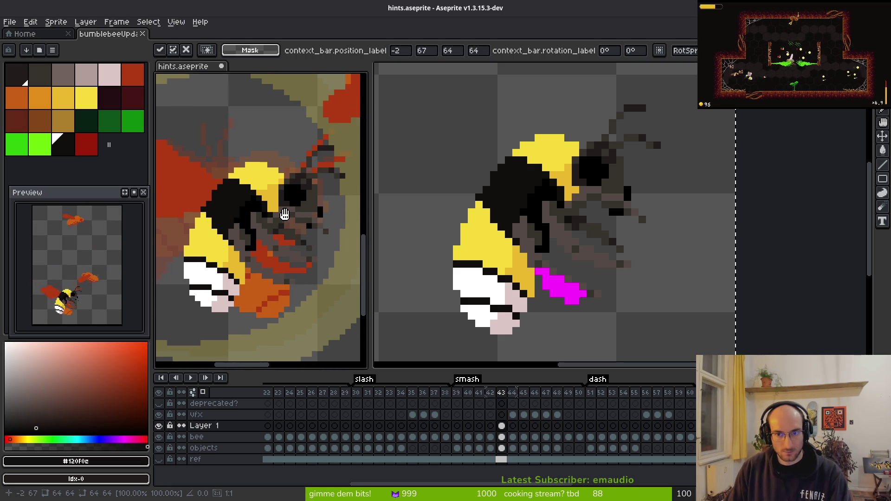
scroll(308, 229, "down", 1)
scroll(308, 233, "down", 1)
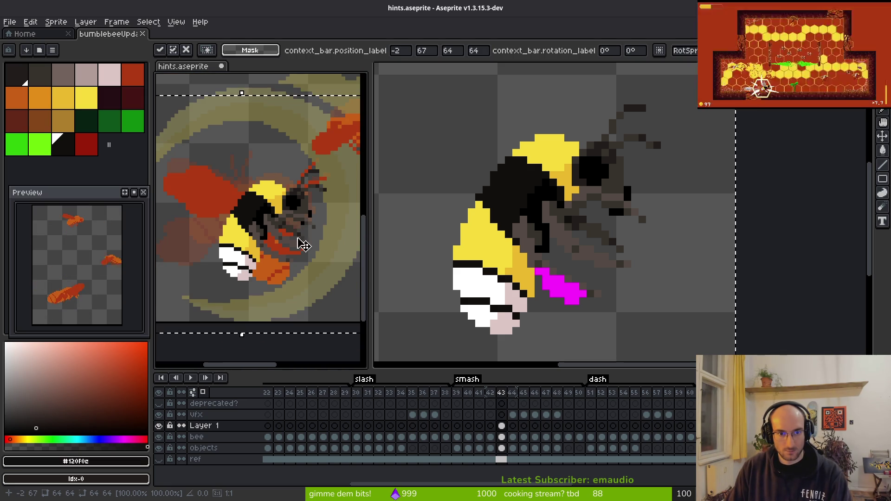
scroll(303, 231, "up", 2)
left_click_drag(284, 219, 288, 210)
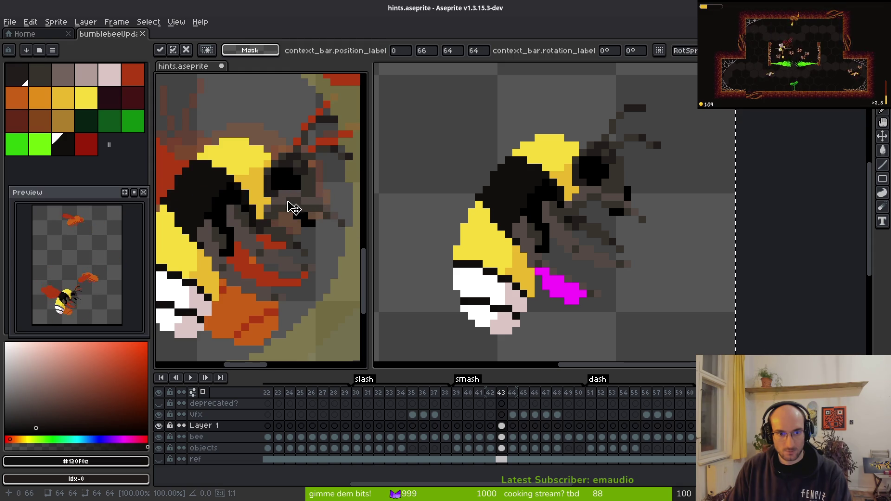
left_click_drag(287, 205, 288, 206)
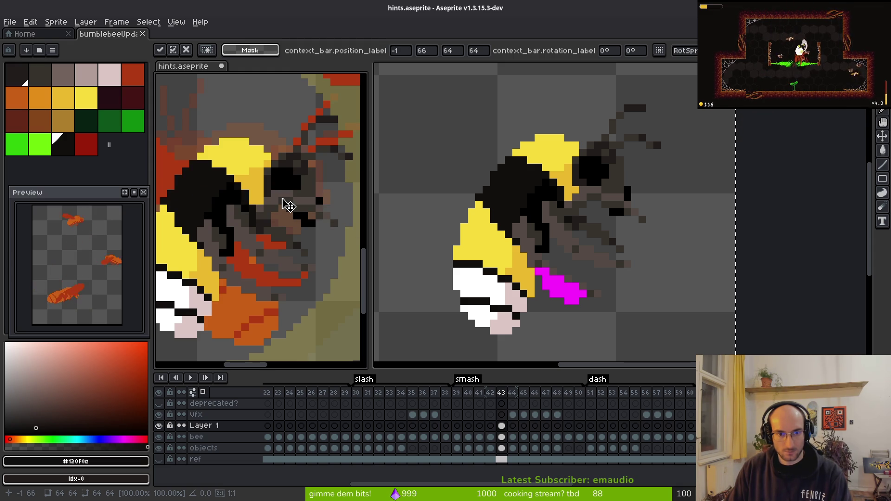
Step: In bumblebeeUpdated, select pixels beside the head and move them up one and right one pixel
left_click(555, 241)
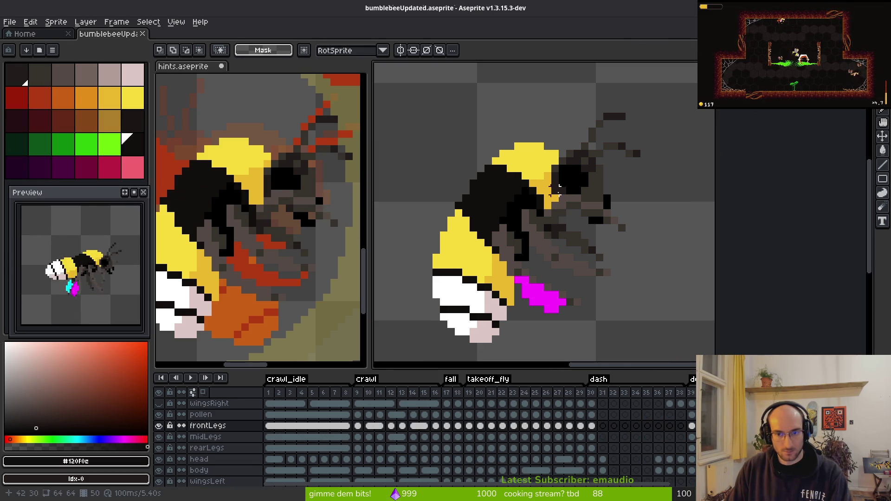
scroll(574, 217, "up", 4)
left_click_drag(437, 117, 728, 304)
left_click(581, 217)
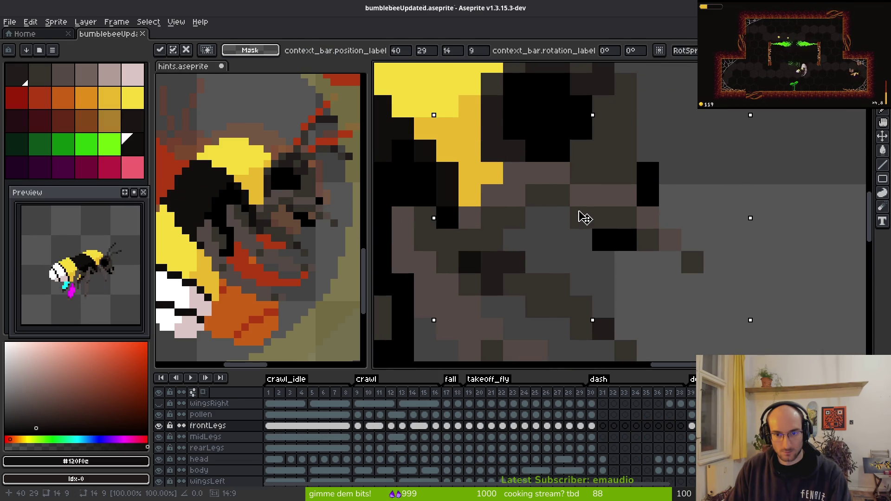
left_click(159, 426)
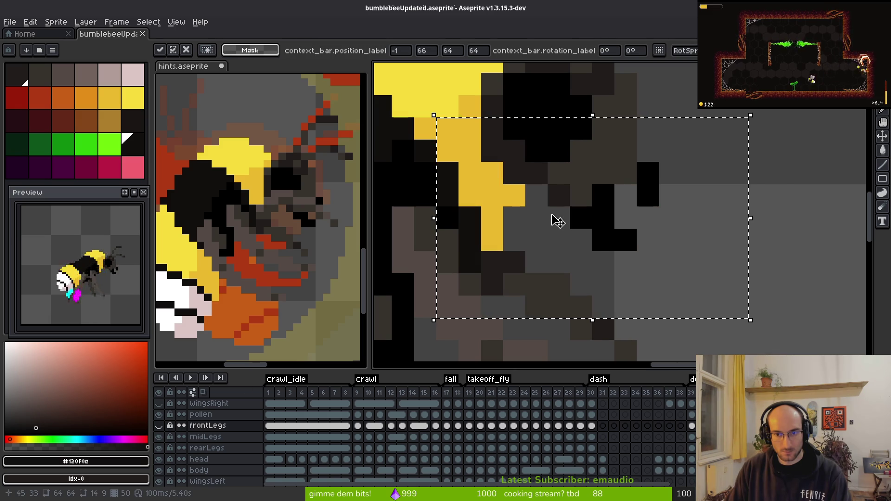
left_click(158, 426)
left_click_drag(549, 209, 541, 186)
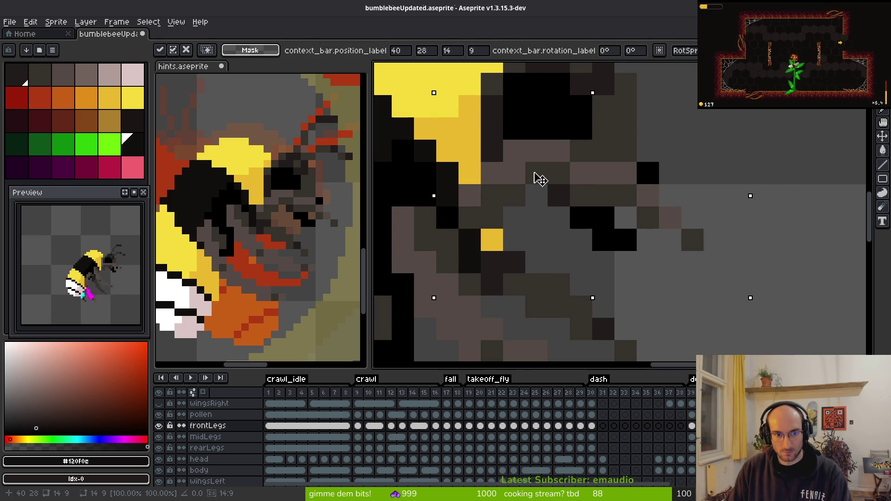
mouse_move(540, 179)
left_mouse_down()
mouse_move(556, 179)
mouse_move(529, 175)
mouse_move(525, 188)
left_mouse_up()
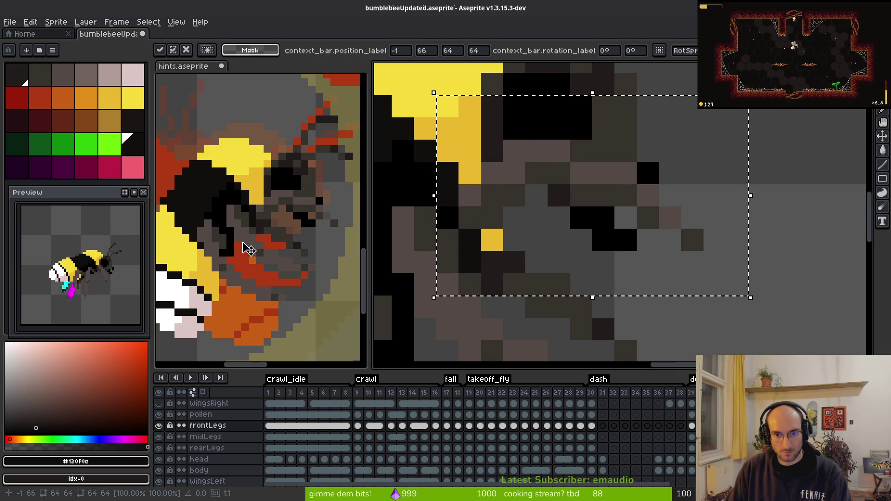
Step: Drop the moved pixels, then undo to restore the selection around the bee
scroll(249, 232, "up", 2)
scroll(260, 227, "down", 2)
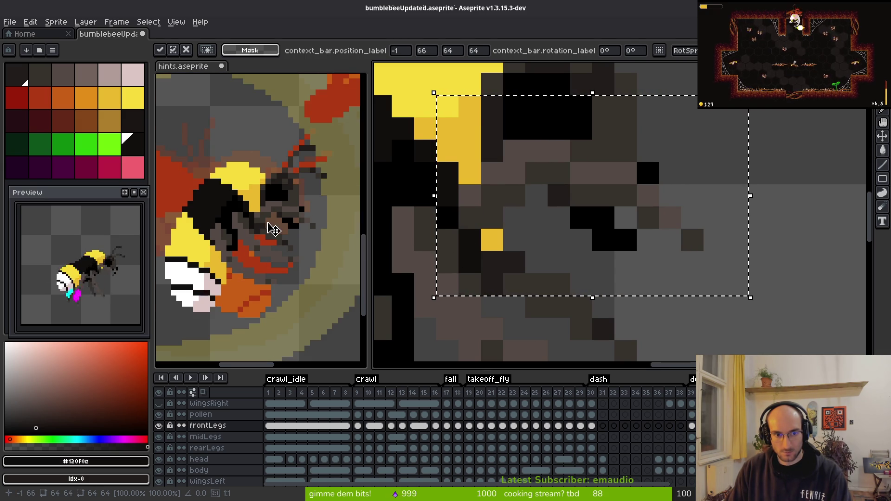
scroll(557, 249, "down", 1)
key("ctrl+d")
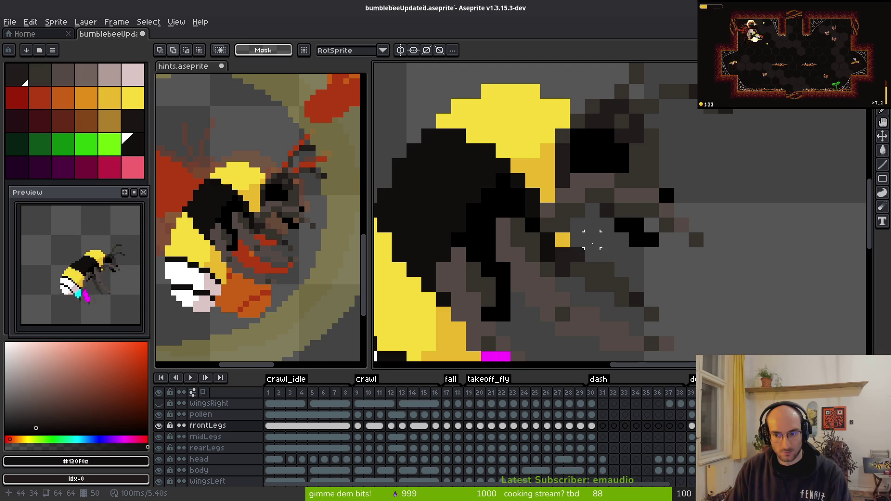
key("ctrl+z")
scroll(260, 223, "up", 3)
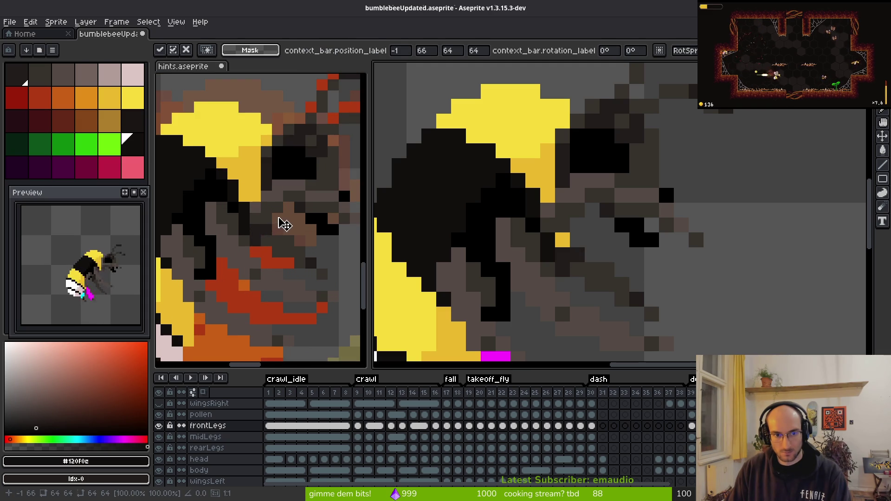
left_click(281, 225)
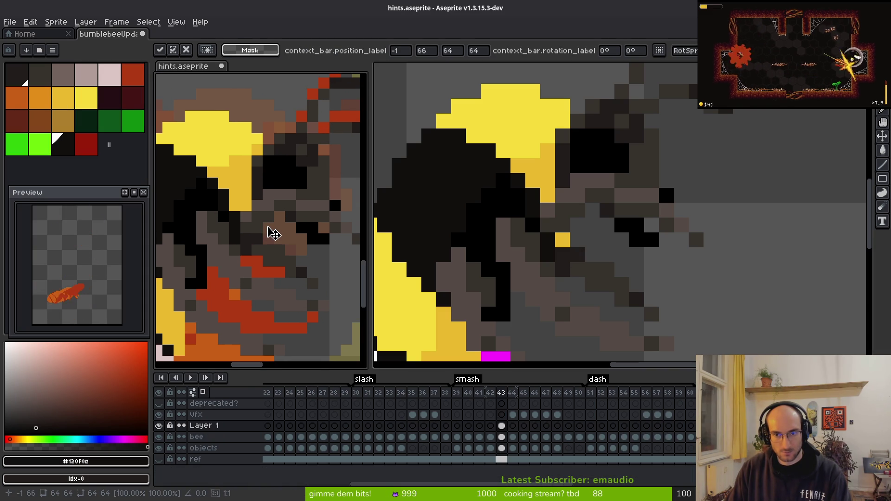
Step: Undo the earlier paste, then paste the bee again and commit it on top of the old bee
scroll(273, 234, "down", 3)
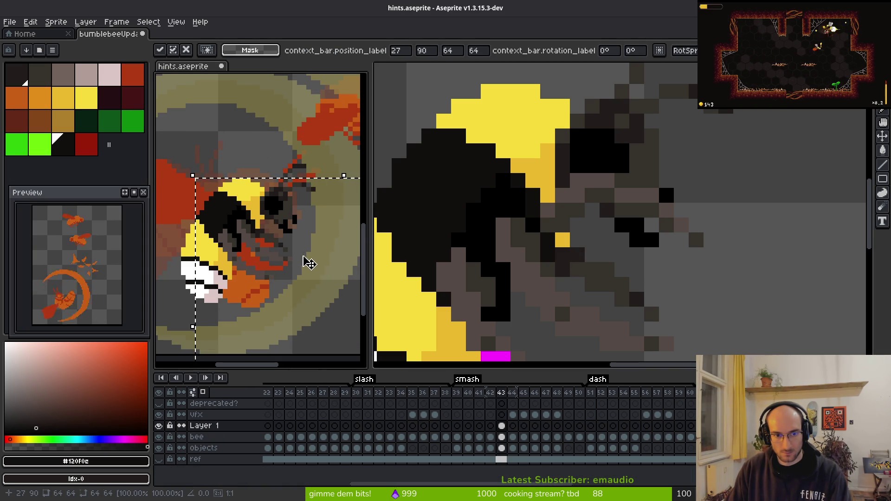
key("ctrl+z")
scroll(288, 239, "up", 3)
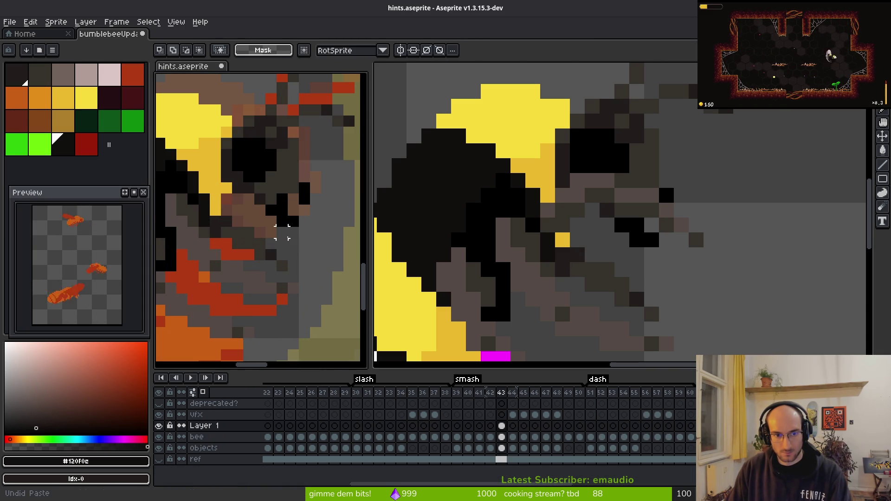
scroll(281, 232, "down", 3)
key("ctrl+y")
scroll(301, 255, "up", 2)
scroll(294, 258, "down", 1)
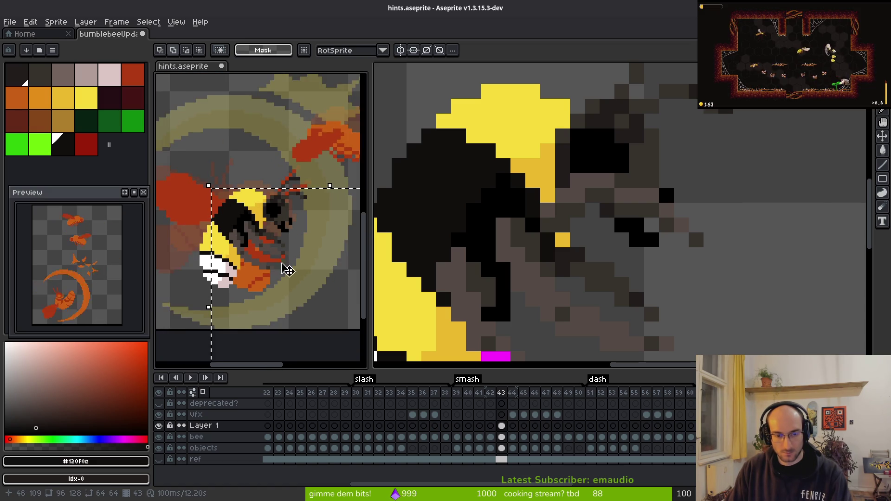
scroll(288, 263, "up", 2)
key("ctrl+v")
left_click_drag(222, 235, 220, 209)
key("Return")
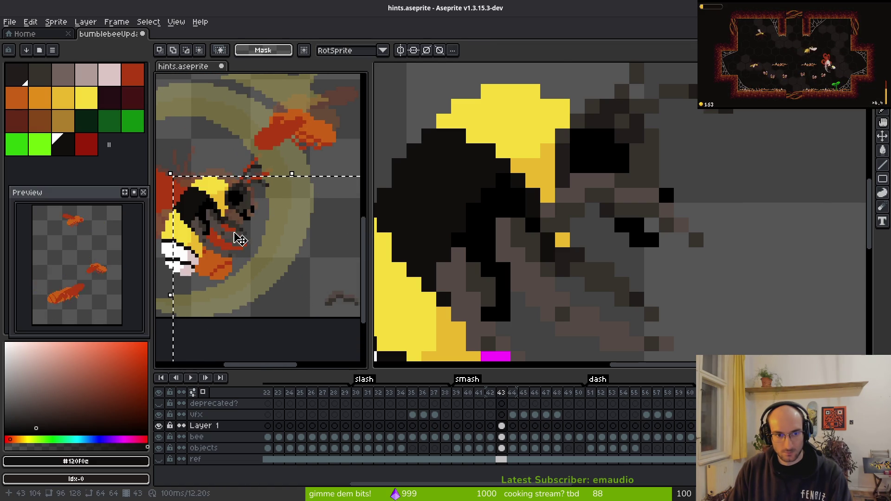
Step: Paste a 32x16 piece of the bee and commit it at 23, 87 after a one-pixel up-left nudge
scroll(342, 319, "up", 1)
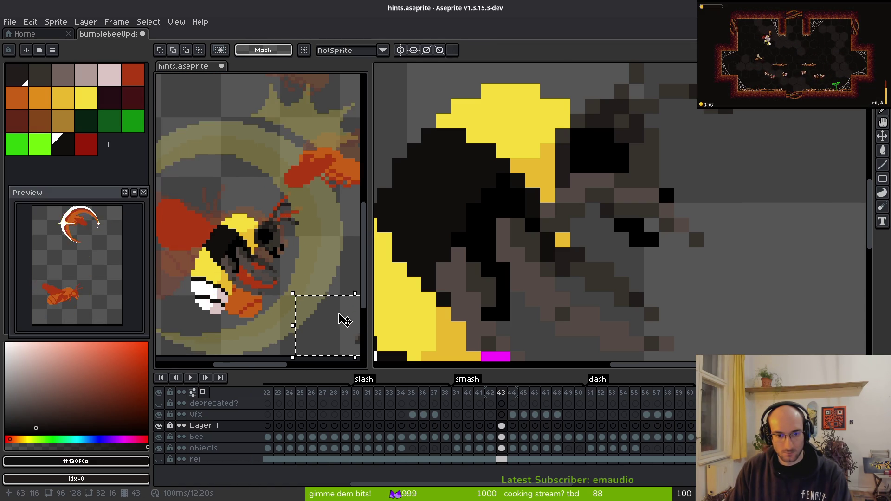
key("ctrl+v")
scroll(240, 229, "up", 1)
scroll(240, 229, "up", 1)
left_click_drag(239, 227, 228, 226)
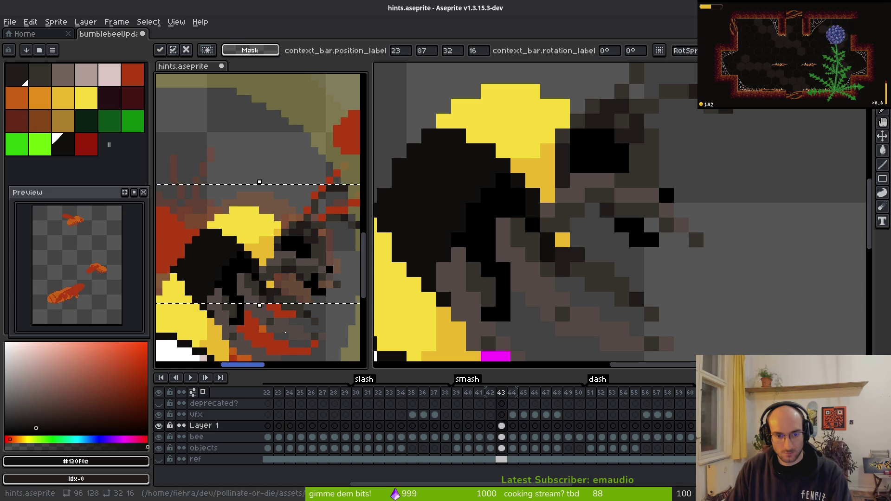
scroll(260, 241, "down", 3)
scroll(282, 271, "up", 3)
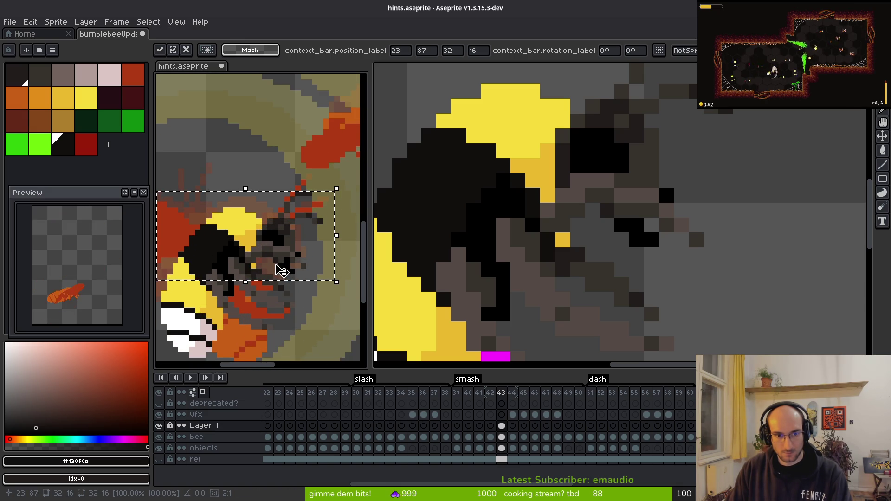
key("Return")
scroll(280, 284, "down", 3)
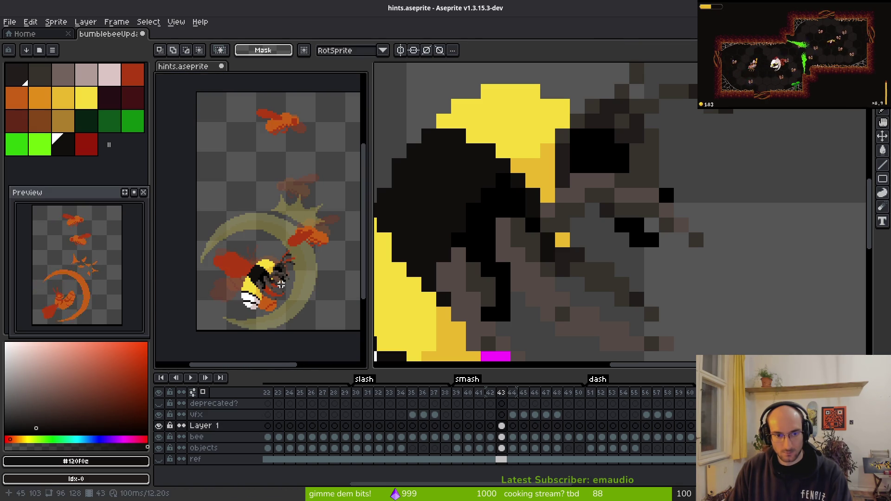
Step: Step through the bee's frames, then turn on the wingsRight layer in bumblebeeUpdated
scroll(655, 209, "down", 3)
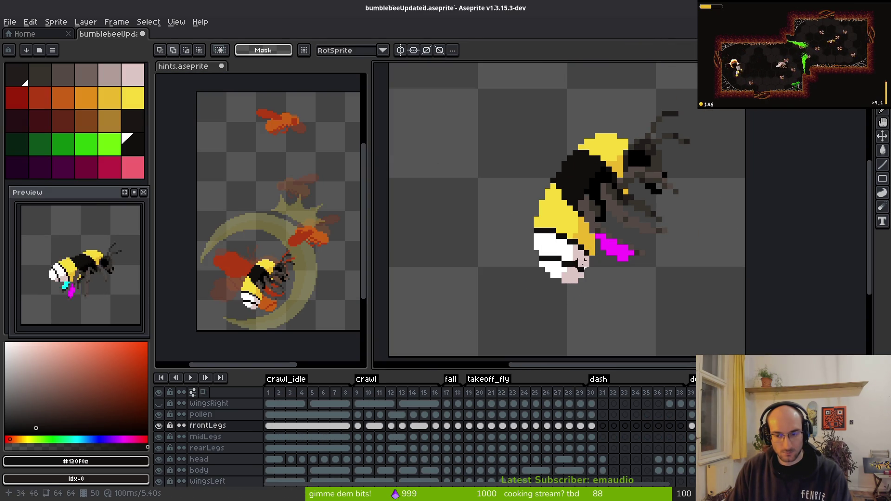
key("Right")
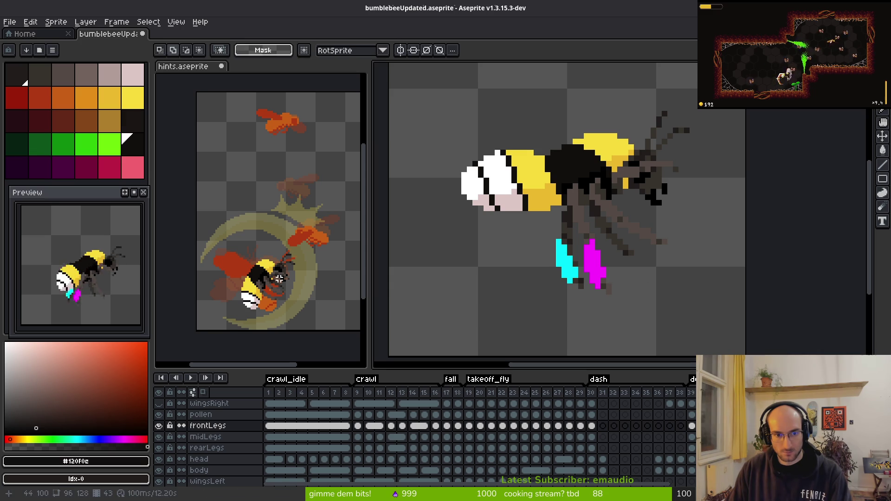
left_click(266, 279)
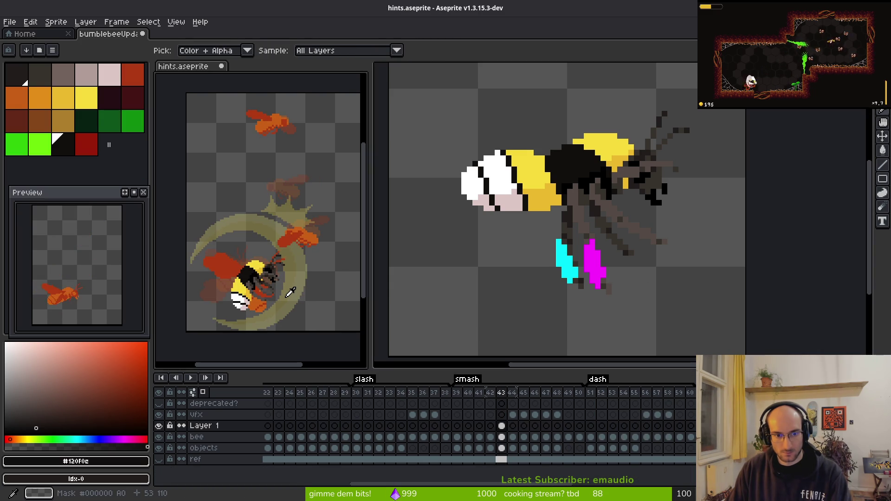
key("m")
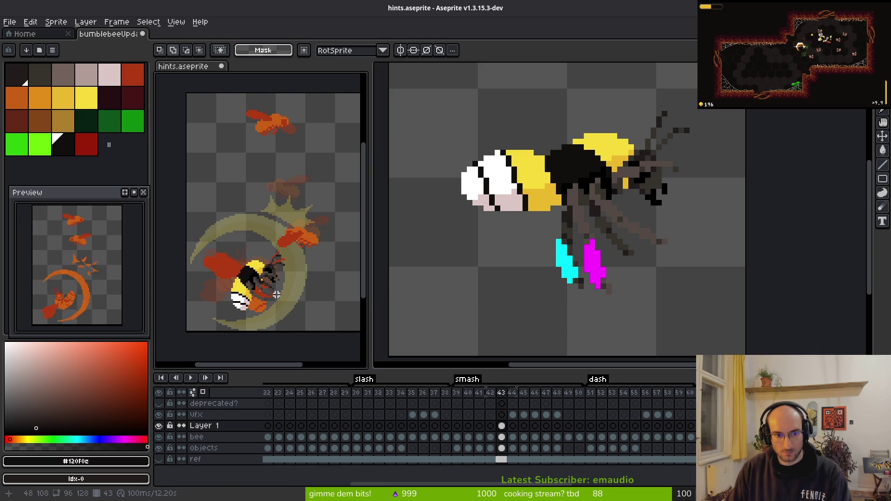
left_click(665, 247)
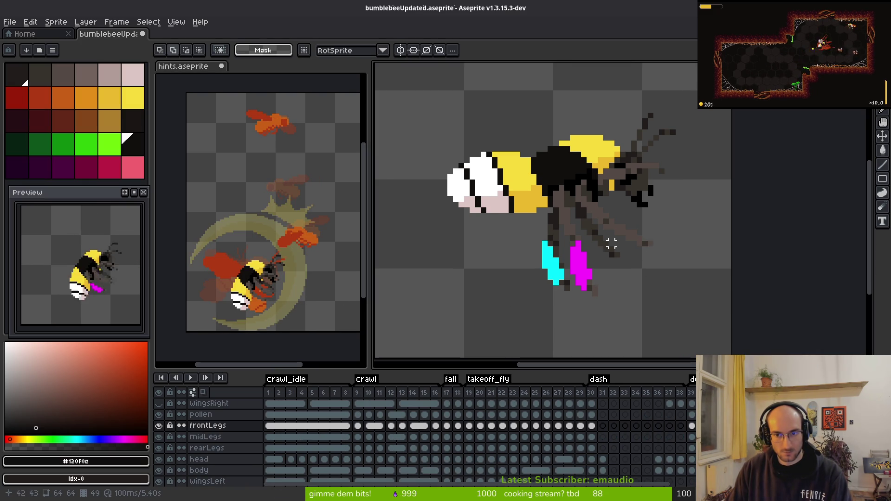
scroll(584, 243, "down", 3)
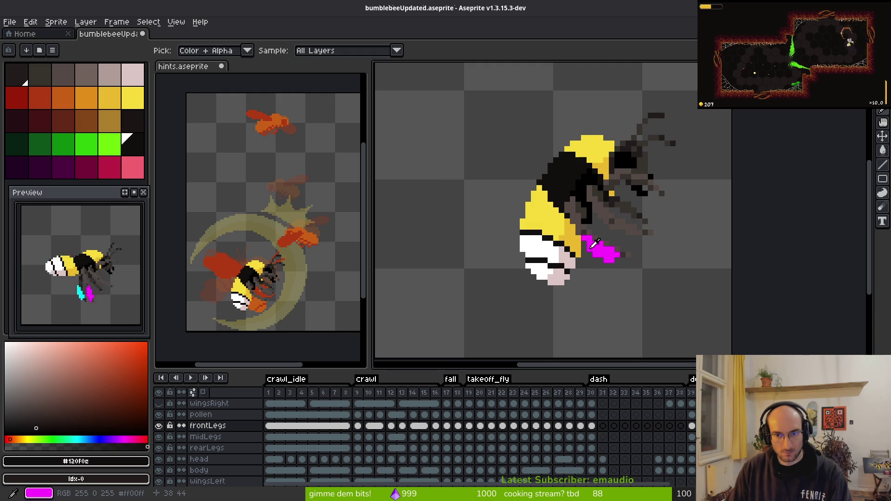
scroll(553, 269, "down", 1)
scroll(553, 269, "up", 1)
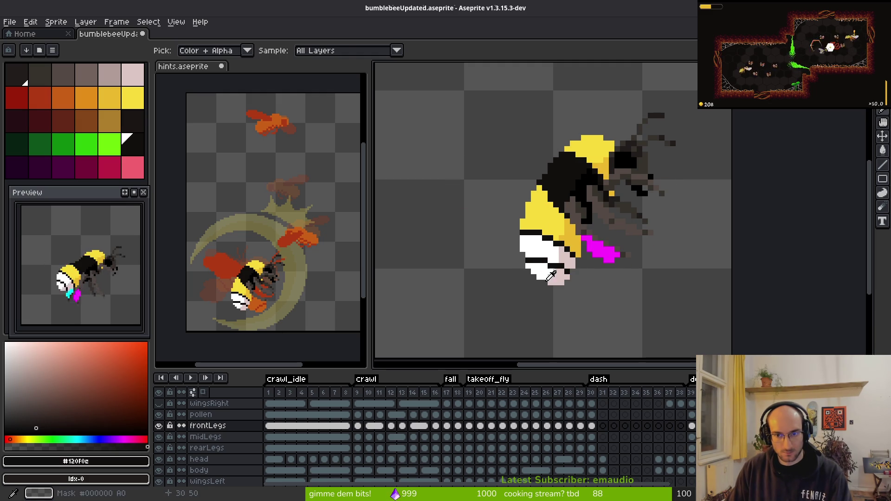
left_click(159, 403)
scroll(525, 214, "right", 2)
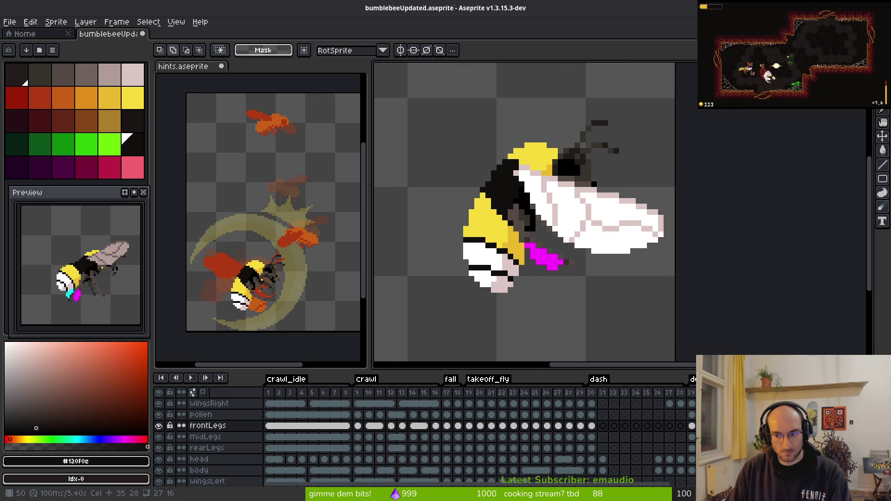
Step: Copy the white wing from wingsRight, place it on the bee in hints.aseprite, and save
left_click(672, 257, "ctrl")
key("ctrl+c")
left_click(262, 280)
key("ctrl+v")
left_click_drag(278, 160, 281, 287)
scroll(274, 249, "up", 5)
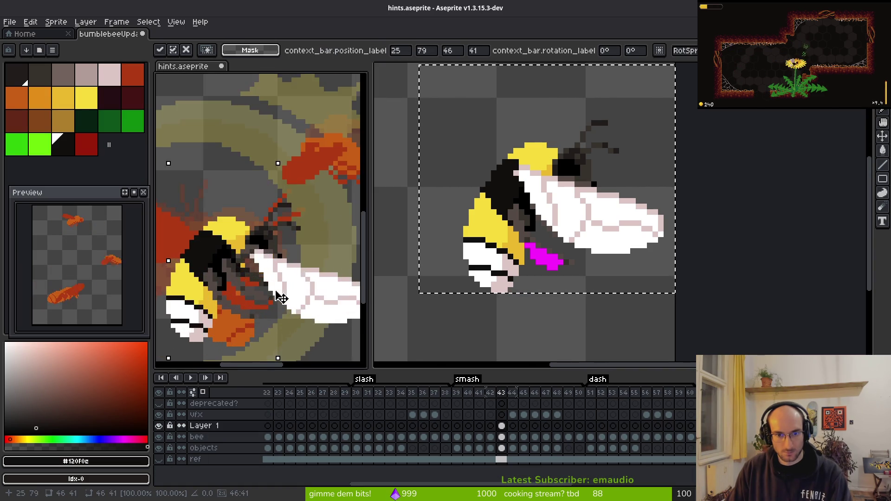
left_click_drag(274, 249, 233, 253)
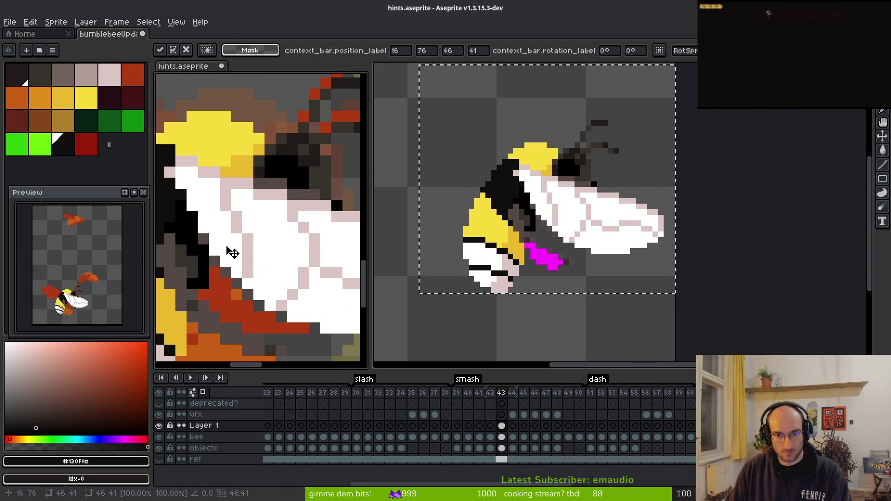
scroll(241, 255, "down", 5)
key("ctrl+s")
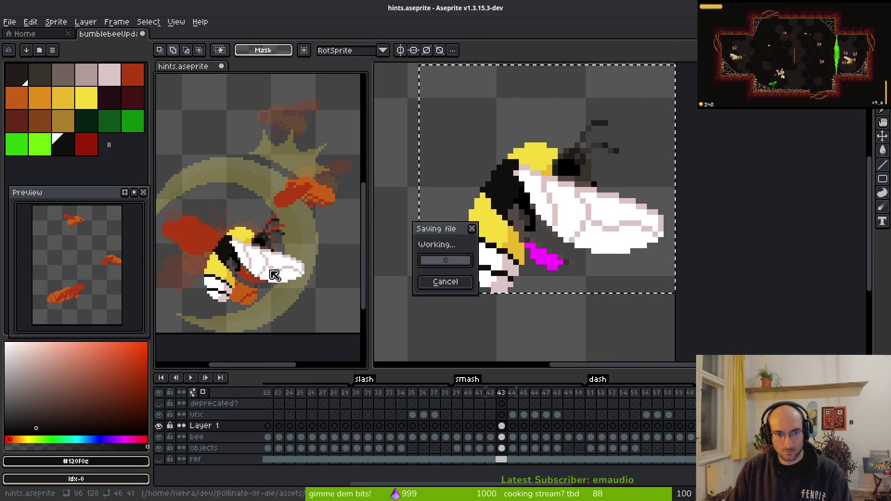
Step: Copy the frame 43 cel into frame 44
scroll(283, 250, "left", 2)
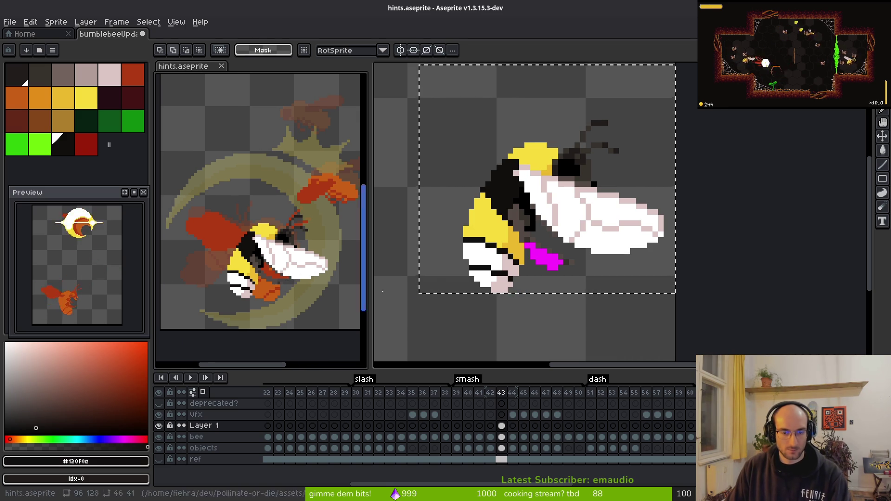
scroll(267, 254, "left", 1)
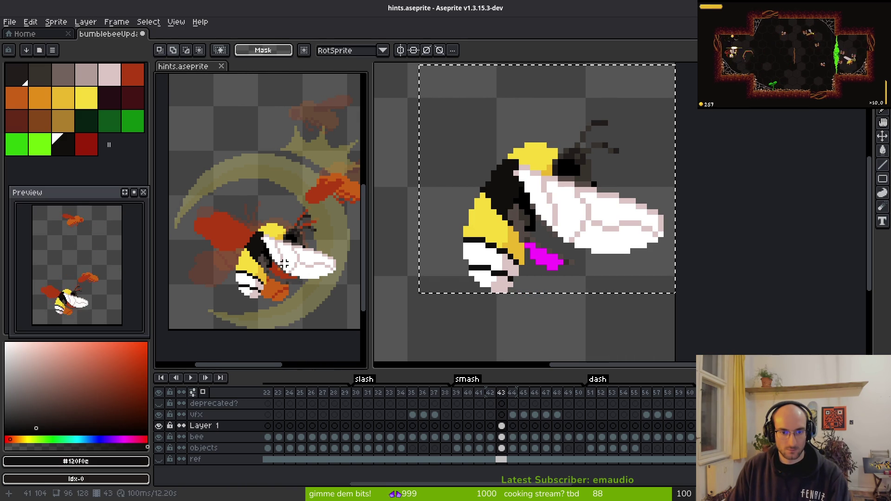
key("i")
left_click_drag(511, 434, 512, 427)
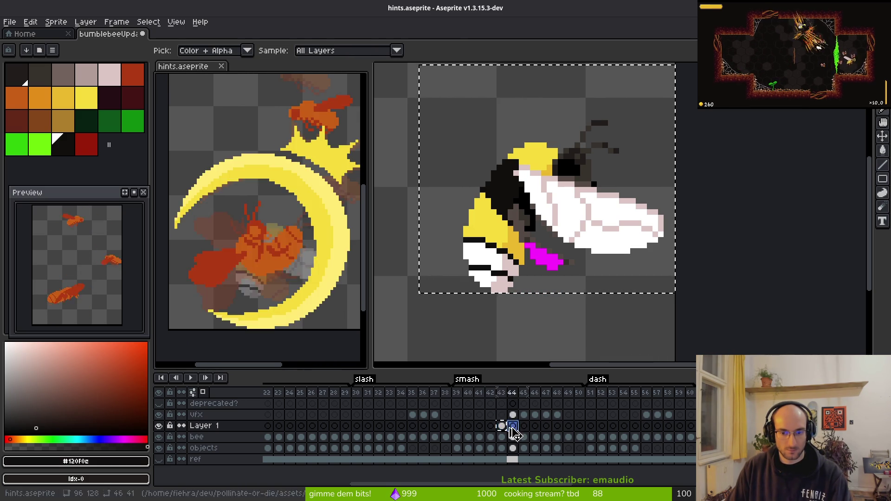
Step: Step back and forth through the hints smash frames, panning the view to compare them
key("Right")
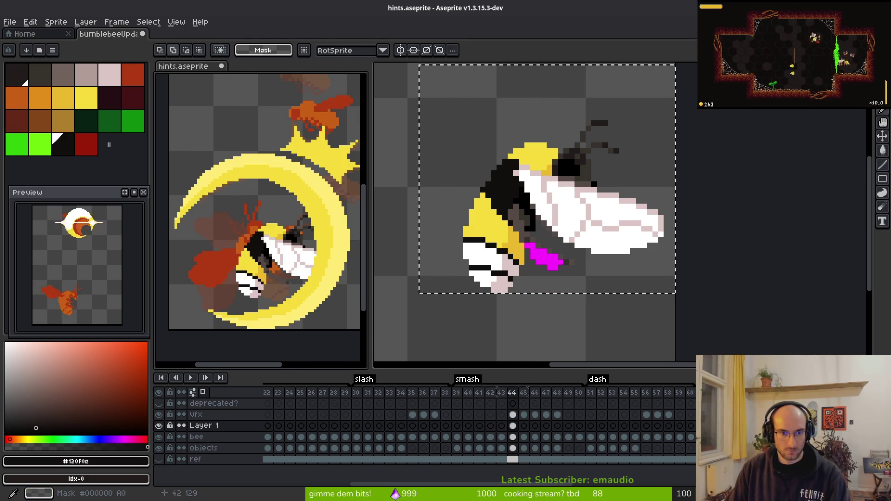
scroll(264, 300, "down", 3)
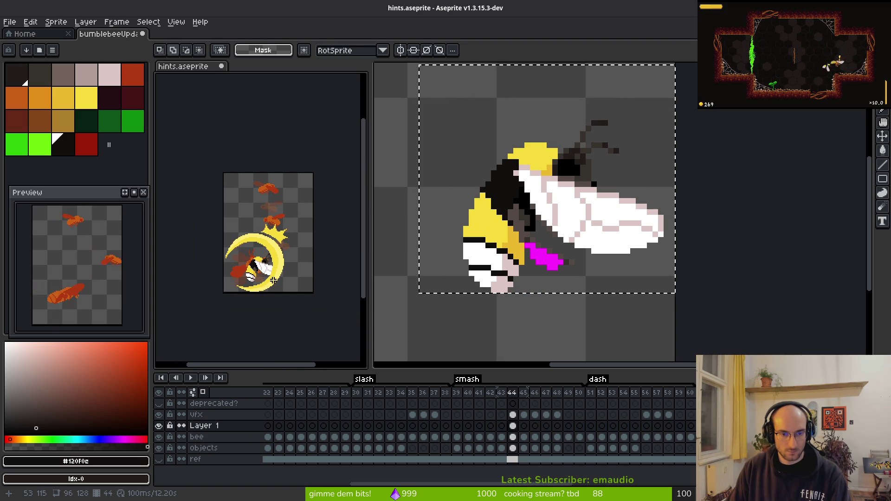
key("i")
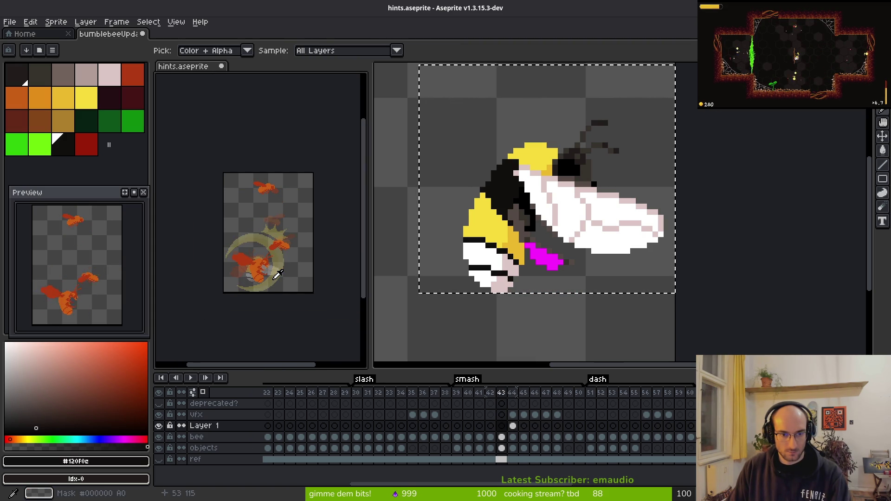
key("Left")
key("m")
scroll(647, 414, "right", 2)
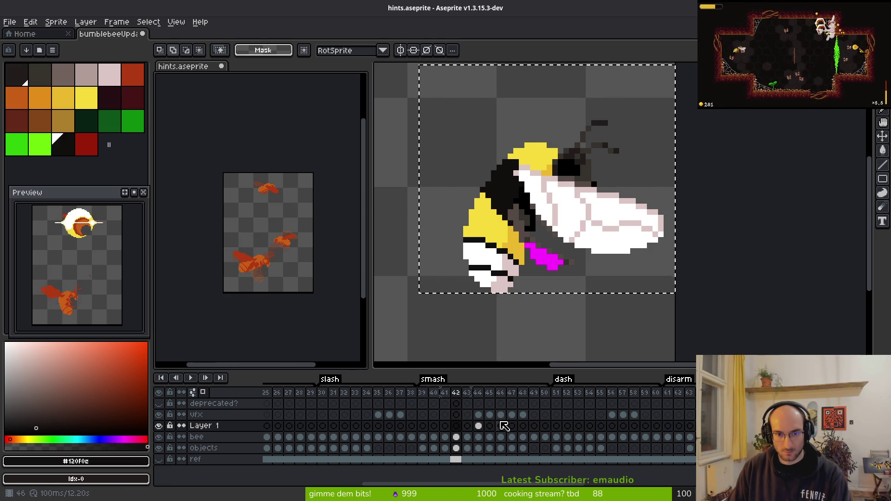
left_click_drag(286, 297, 301, 290)
Step: In the bumblebee sprite, stop the animation on one pose, zoom out, and open Export Sprite Sheet
left_click(528, 304)
key("i")
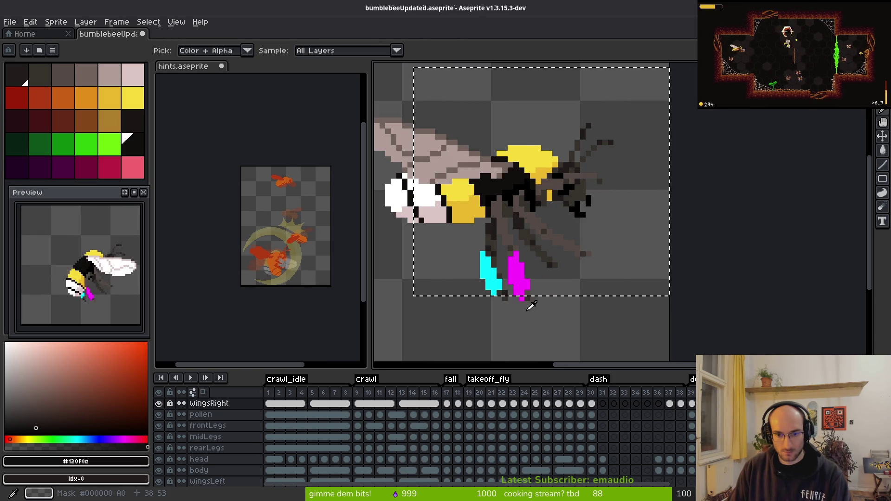
left_click(321, 286)
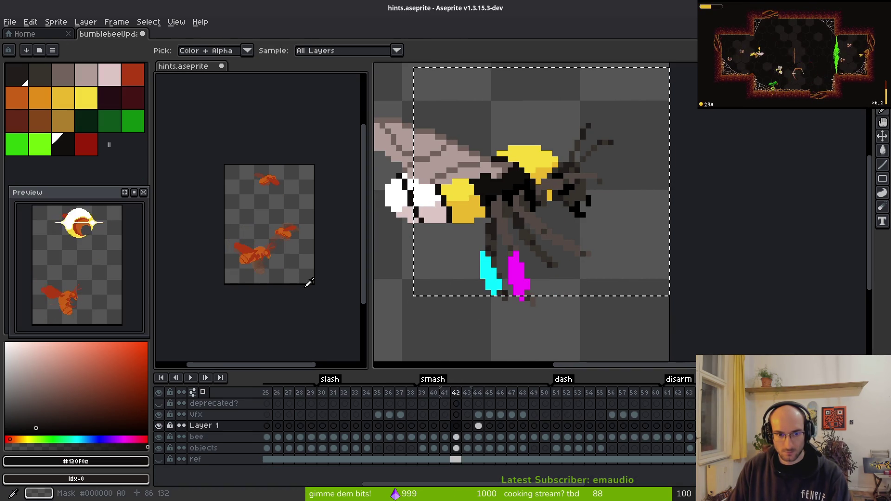
left_click(424, 279)
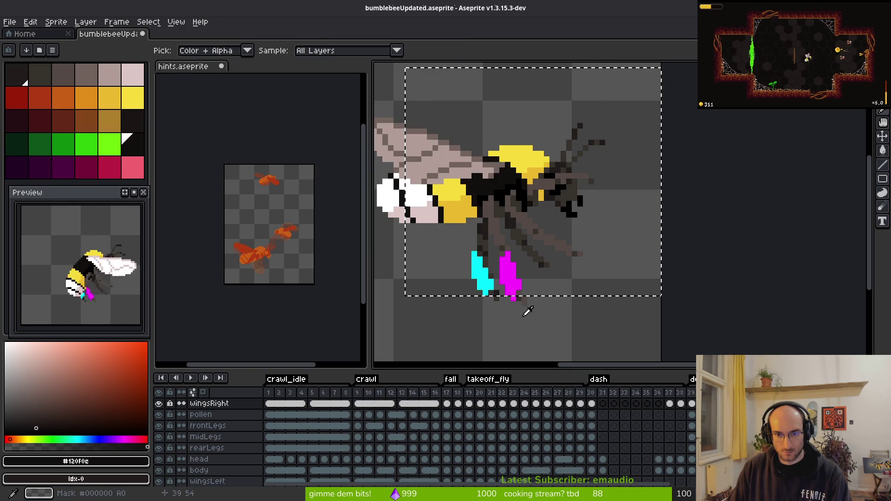
key("v")
scroll(503, 283, "down", 1)
key("Return")
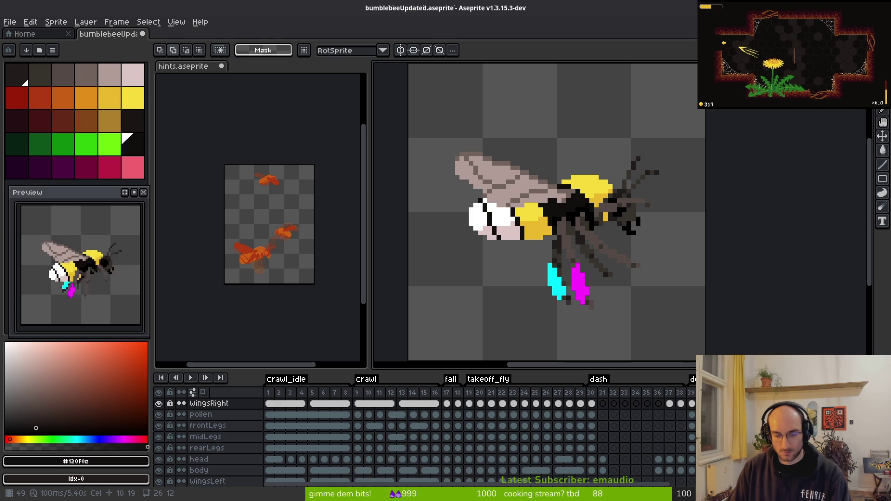
key("ctrl+e")
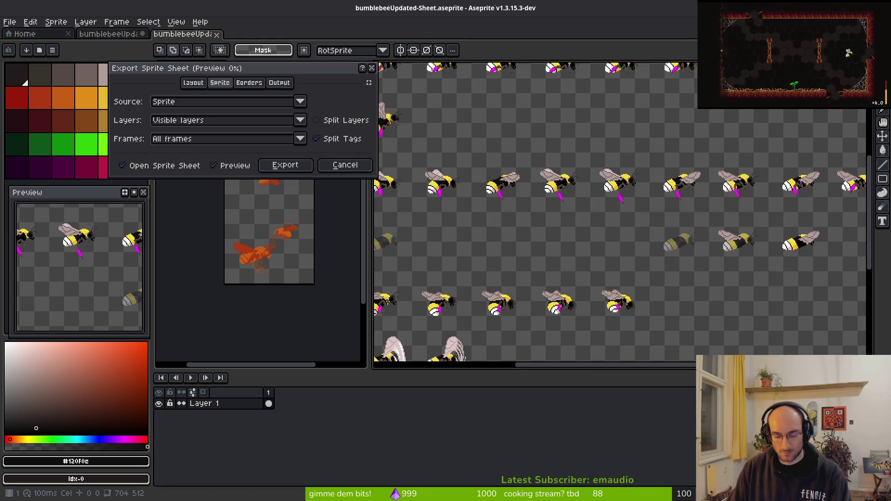
Step: Re-export the bumblebee sprite sheet with Frames set to Selected frames only
key("Return")
key("ctrl+w")
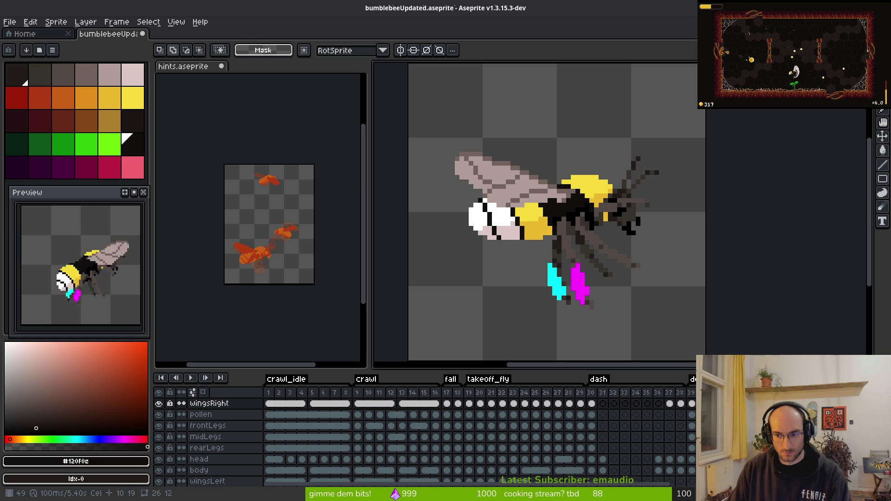
key("ctrl+e")
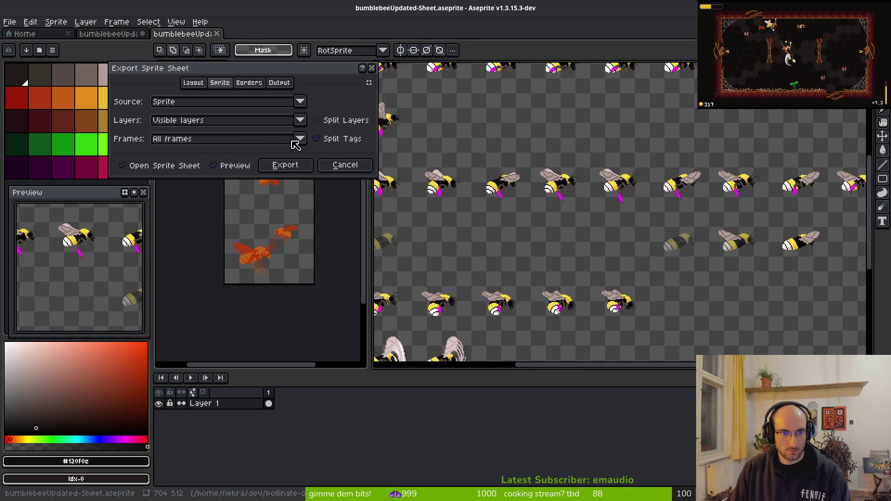
left_click(297, 139)
left_click(199, 163)
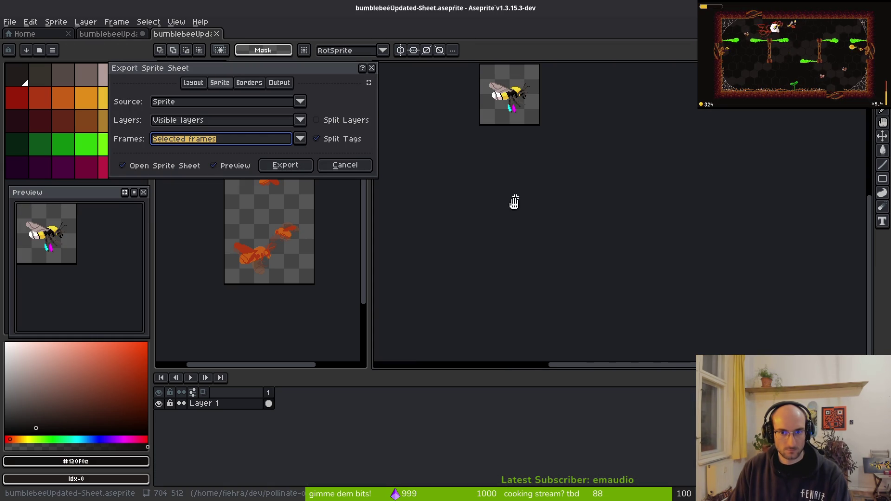
left_click(300, 167)
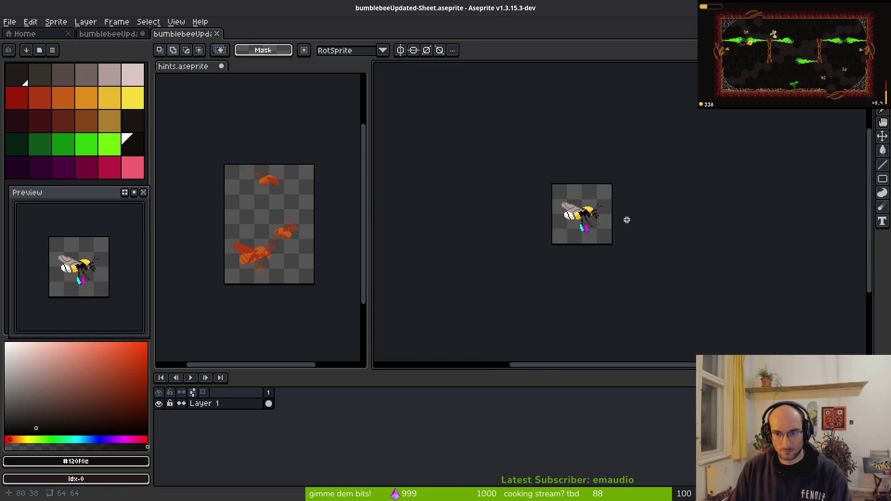
scroll(592, 237, "up", 5)
Step: Hide the pollen layer, re-export the single bee frame, and paste it into hints.aseprite
left_click(295, 262)
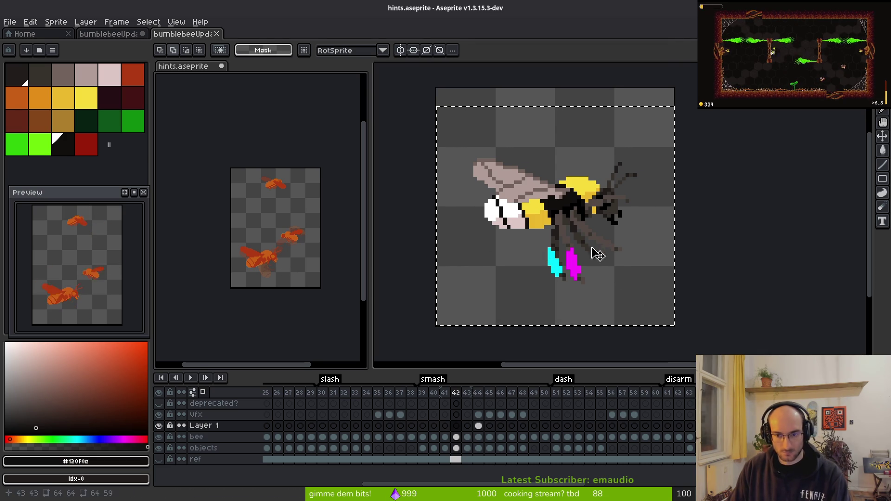
left_click(606, 254)
left_click(103, 33)
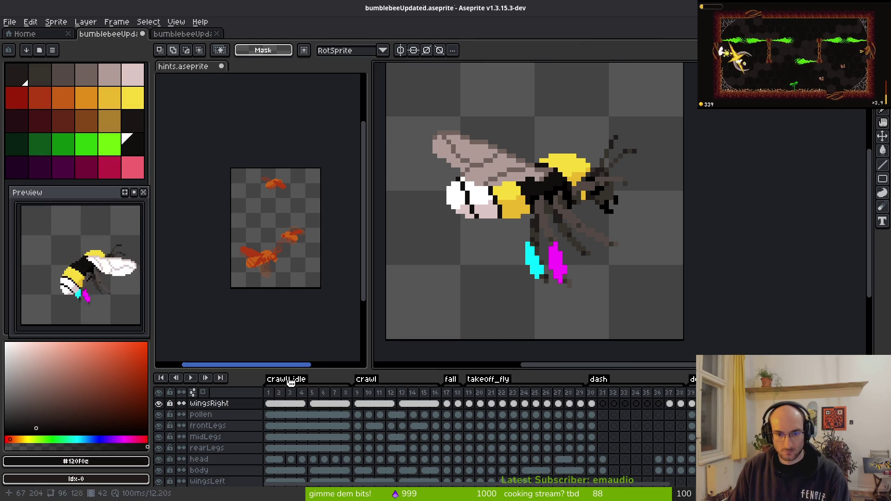
left_click(159, 414)
key("ctrl+e")
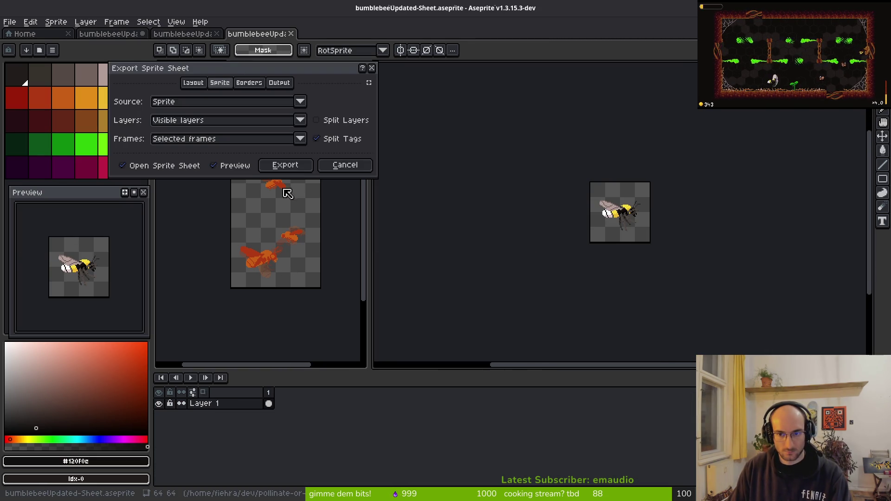
left_click(289, 166)
key("ctrl+shift+e")
key("Return")
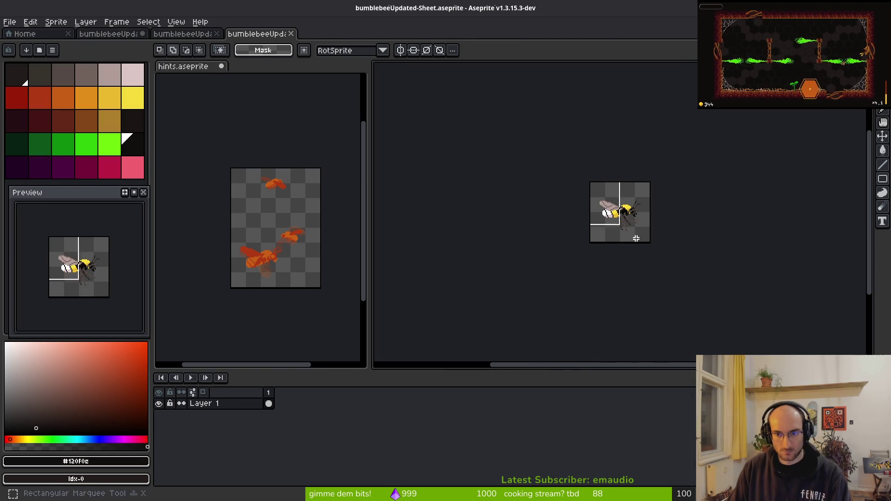
left_click(255, 272)
key("ctrl+v")
scroll(258, 255, "up", 4)
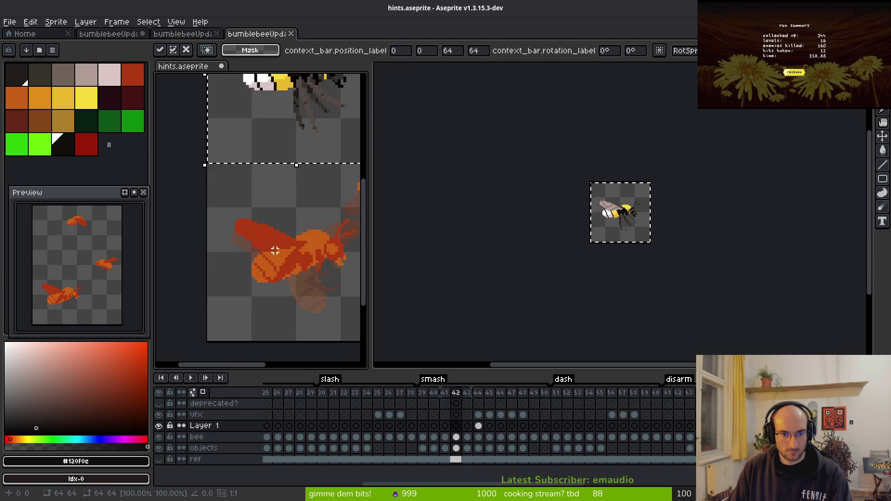
Step: Drop the pasted bee at the frame's middle (-1,64), save hints.aseprite, and check frames 41–43
left_click_drag(296, 105, 292, 281)
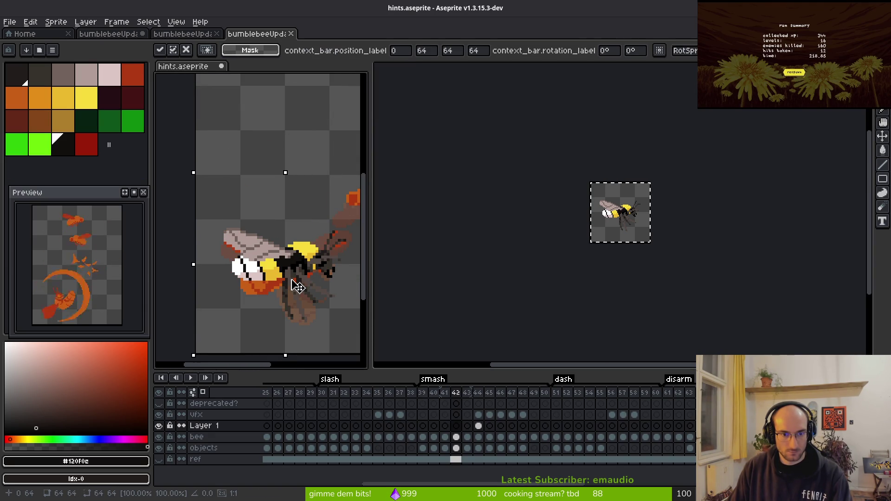
key("Return")
key("ctrl+s")
key("Left")
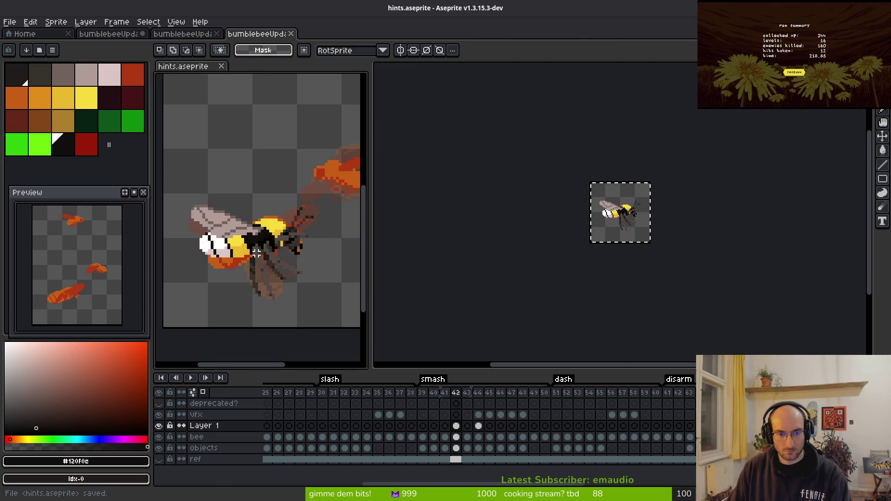
key("Right")
key("Right")
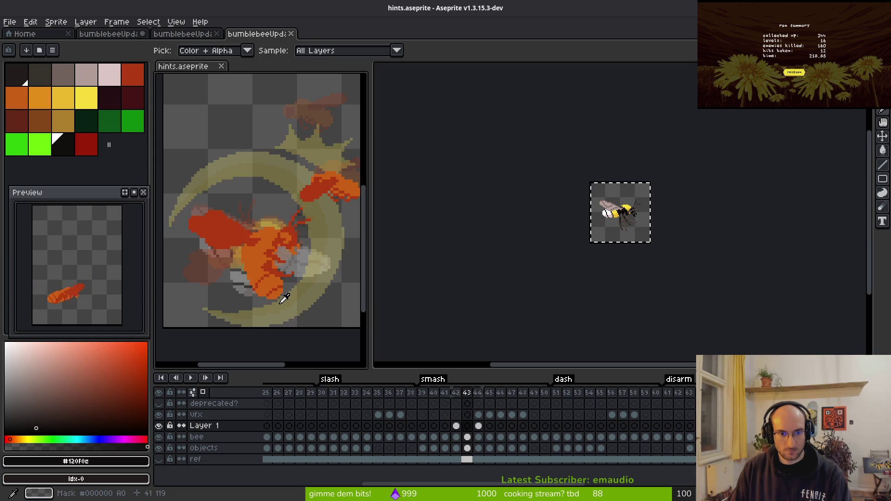
key("Right")
key("Left")
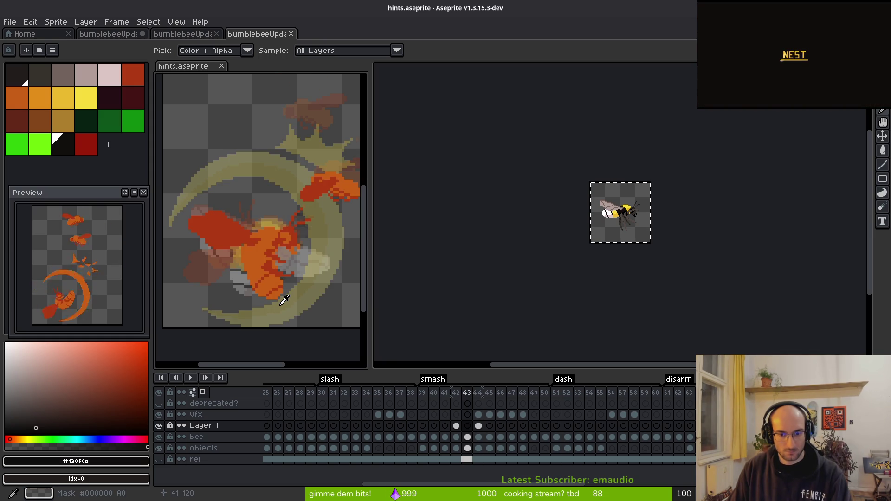
Step: Close the two exported bumblebee sheet tabs
left_click(571, 246)
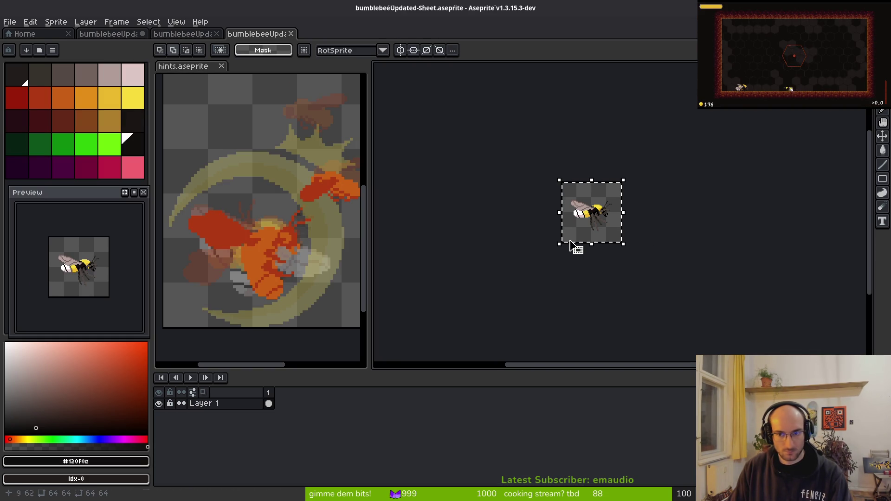
left_click(199, 33)
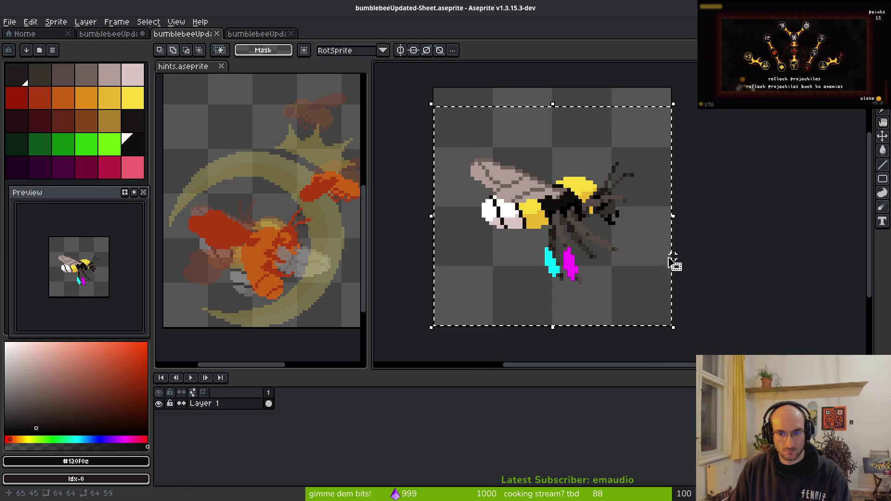
scroll(589, 225, "down", 1)
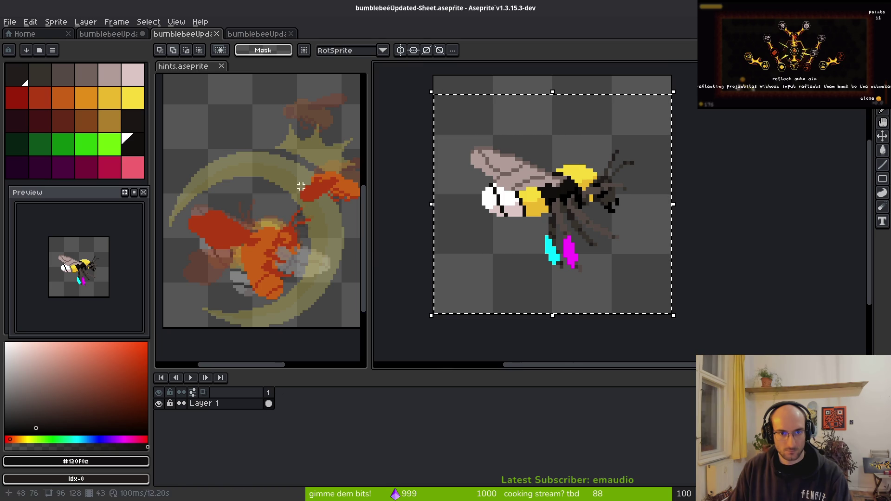
middle_click(238, 34)
middle_click(204, 37)
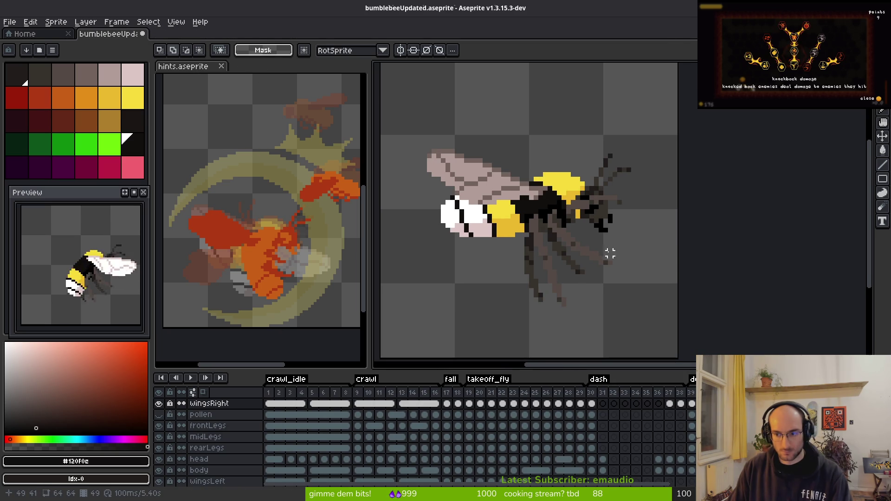
Step: Export the wings-raised bee pose as a single-frame sheet, then select Layer 1 in the hints smash frame
key("i")
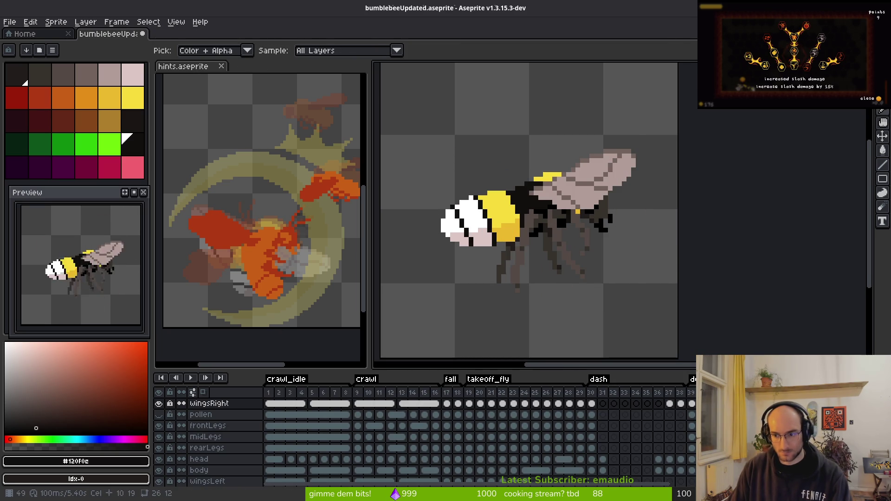
key("ctrl+e")
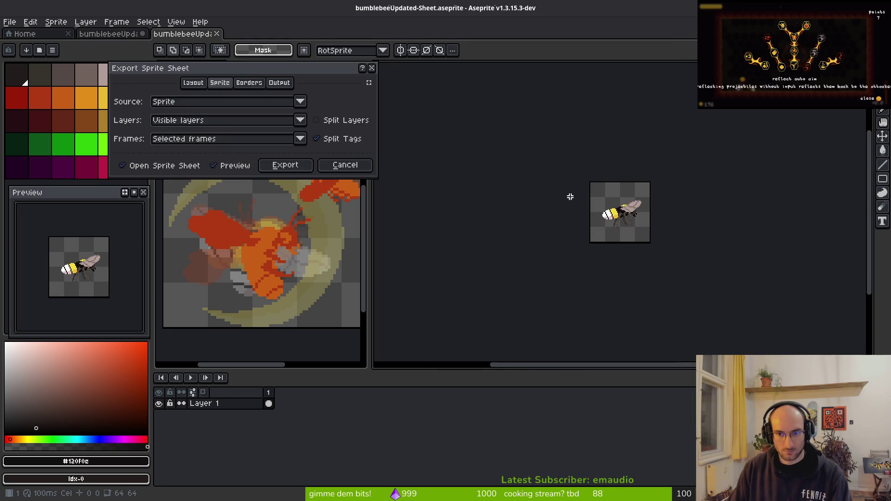
left_click(290, 165)
left_click(324, 331)
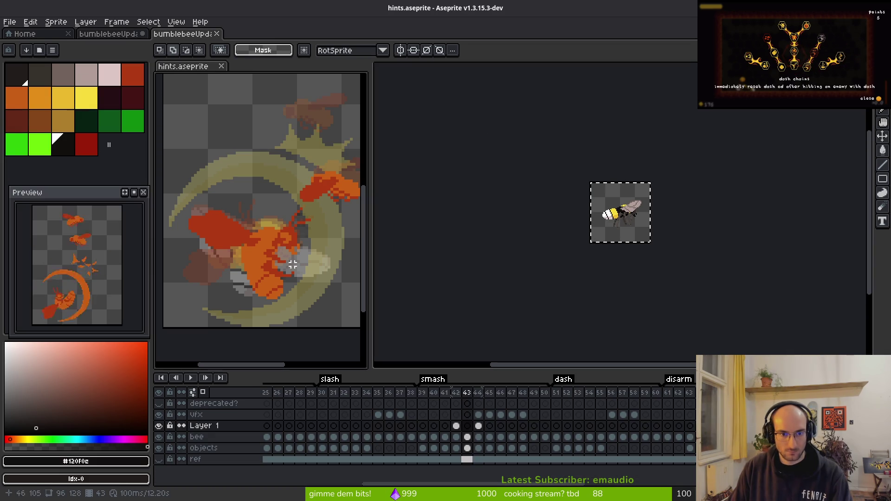
left_click(478, 429)
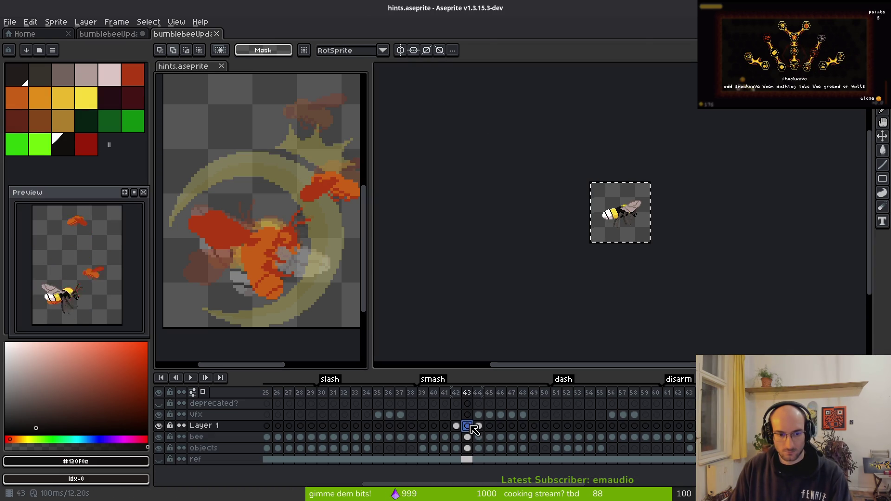
Step: Paste the updated bee onto Layer 1 over the yellow crescent and commit it
key("ctrl+v")
mouse_move(258, 218)
left_mouse_down()
mouse_move(258, 267)
mouse_move(254, 237)
left_mouse_up()
key("Return")
key("i")
key("comma")
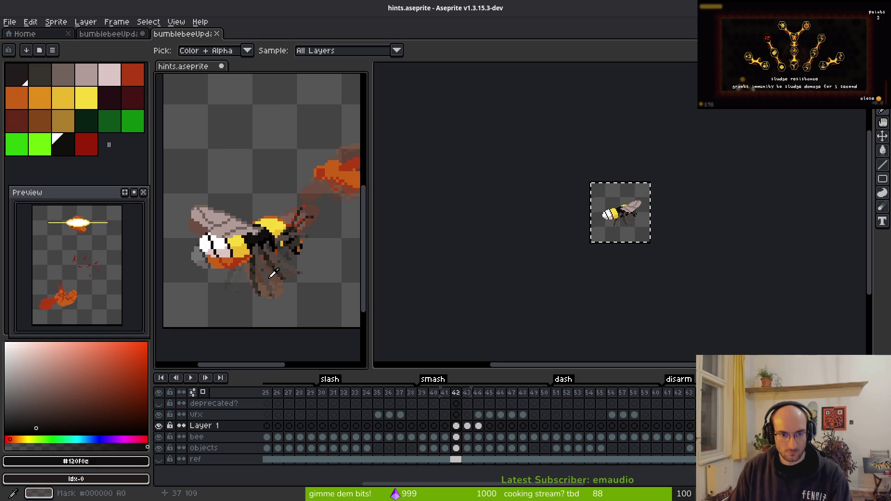
key("period")
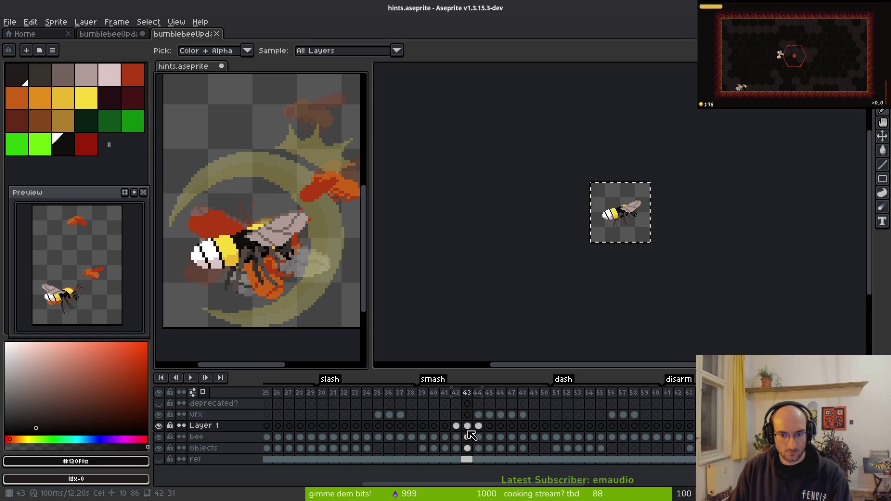
Step: Turn on onion skin and compare the bee poses across frames 39–44
left_click(457, 415)
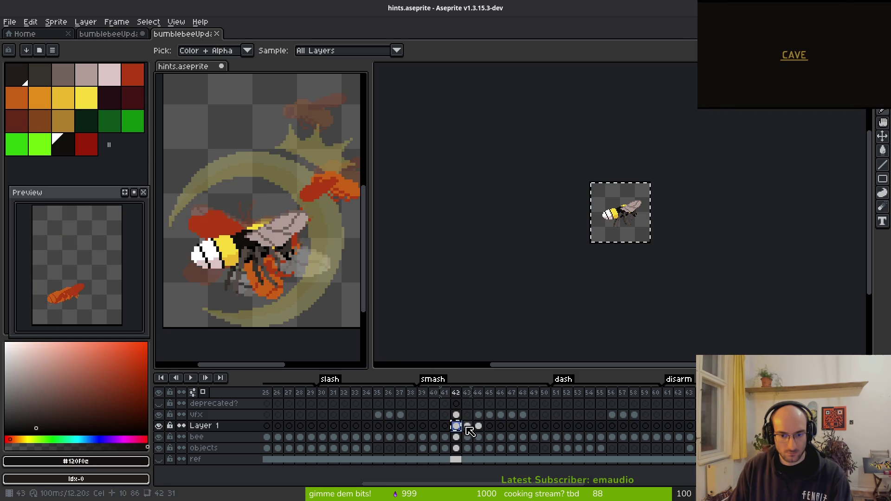
key("F3")
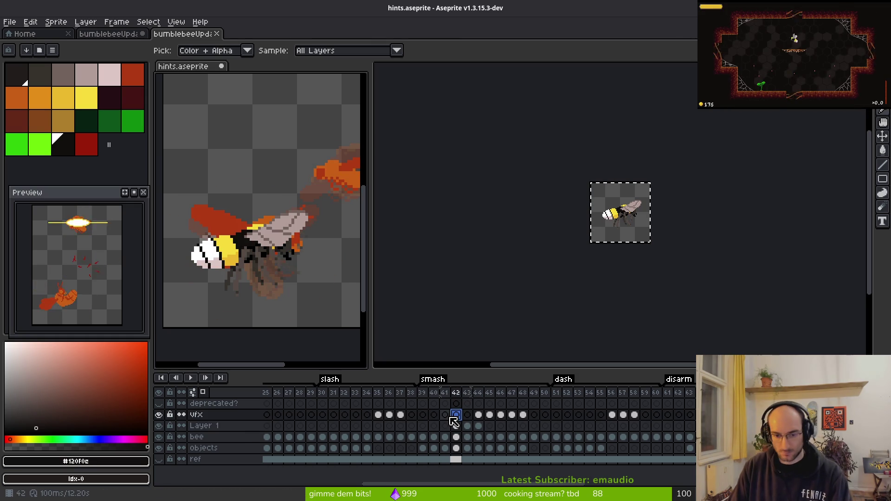
key("m")
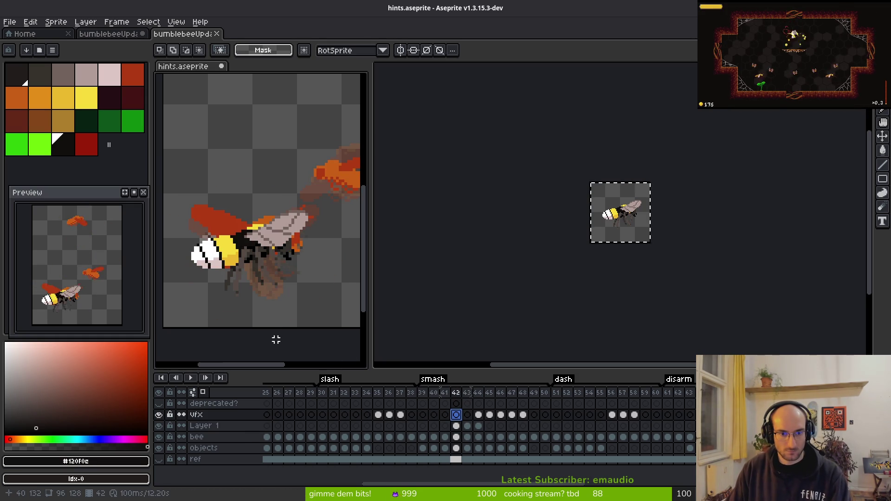
key("i")
key("period")
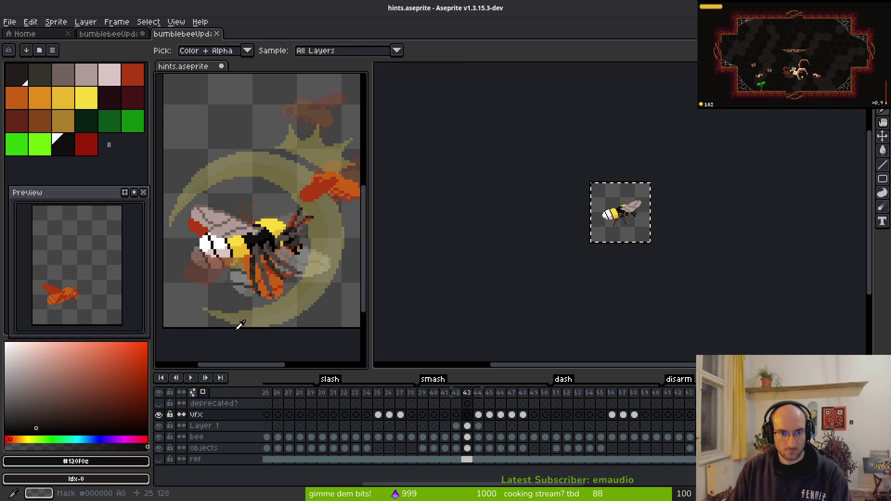
key("period")
key("comma")
key("comma")
key("period")
key("period")
key("comma")
key("comma")
key("comma")
key("period")
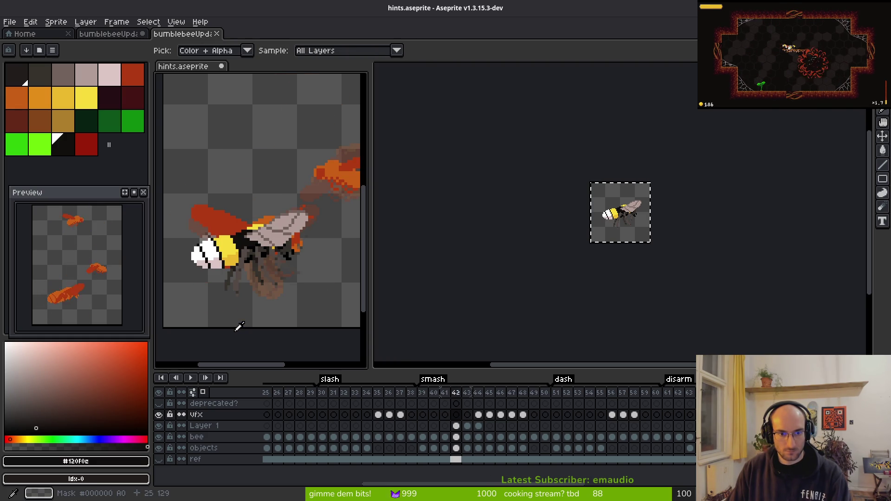
key("comma")
key("comma")
key("period")
key("period")
key("period")
key("comma")
key("comma")
key("comma")
key("period")
key("period")
key("period")
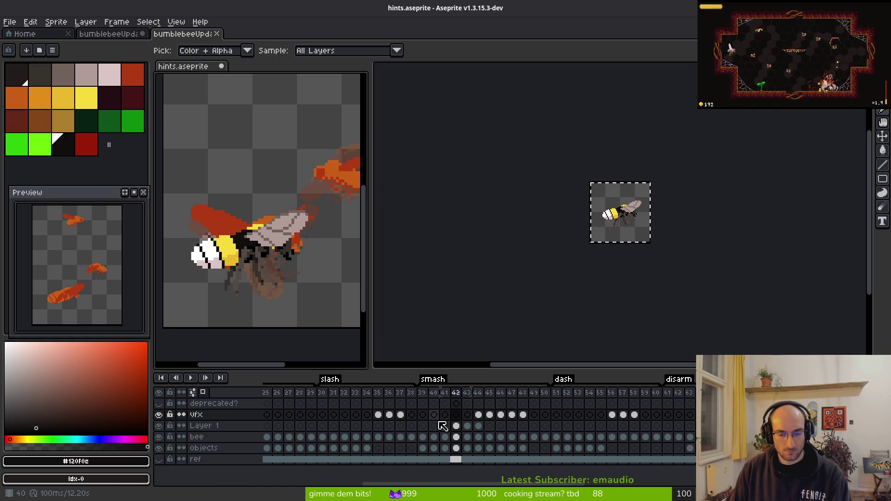
key("comma")
Step: Paste the frame 41 bee pose into frame 39, then undo that copied range
left_click(446, 438)
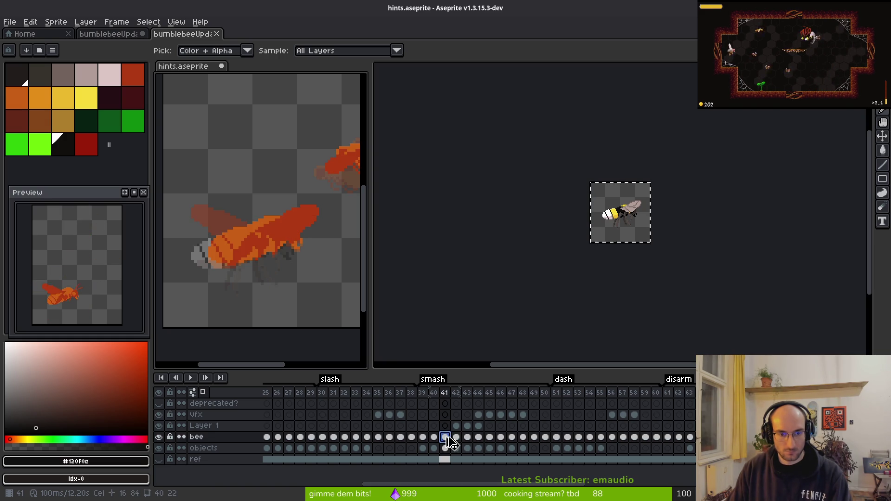
key("period")
key("comma")
key("comma")
key("period")
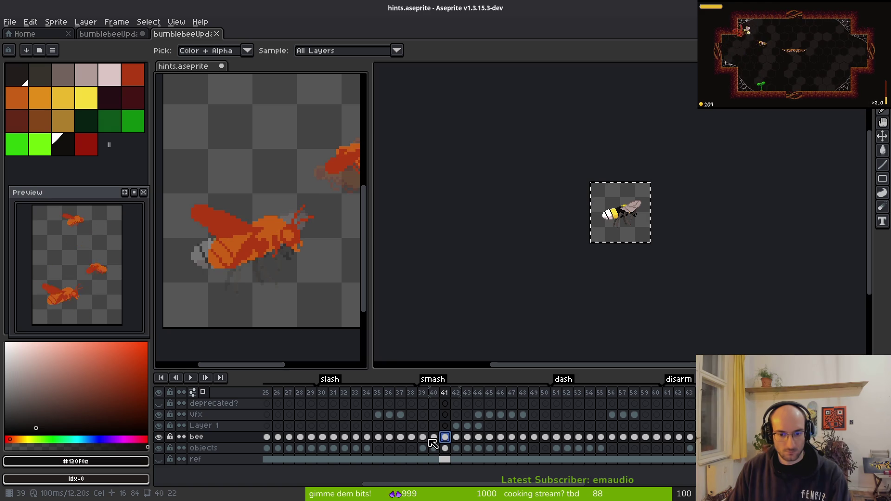
key("comma")
key("comma")
key("period")
key("period")
key("comma")
key("comma")
key("ctrl+v")
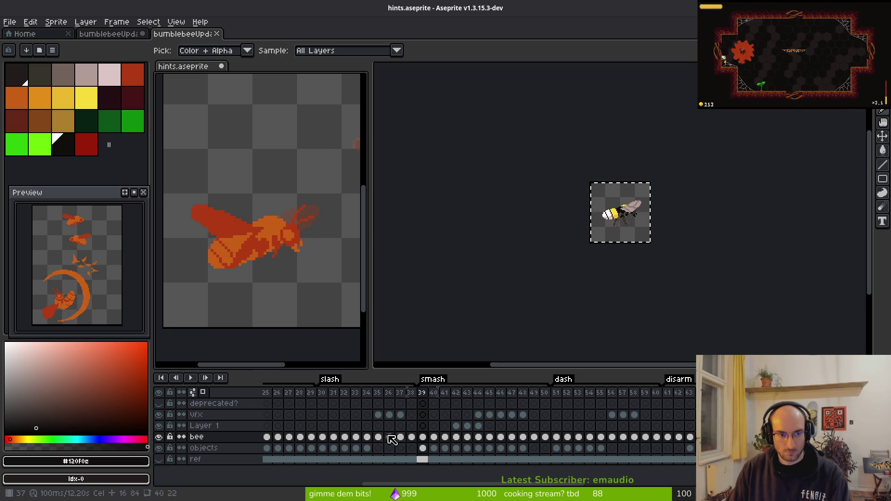
key("m")
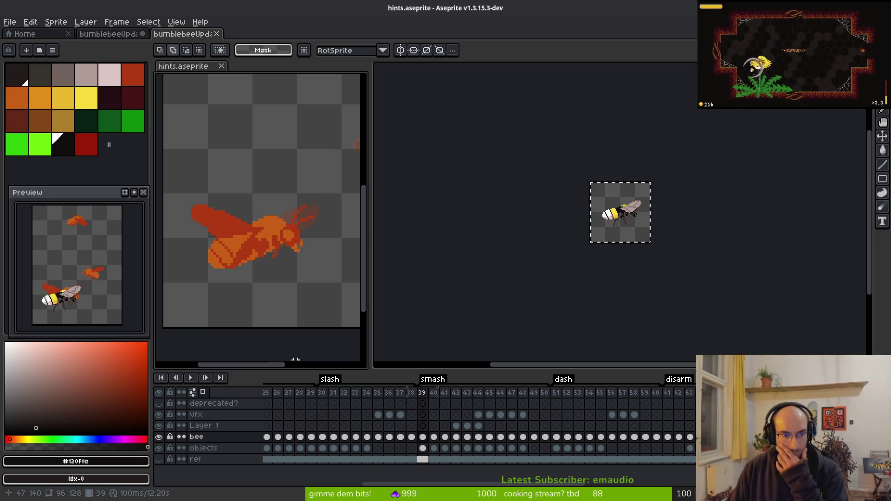
left_click(456, 393)
key("i")
key("Left")
key("Left")
key("ctrl+z")
key("ctrl+z")
key("m")
key("ctrl+z")
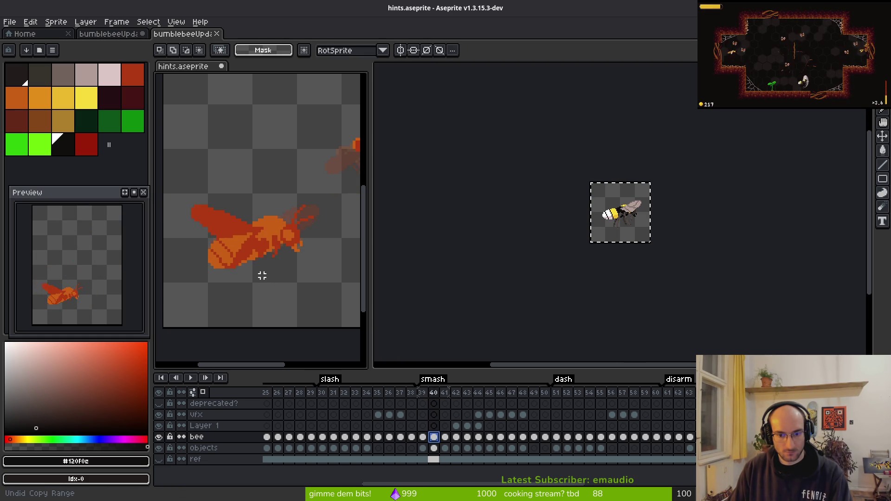
key("Right")
key("i")
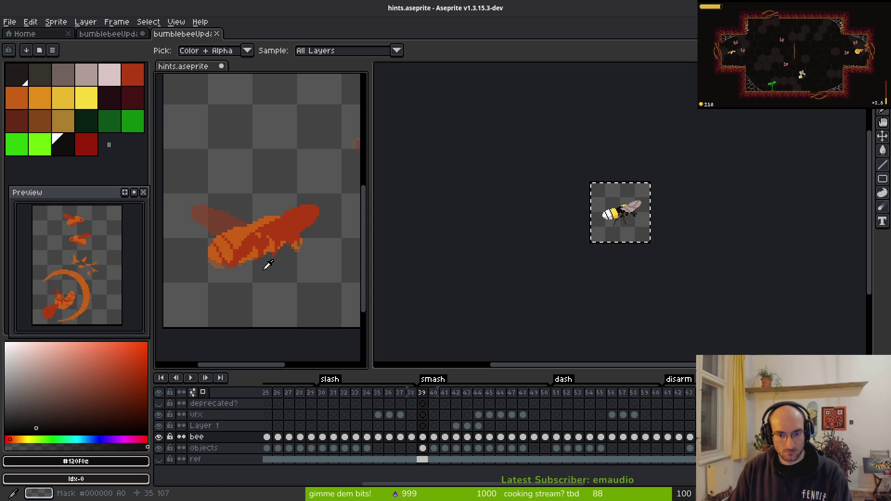
key("Right")
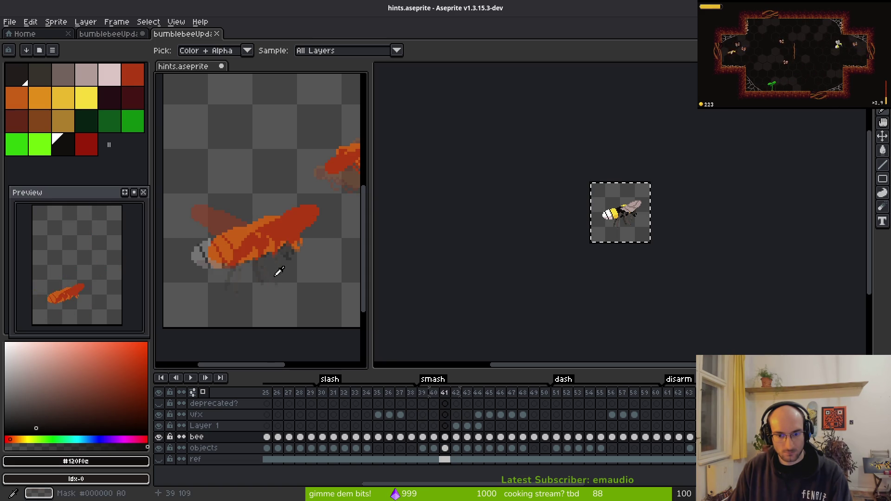
Step: Copy the frame 39 bee cel onto frame 40
left_click(447, 438)
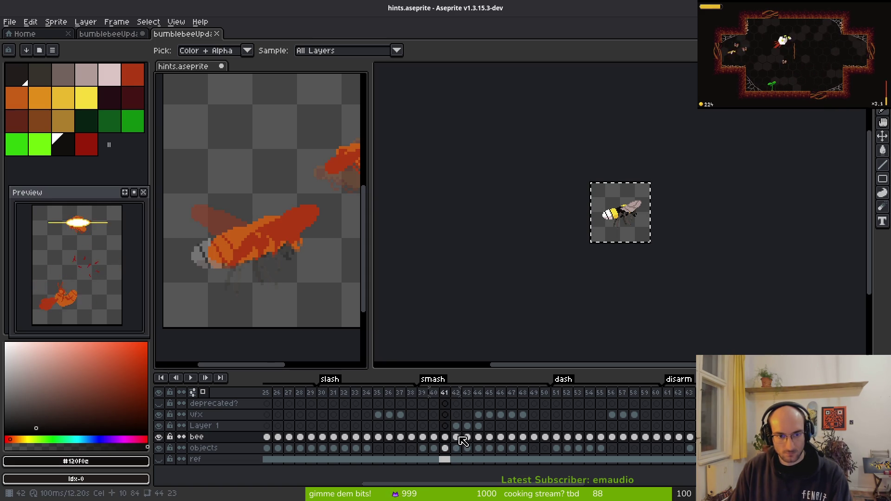
left_click(435, 438)
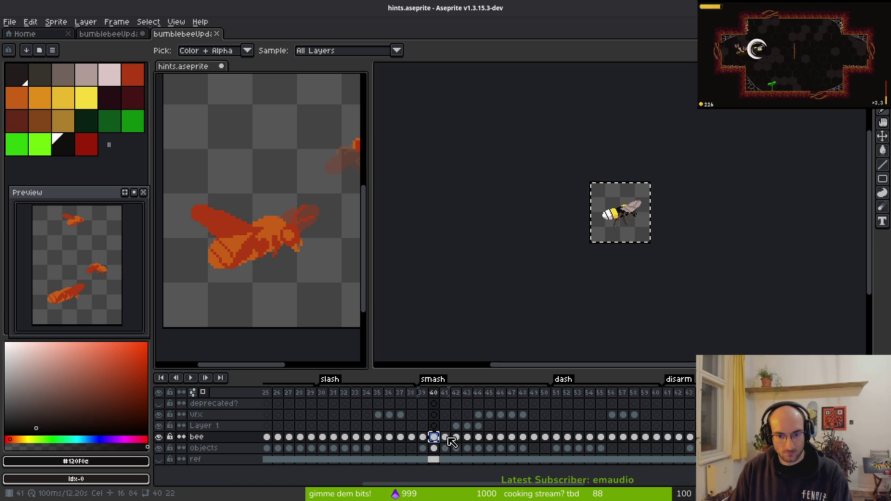
left_click(423, 438)
key("ctrl+c")
left_click(434, 438)
key("ctrl+v")
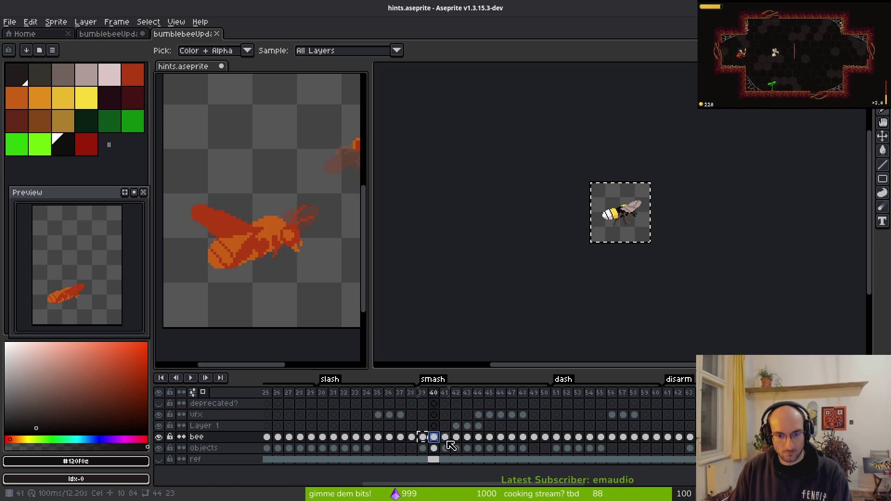
left_click(423, 438)
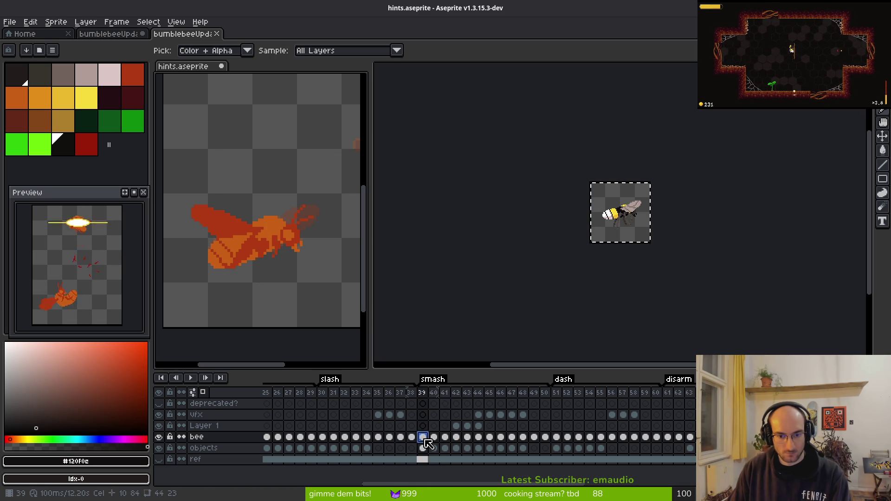
Step: Review frames 40–50 of the hints animation, then bring the bumblebee sprite sheet forward
key("Right")
key("Right")
key("Right")
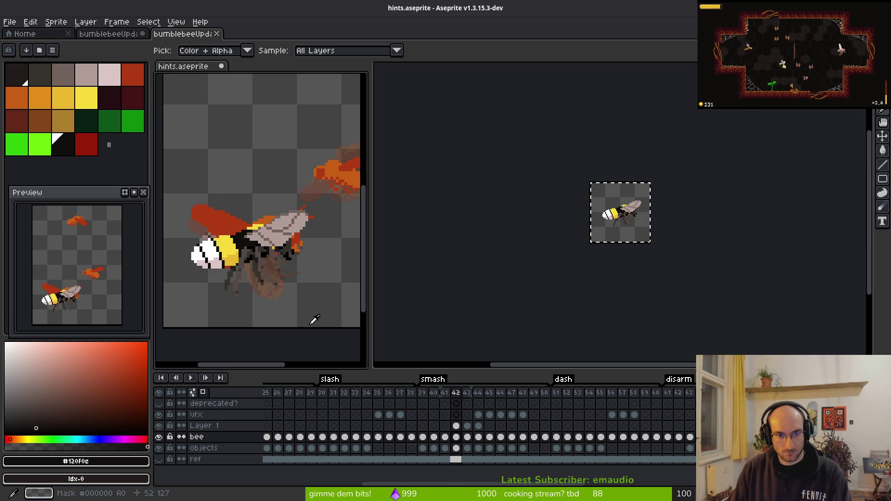
key("Right")
key("Right")
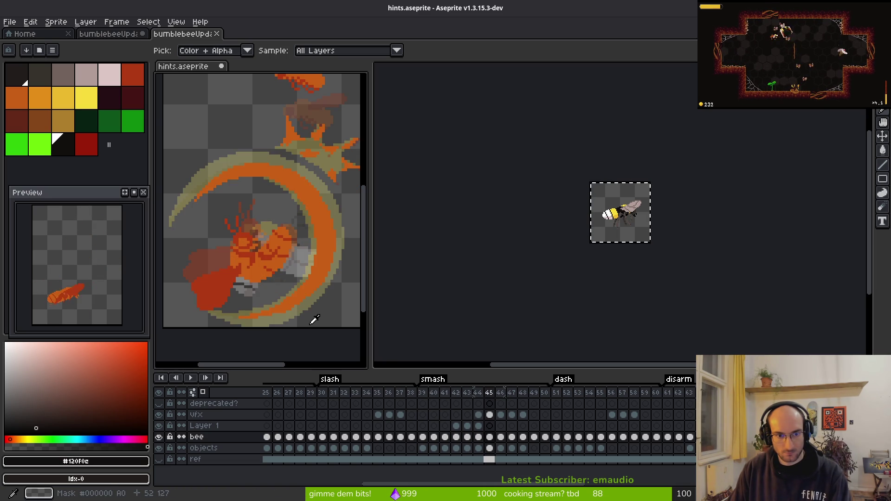
key("Right")
key("Right")
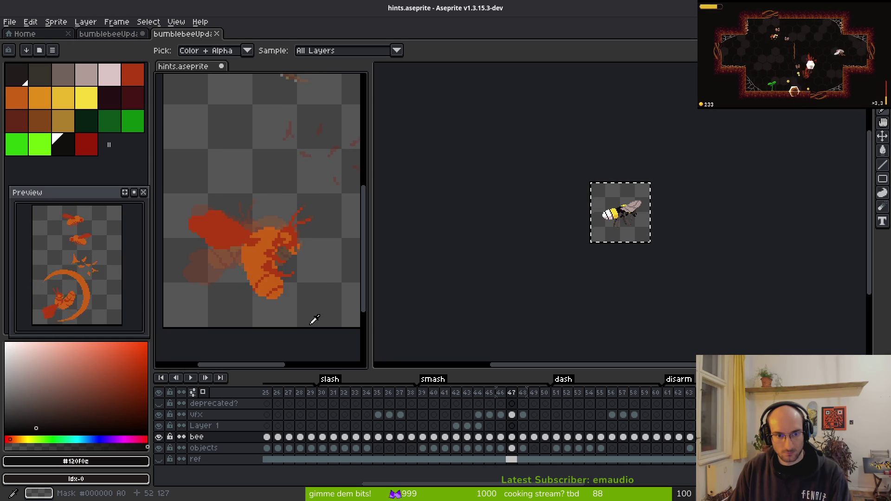
key("Right")
key("Right")
key("Right")
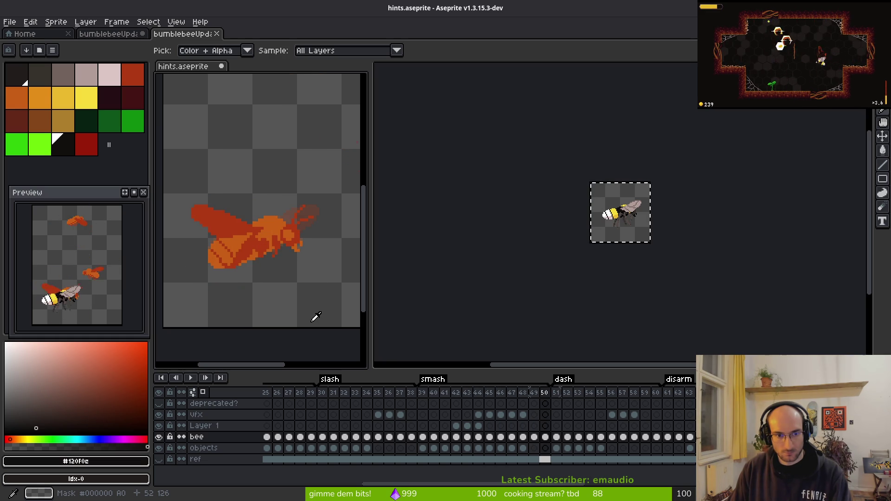
key("Left")
key("Left")
key("Left")
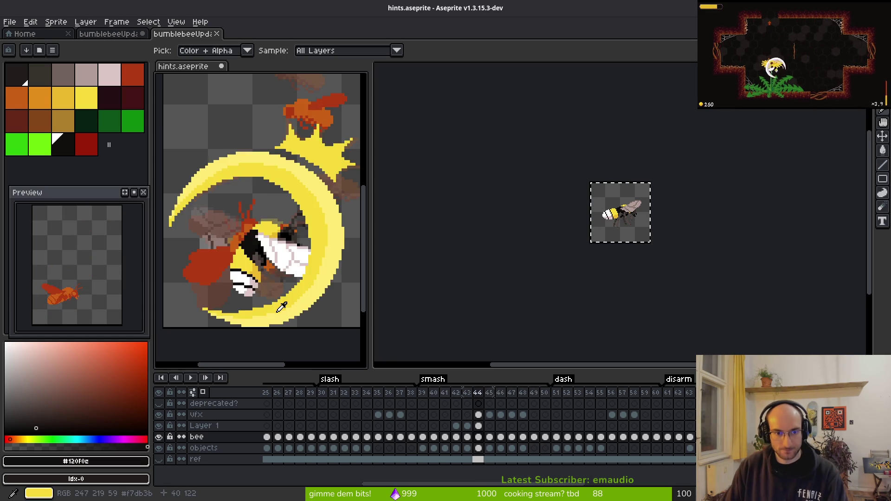
left_click(568, 245)
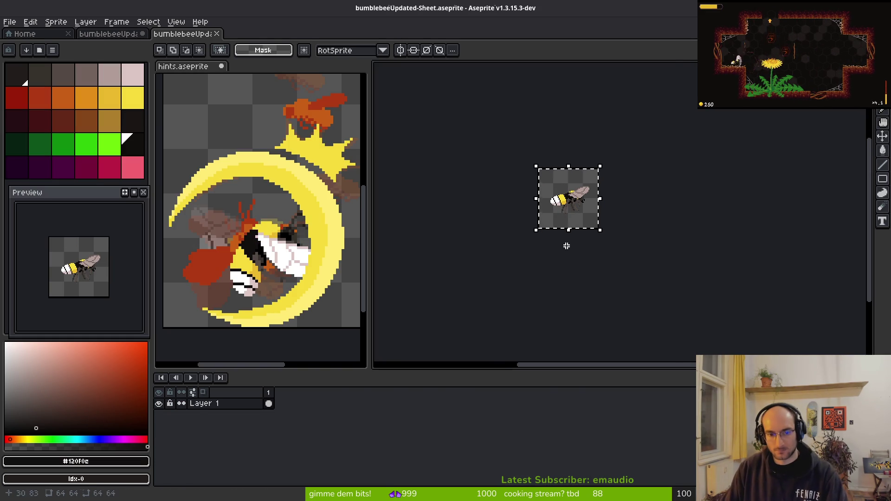
Step: Close the sprite sheet and step through the bumblebee's wing-flapping frames
key("ctrl+w")
key("Right")
key("Right")
key("i")
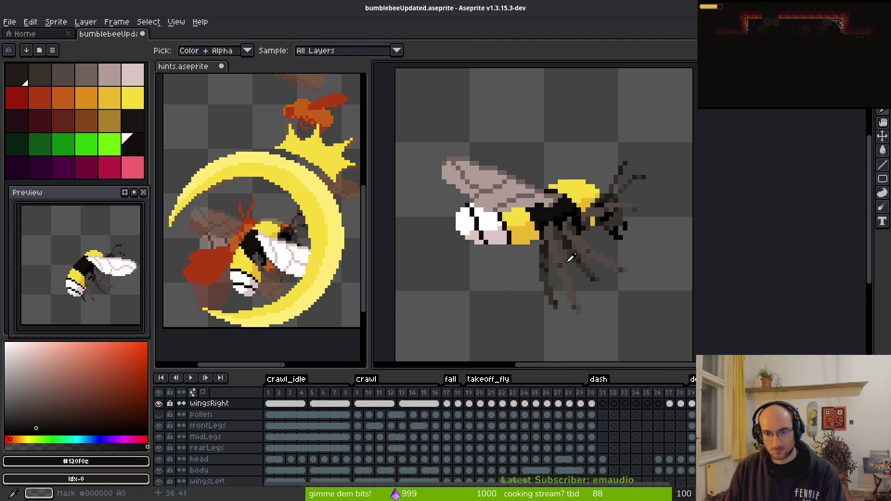
key("Right")
key("Right")
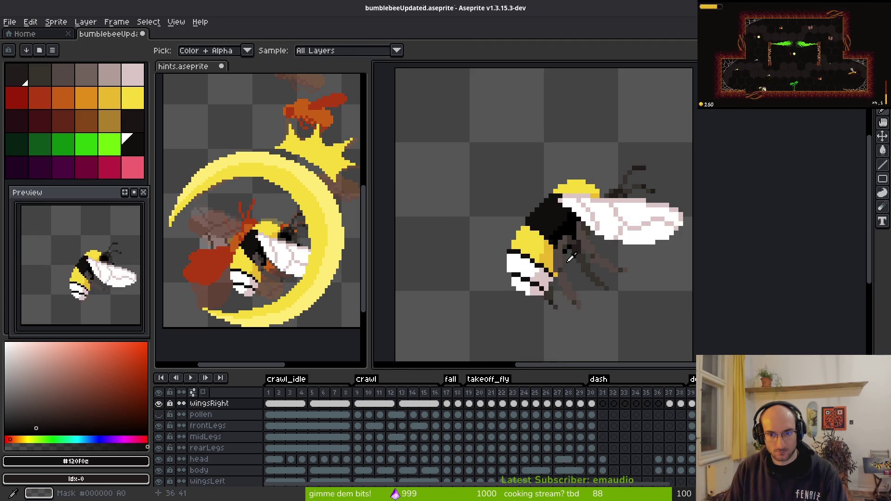
key("Right")
key("Right")
key("Right")
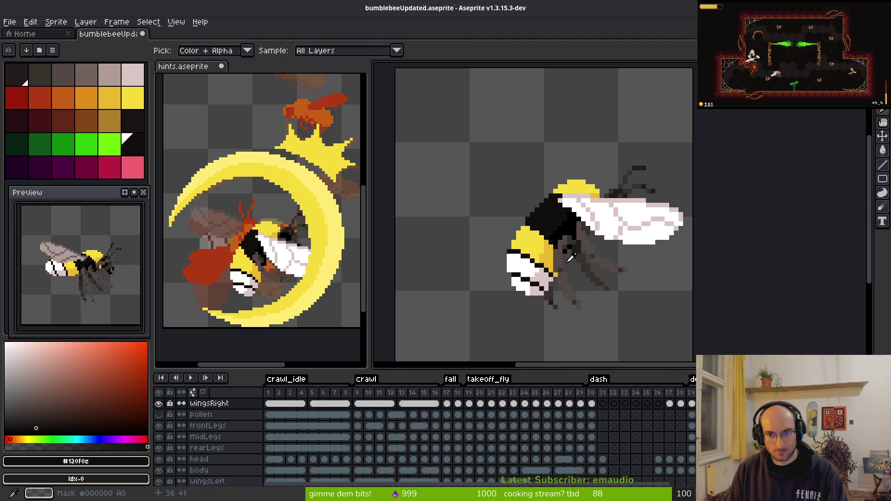
key("Right")
key("Right")
key("Right")
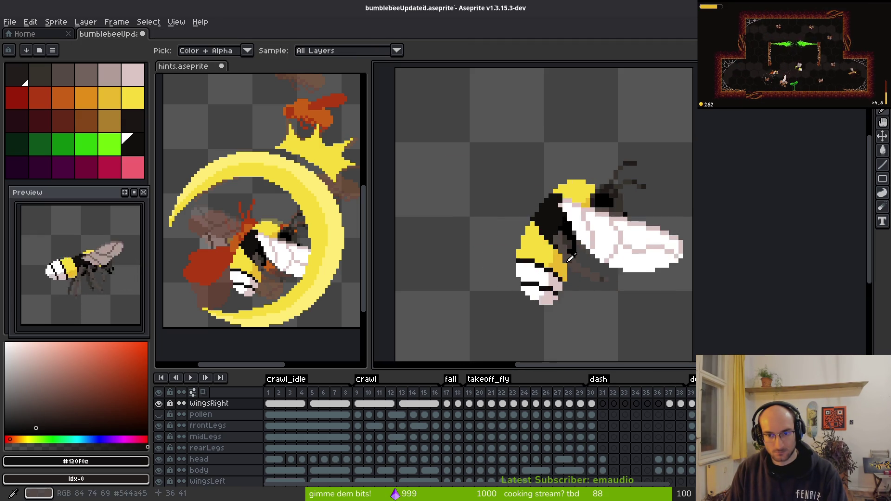
key("Right")
key("Right")
key("Right")
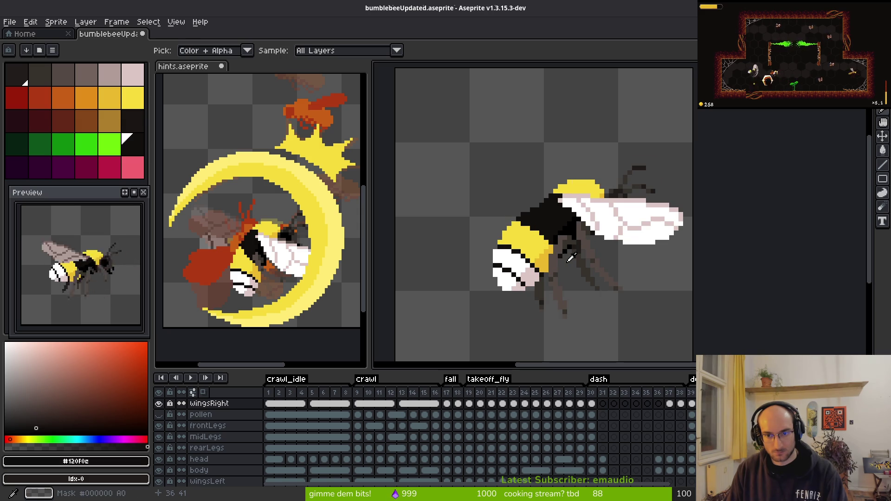
key("Right")
key("Right")
key("Right")
key("m")
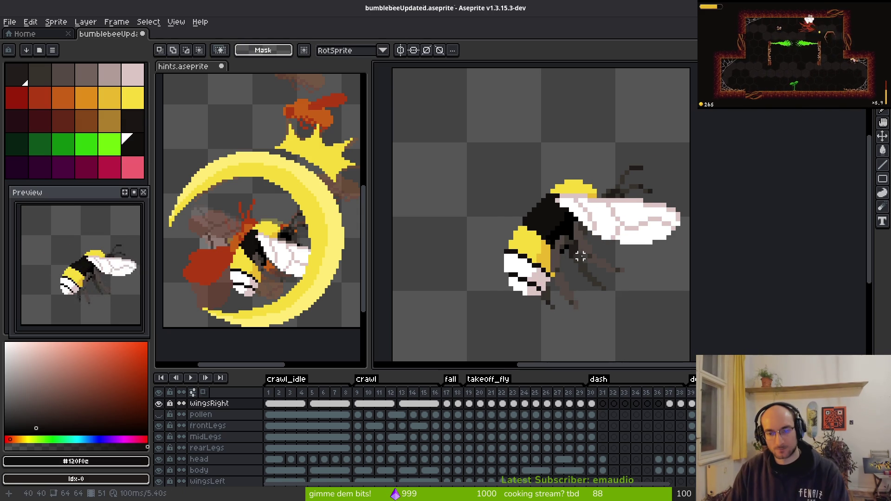
key("i")
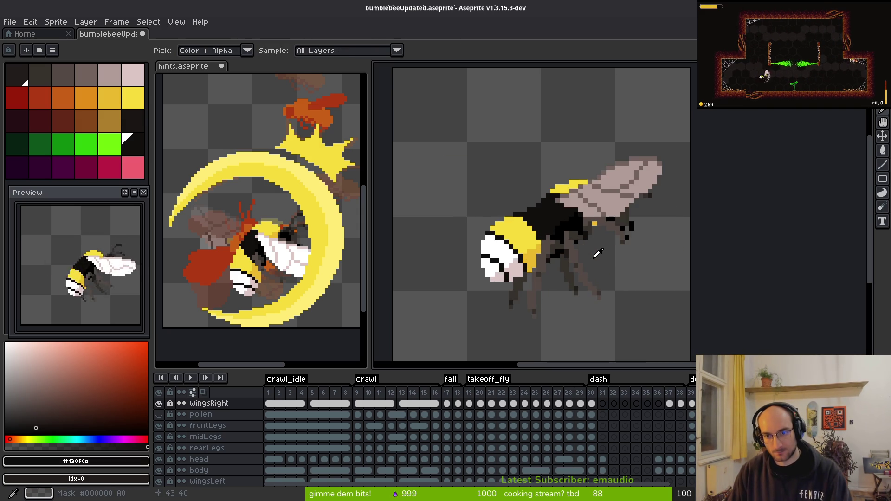
key("Right")
key("Left")
key("m")
Step: Zoom into the right wing and pick its white #FFFFFF as the drawing colour
scroll(557, 261, "up", 2)
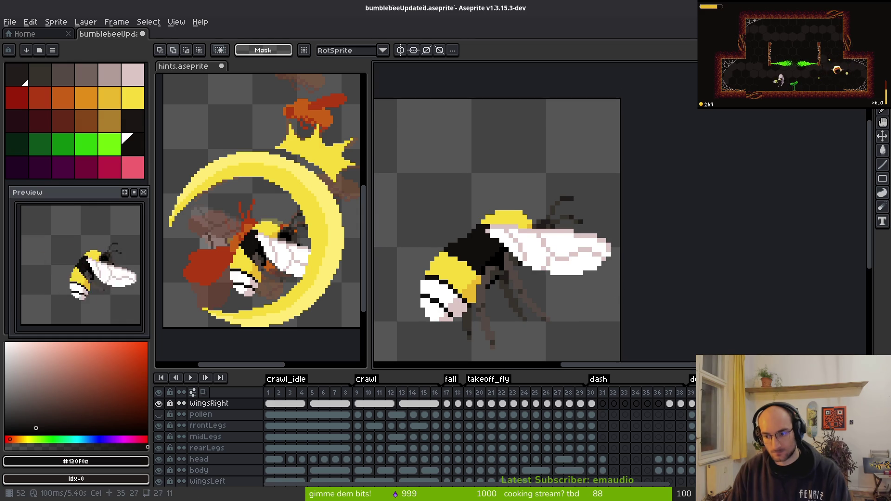
scroll(532, 242, "up", 3)
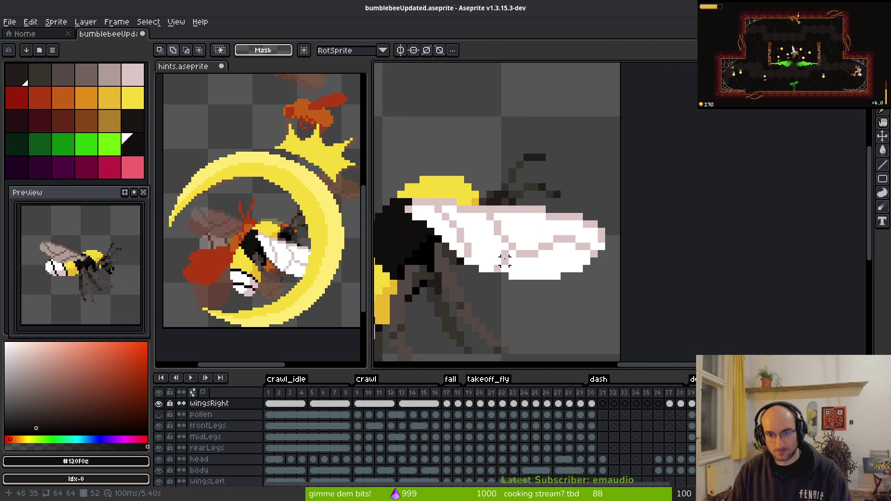
left_click(580, 235, "alt")
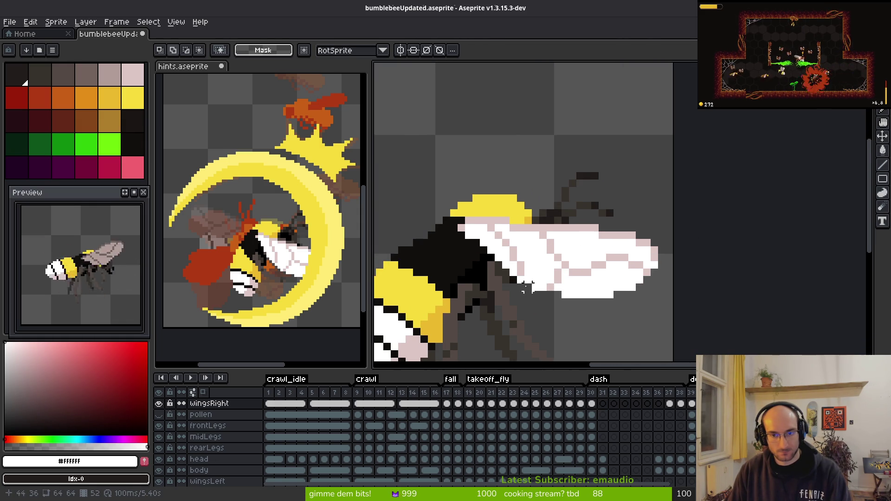
scroll(566, 235, "up", 2)
Step: Restore the wing's top outline, then paint white rows along the top and extend the wing tip
key("b")
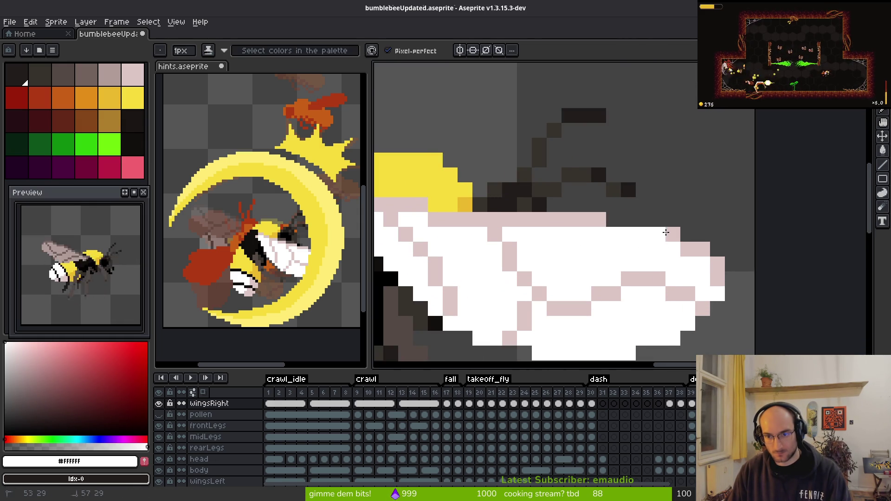
key("ctrl+z")
key("i")
key("b")
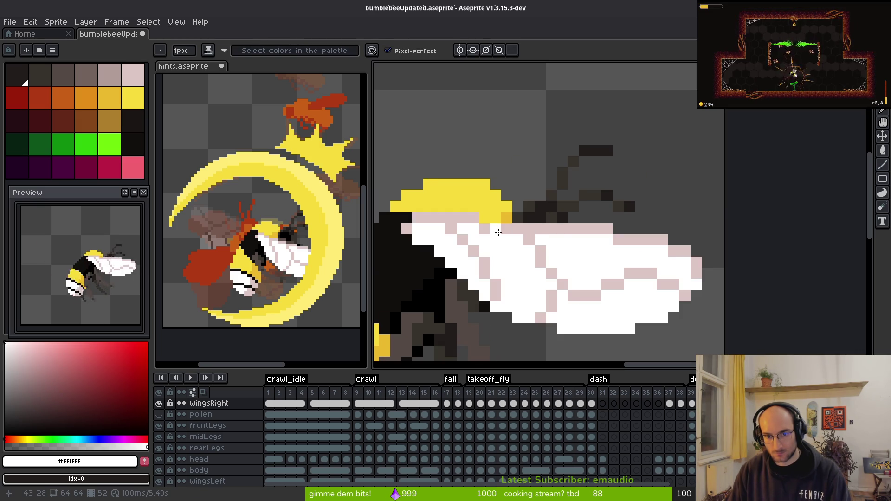
left_click_drag(485, 217, 687, 205)
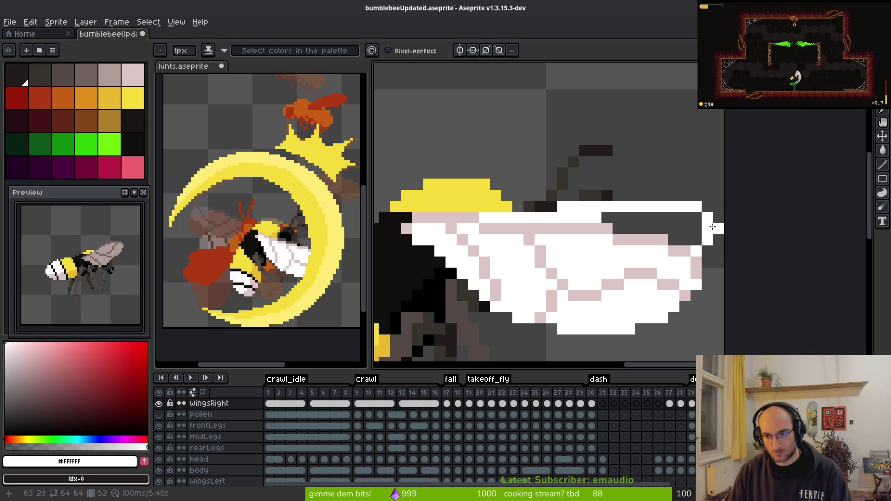
mouse_move(718, 240)
left_mouse_down()
mouse_move(702, 275)
mouse_move(718, 233)
left_mouse_up()
Step: Trim the wing's tip and lower-right bottom edge, then refill the lower-right edge in white
key("e")
left_click(719, 263)
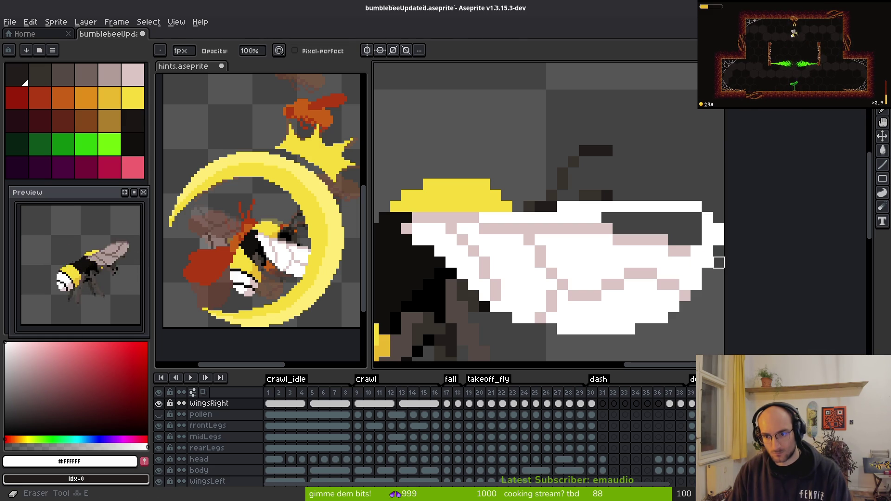
key("b")
key("e")
left_click_drag(691, 290, 585, 330)
mouse_move(697, 284)
left_mouse_down()
mouse_move(585, 316)
mouse_move(474, 296)
mouse_move(607, 314)
mouse_move(473, 296)
left_mouse_up()
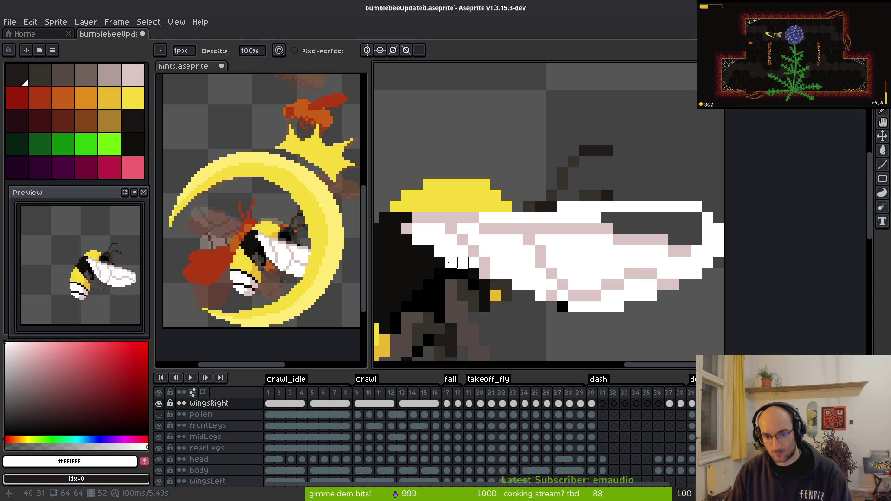
key("b")
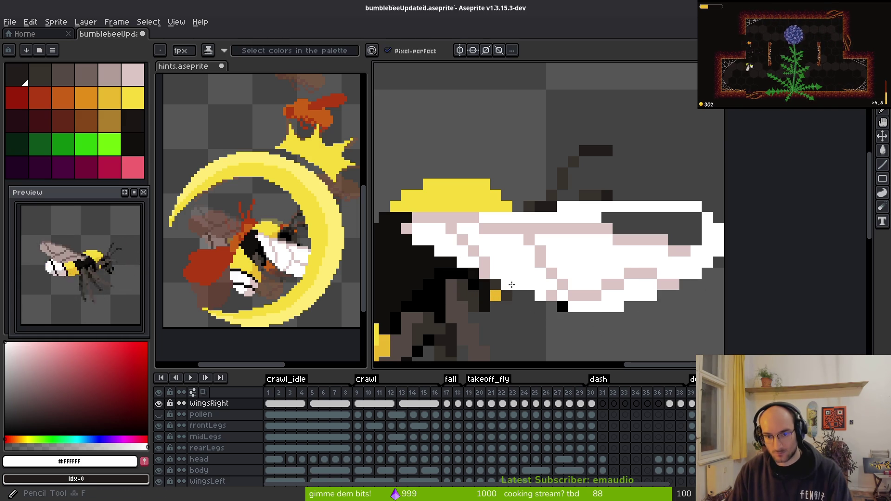
mouse_move(572, 302)
left_mouse_down()
mouse_move(630, 307)
mouse_move(679, 290)
mouse_move(645, 304)
left_mouse_up()
scroll(650, 301, "down", 1)
scroll(650, 301, "up", 1)
Step: Paint the wing's top row in its pale pink outline colour #dcc6c5 and touch up the right edge
key("g")
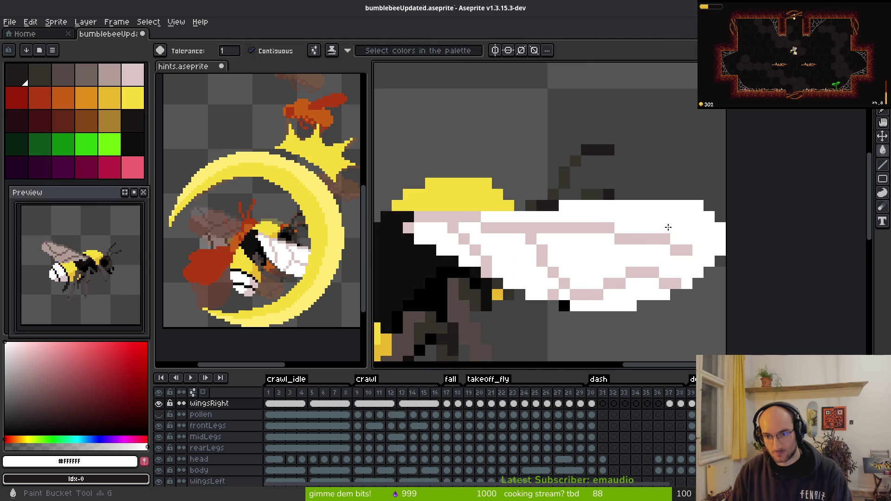
left_click(548, 223, "alt")
key("b")
mouse_move(562, 206)
left_mouse_down()
mouse_move(693, 205)
mouse_move(719, 233)
mouse_move(676, 223)
left_mouse_up()
left_click(698, 262)
Step: Repaint the inner pink vein row of the wing white, including the last leftover pixel
left_click(495, 239, "alt")
left_click_drag(487, 229, 551, 230)
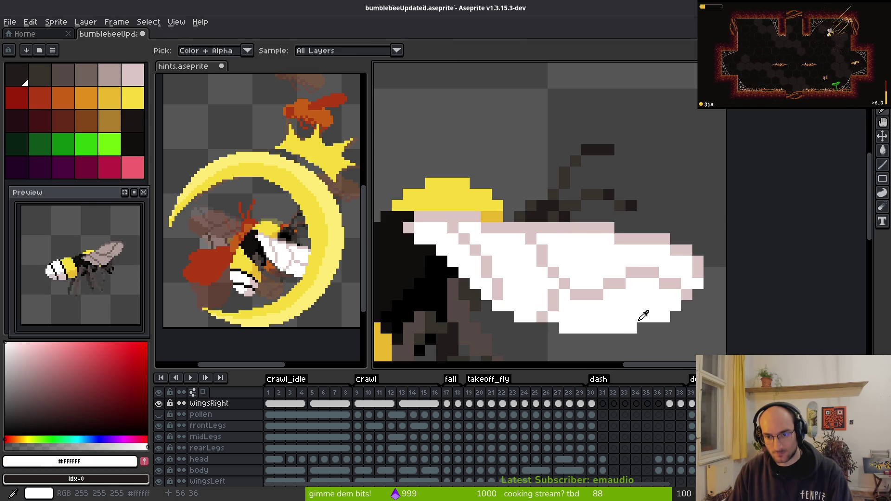
mouse_move(589, 228)
left_mouse_down()
mouse_move(577, 229)
mouse_move(611, 228)
mouse_move(692, 253)
mouse_move(600, 235)
left_mouse_up()
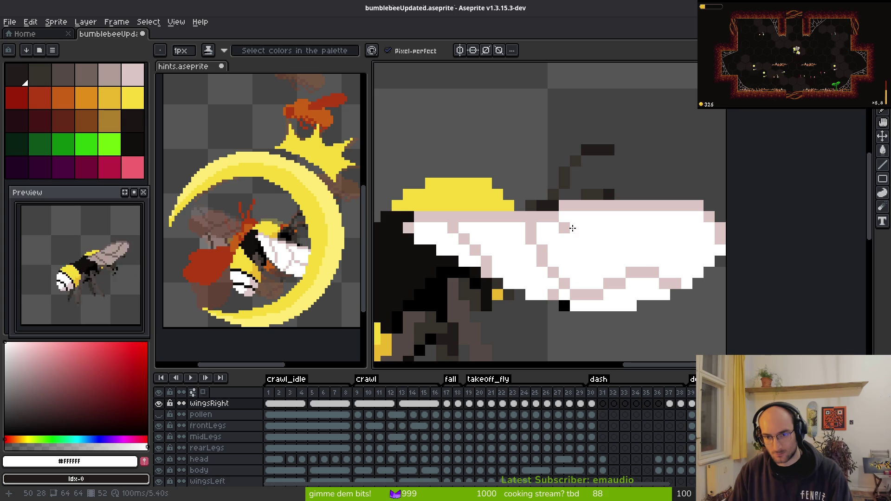
left_click(564, 228)
left_click(611, 285, "alt")
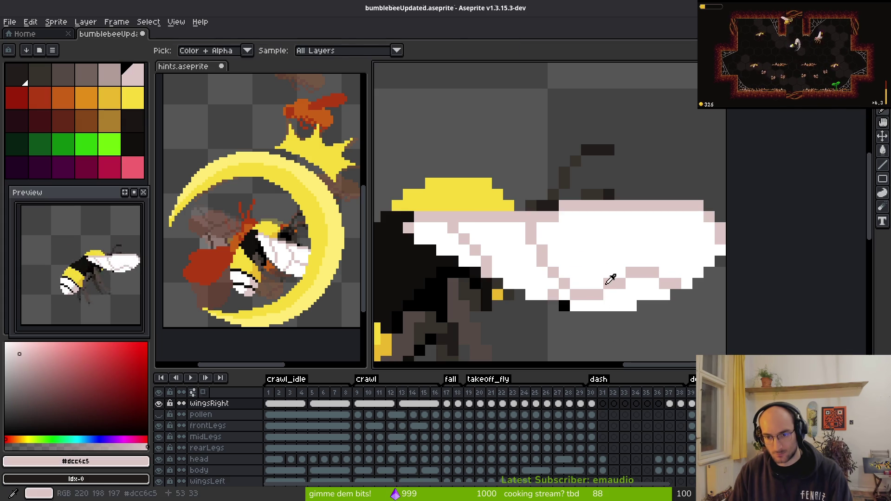
Step: Draw pale pink veins lengthwise across the wing, whitening stray pixels, plus a diagonal vein near the body
left_click(562, 227)
mouse_move(546, 227)
left_mouse_down()
mouse_move(570, 255)
mouse_move(648, 237)
mouse_move(685, 248)
left_mouse_up()
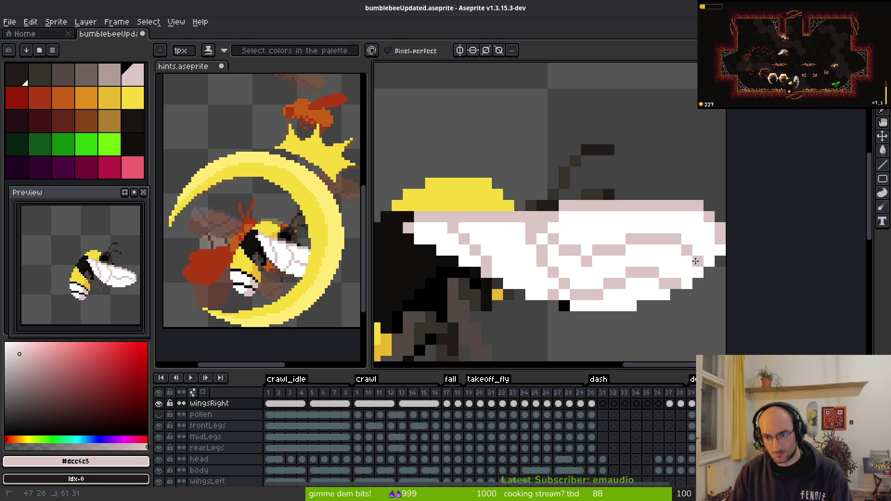
left_click_drag(583, 255, 598, 262)
right_click(606, 219, "alt")
right_click(598, 251)
mouse_move(544, 247)
left_mouse_down()
mouse_move(546, 270)
mouse_move(645, 274)
left_mouse_up()
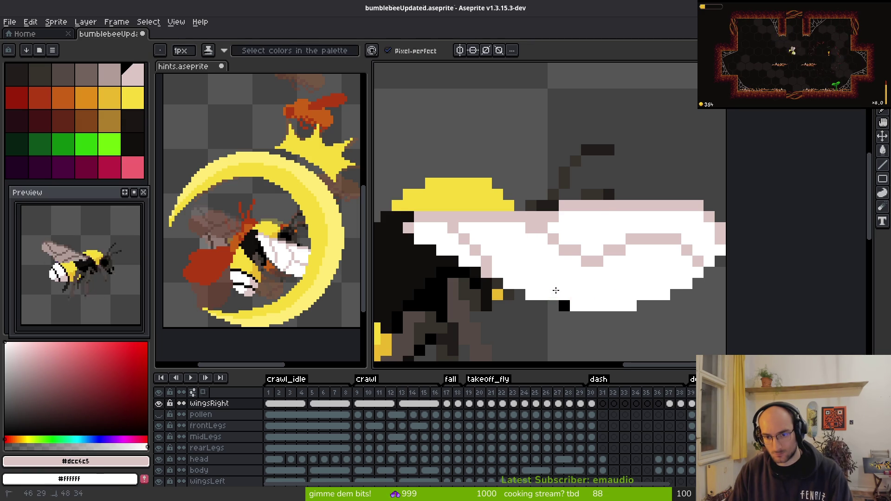
key("ctrl+z")
key("ctrl+y")
left_click_drag(477, 244, 489, 270)
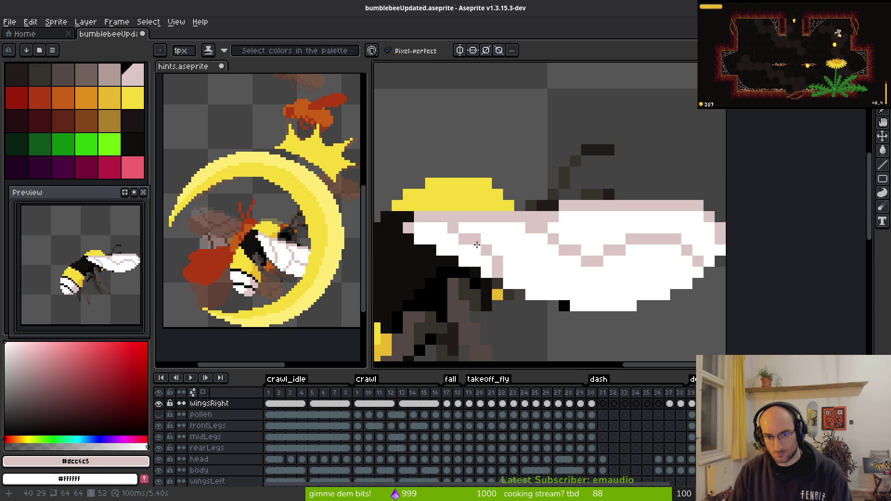
Step: Zoom out repeatedly to review the veined wing on the whole bee and touch up one pixel
scroll(511, 260, "down", 3)
key("i")
key("b")
scroll(577, 288, "up", 3)
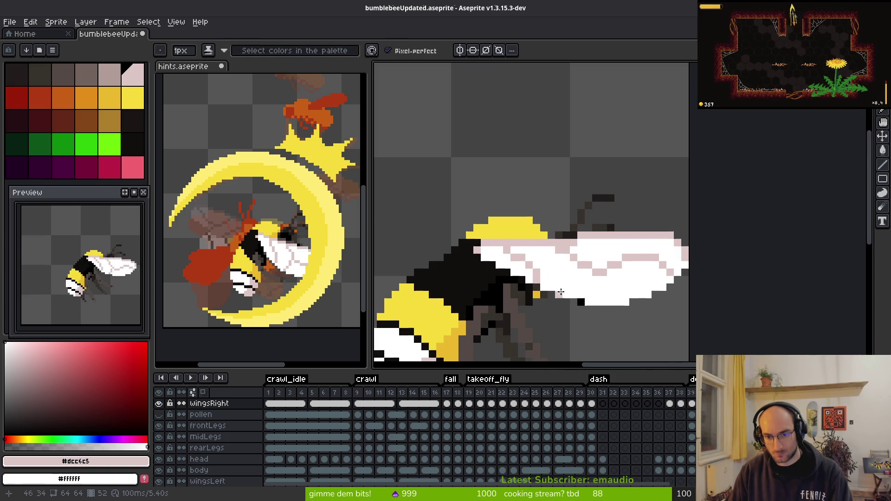
scroll(536, 280, "down", 3)
key("i")
key("b")
scroll(557, 296, "up", 3)
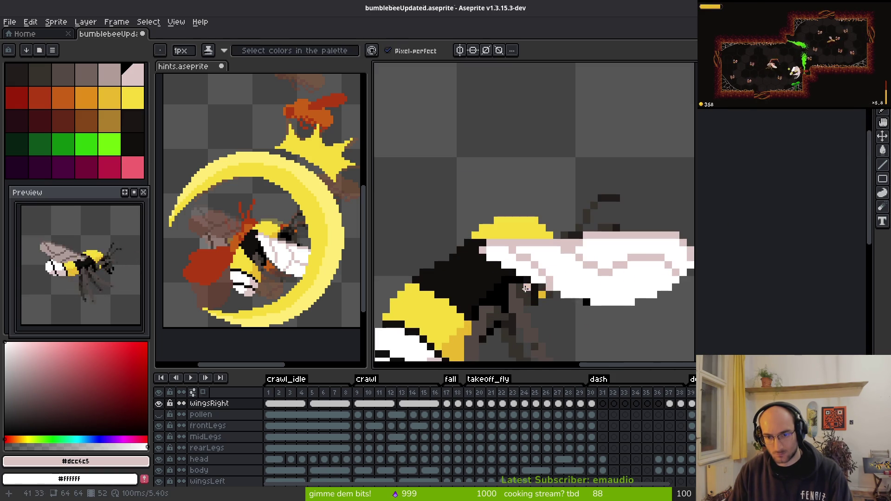
scroll(576, 286, "down", 3)
key("i")
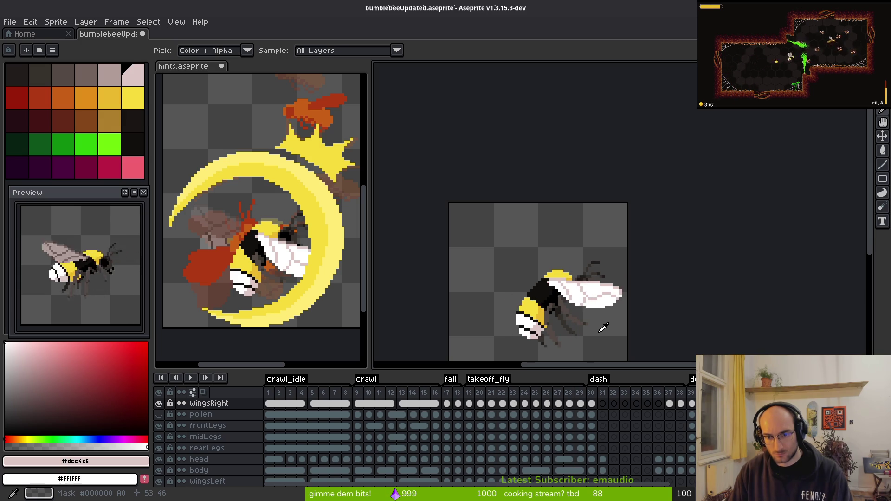
key("b")
scroll(560, 284, "up", 3)
key("i")
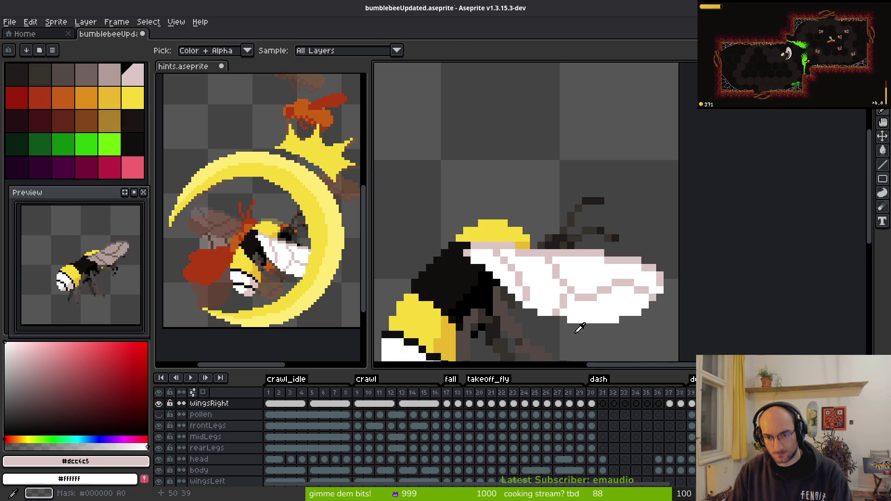
key("b")
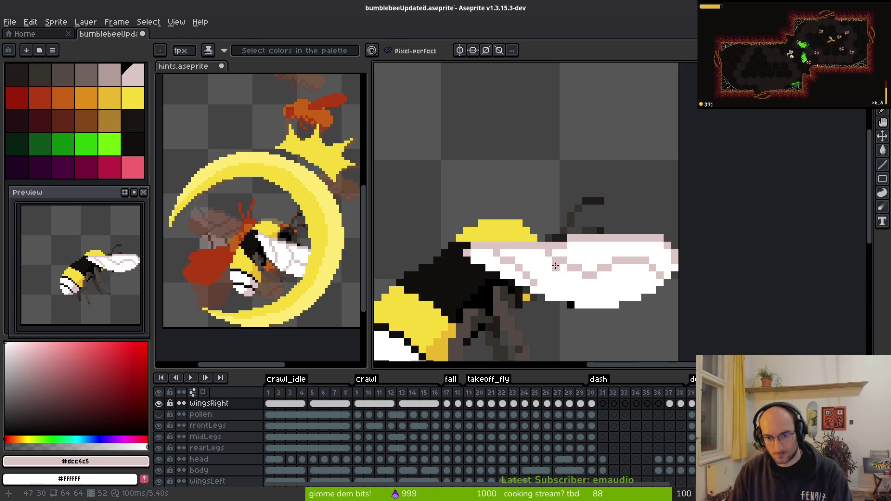
left_click(565, 259)
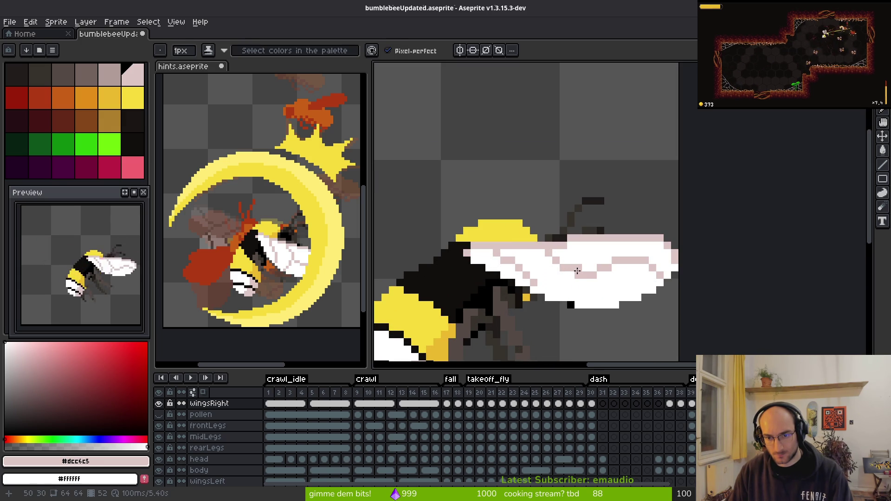
key("i")
key("b")
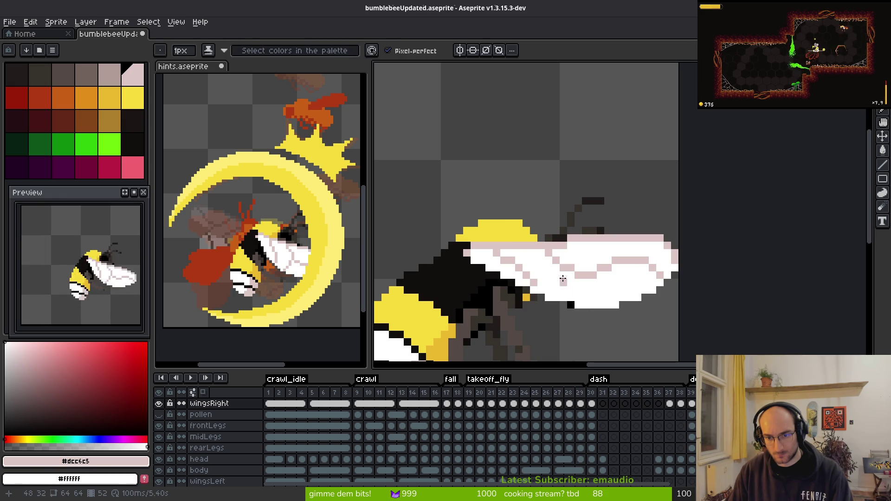
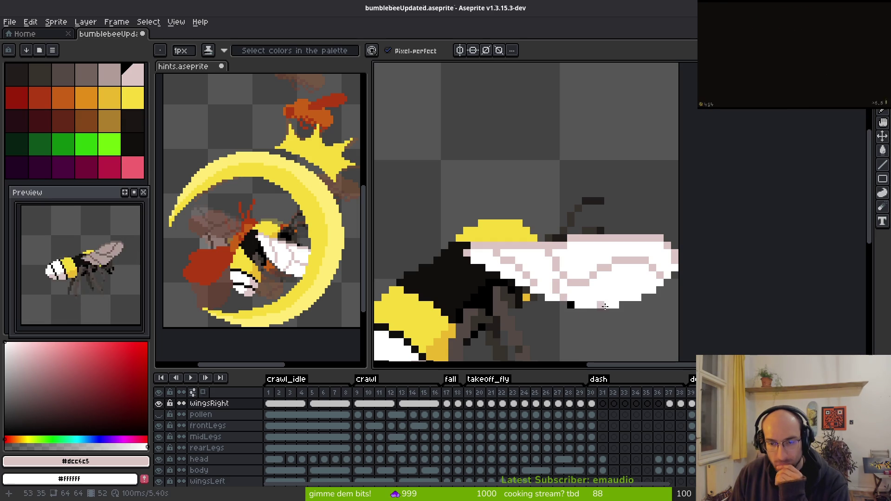
Step: Sample the wing colours and paint the first pink vein pixel on the right wing
scroll(603, 306, "down", 5)
key("i")
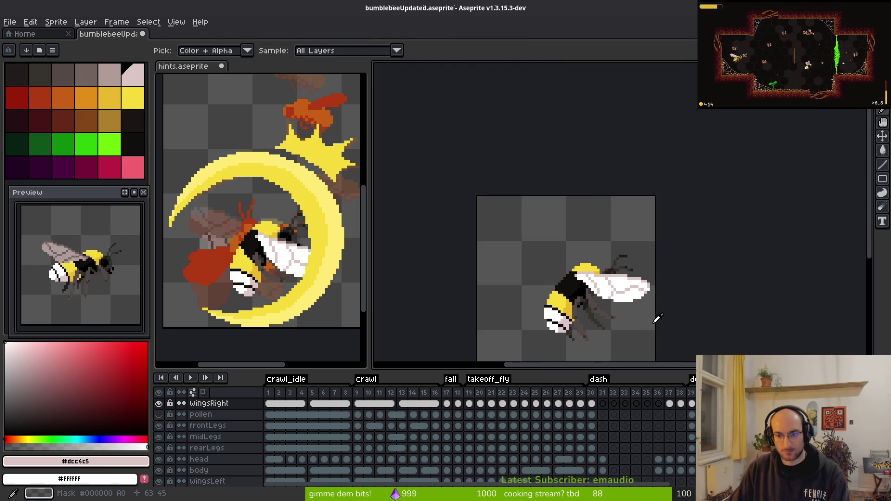
key("b")
scroll(599, 279, "up", 5)
left_click(594, 292)
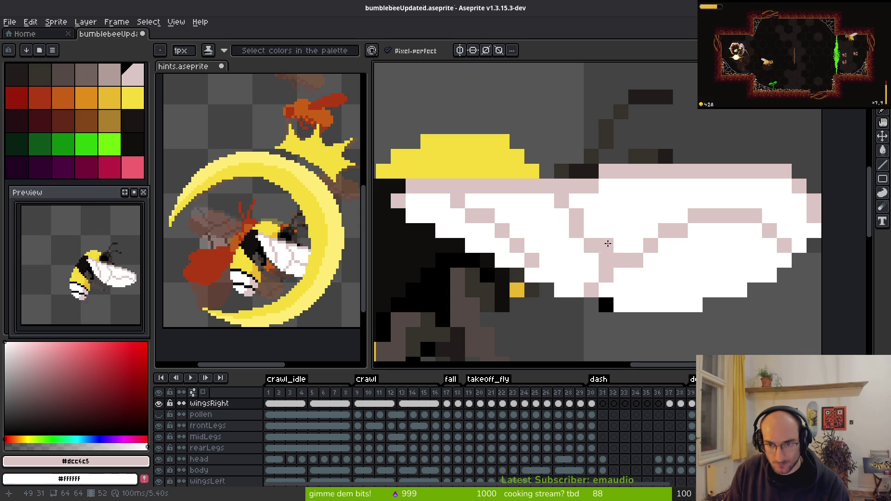
Step: Shift the pink vein pixels left, add two new ones, and whiten the stray pink pixels
scroll(659, 298, "down", 5)
key("i")
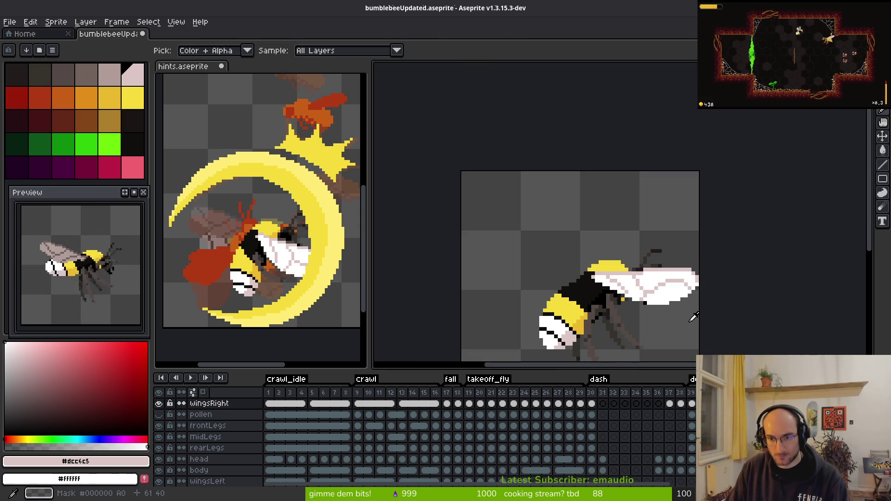
key("b")
scroll(673, 311, "up", 3)
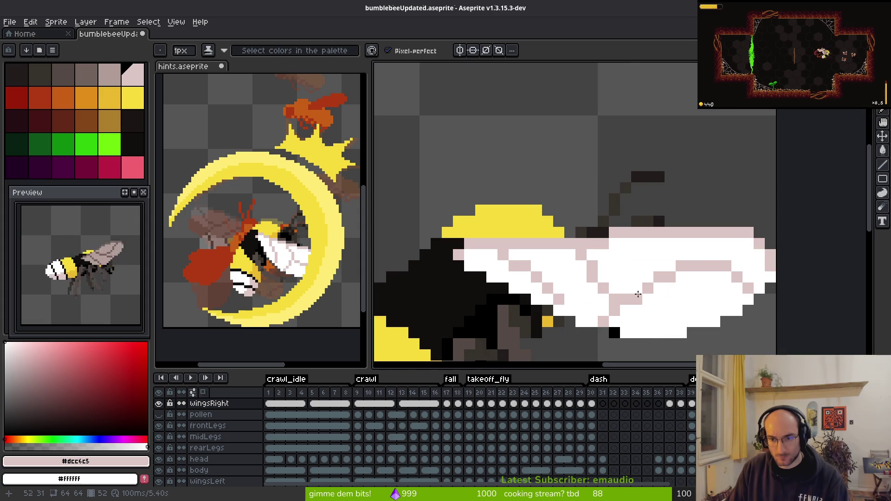
right_click(599, 280)
left_click(593, 277)
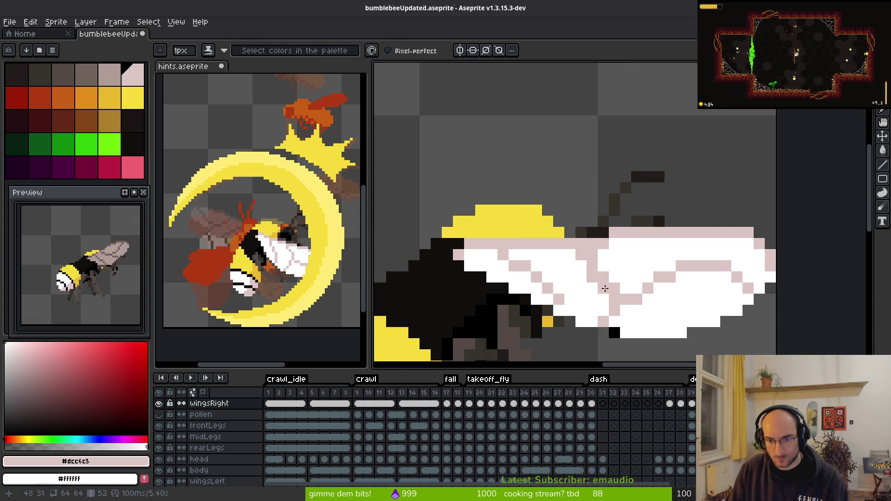
left_click_drag(626, 288, 637, 288)
right_click(637, 300)
right_click(627, 299)
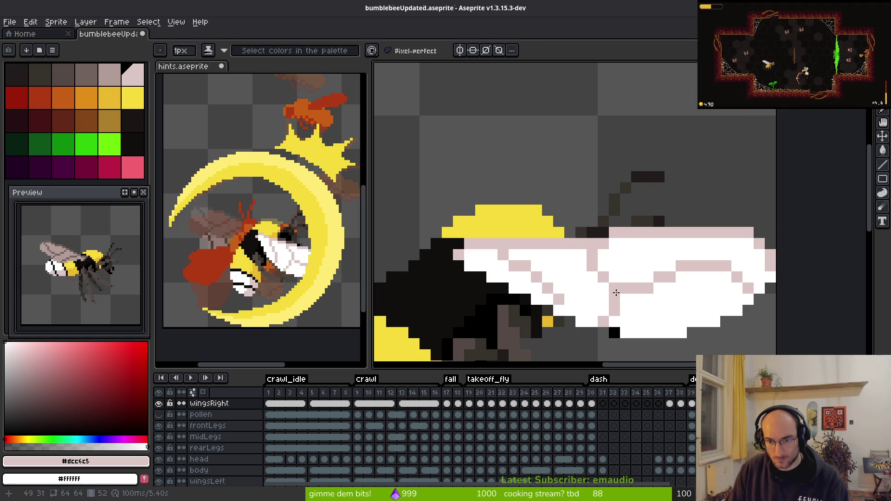
Step: Extend a vertical pink vein line on the wing and turn the old vein pixels white
scroll(723, 325, "down", 5)
scroll(720, 325, "up", 5)
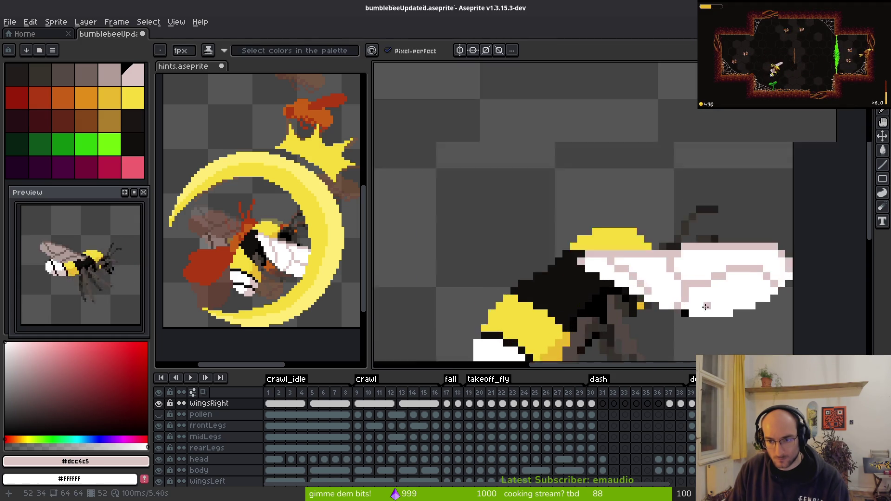
scroll(717, 331, "up", 2)
left_click(667, 292)
left_click(668, 270)
left_click(668, 314)
right_click(646, 270)
right_click(623, 292)
Step: Draw a new pink vein stroke across the upper wing and down its right side
scroll(743, 332, "down", 5)
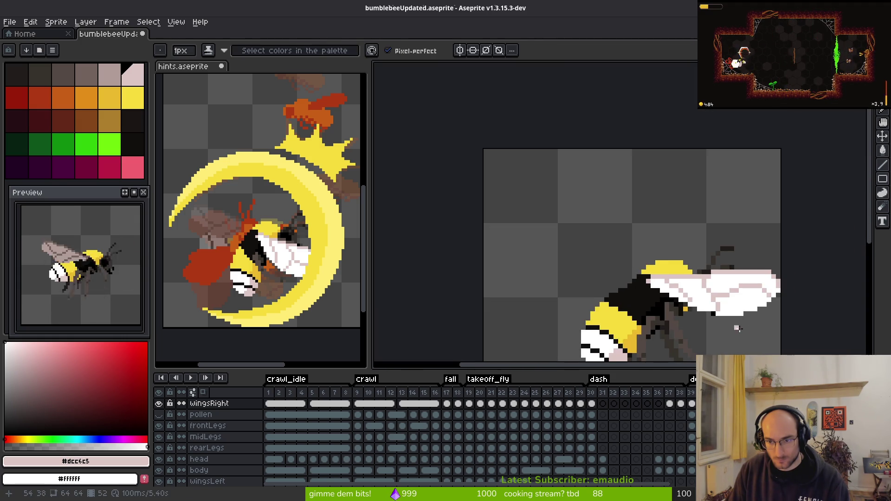
key("alt")
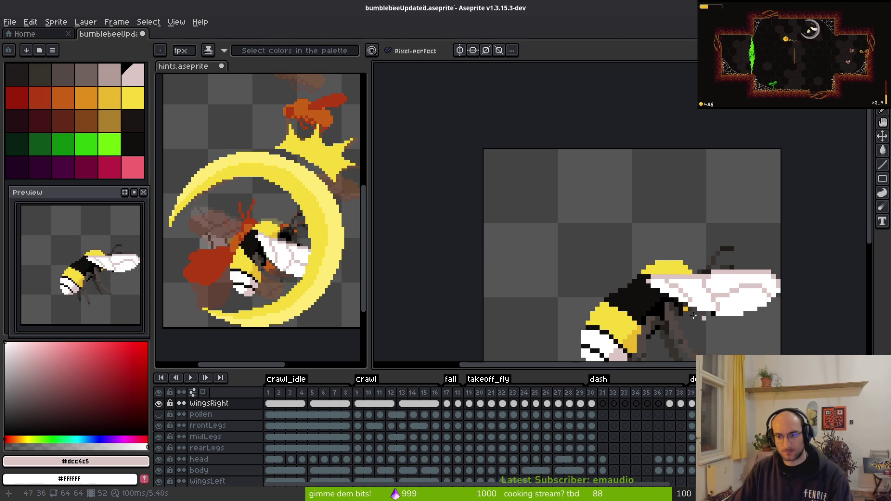
scroll(664, 330, "down", 2)
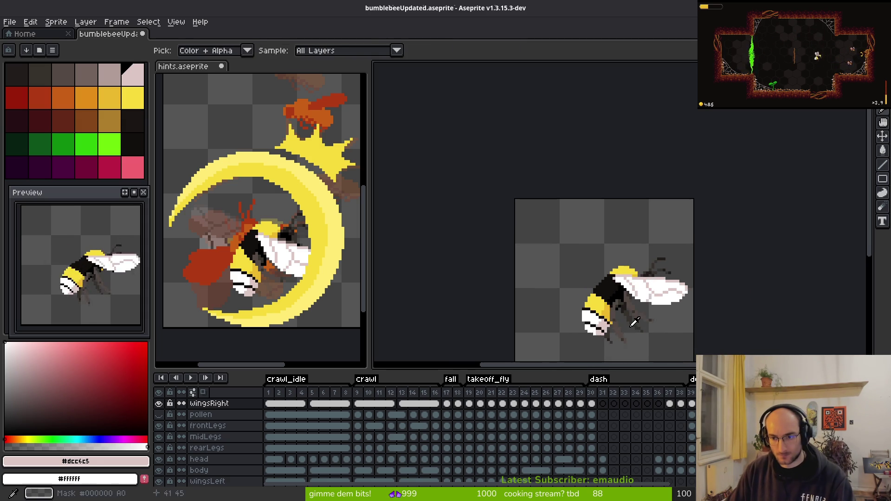
scroll(650, 279, "up", 4)
scroll(647, 258, "up", 2)
left_click(596, 213)
left_click_drag(627, 199, 667, 191)
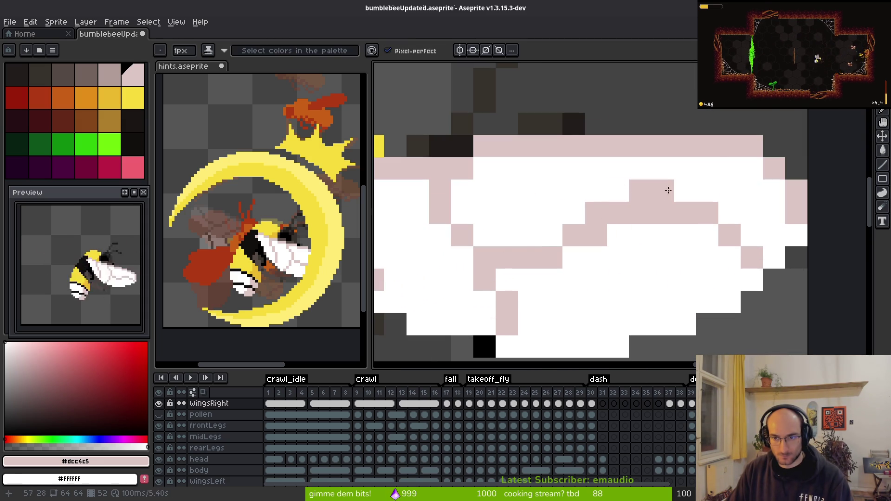
left_click_drag(724, 204, 732, 213)
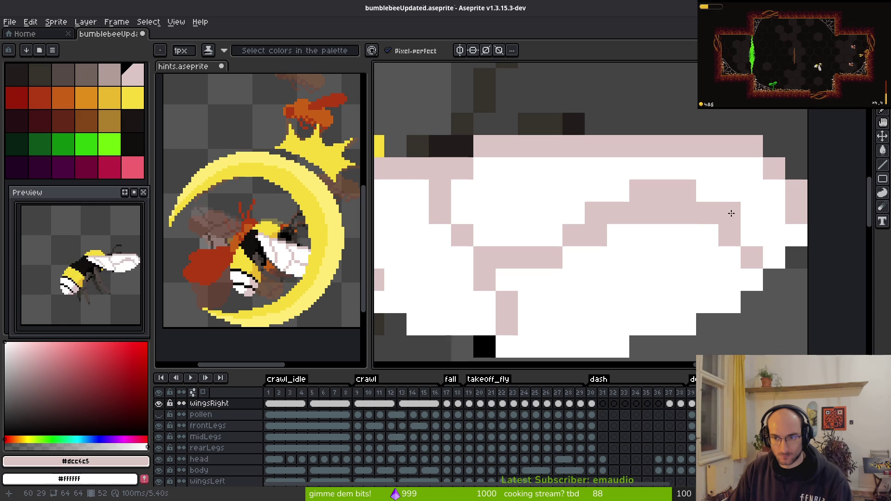
Step: Clean up the leftover pink vein pixels with white, nudging one vein pixel right
right_click(677, 212)
left_click(748, 235)
right_click(731, 235)
right_click(663, 213)
right_click(645, 213)
right_click(601, 235)
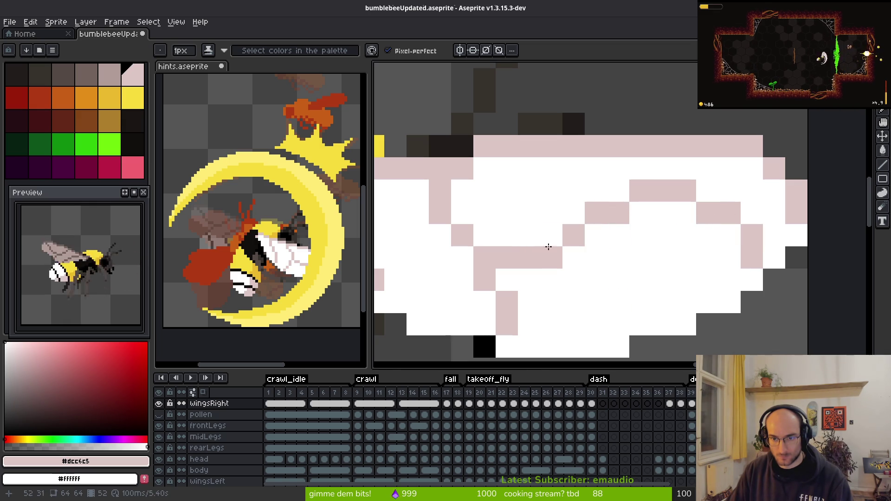
Step: Play the bee animation twice to check the new wing veins
scroll(622, 260, "down", 3)
key("i")
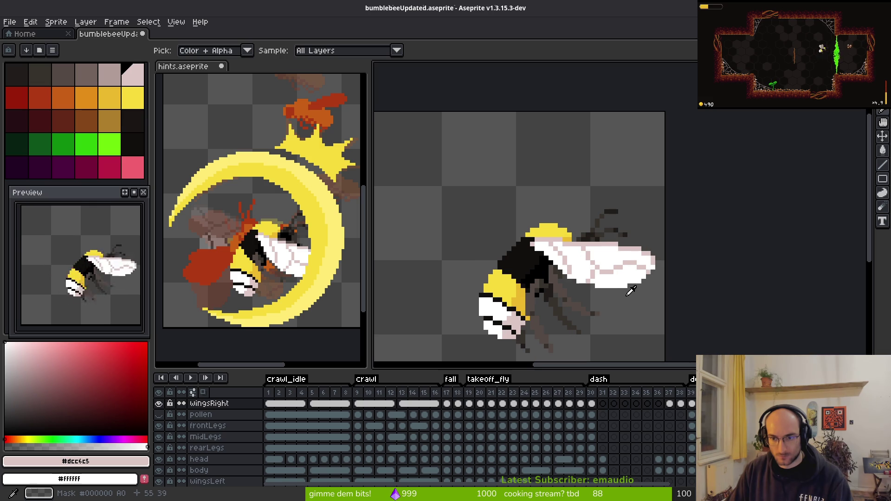
key("Return")
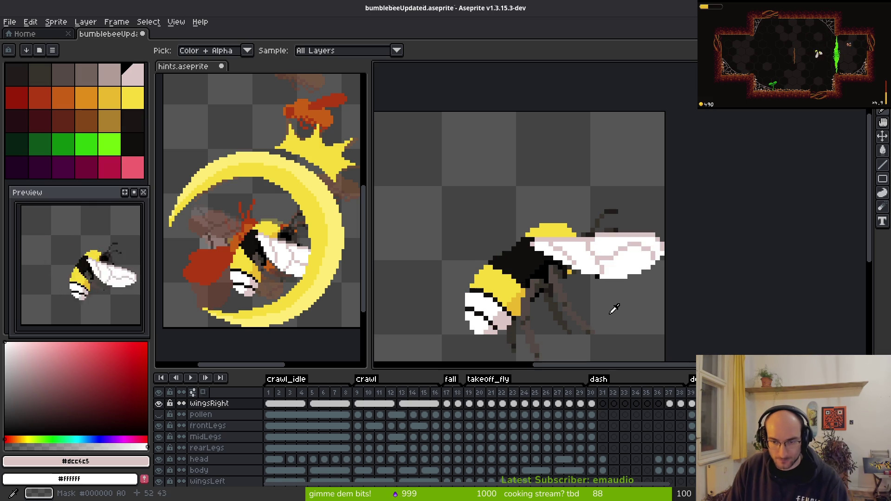
key("b")
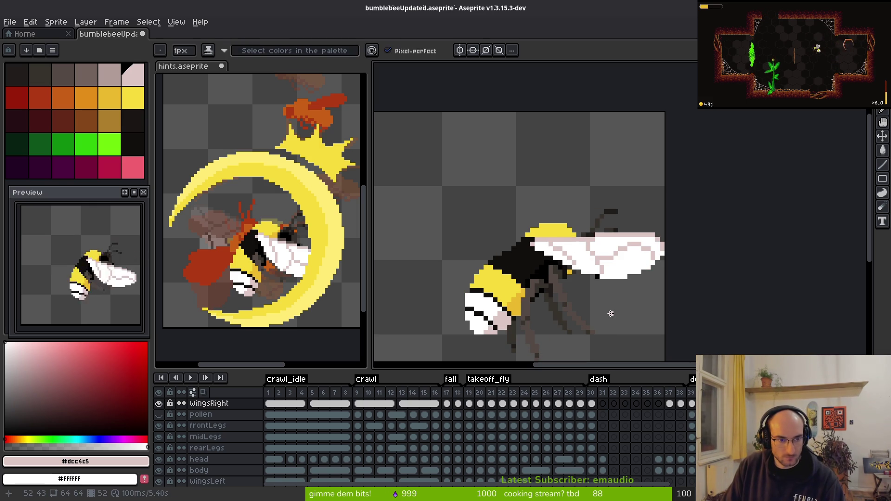
key("i")
key("Return")
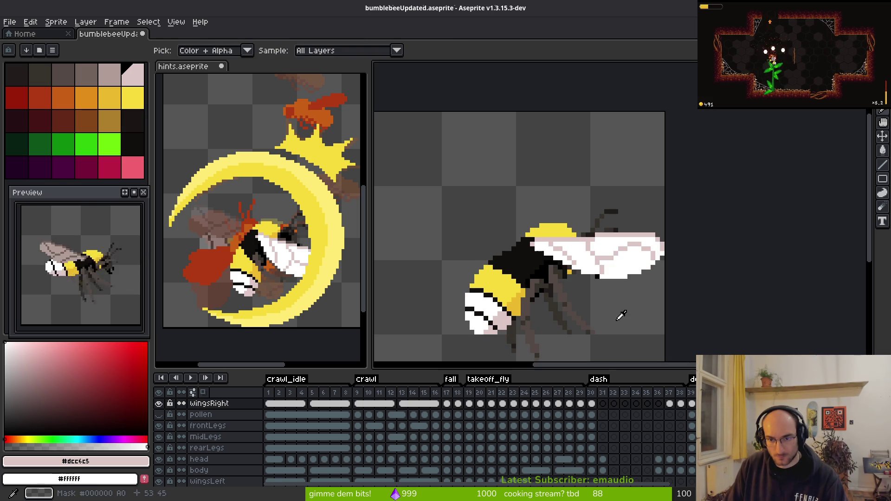
scroll(634, 235, "up", 2)
Step: Touch up the remaining wing pixels, painting some white and some light pink
left_click(557, 251)
key("b")
left_click_drag(559, 240, 597, 241)
scroll(634, 241, "down", 3)
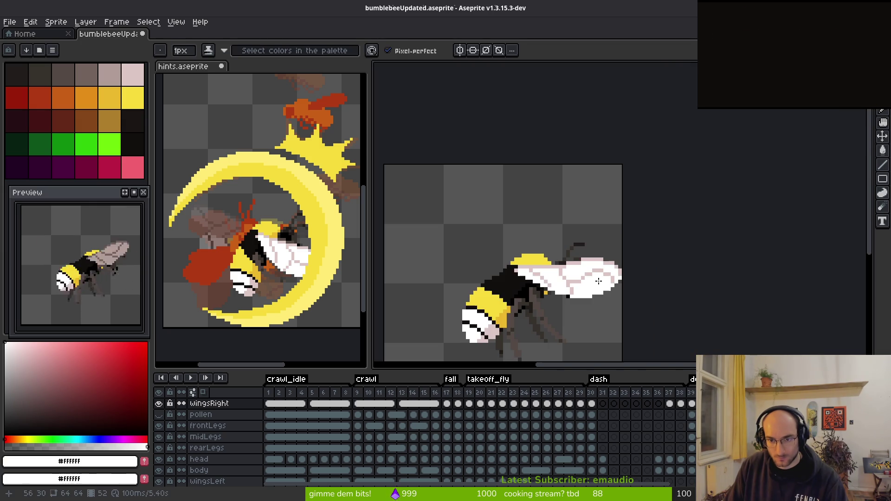
scroll(548, 242, "up", 3)
left_click(548, 242, "alt")
left_click(546, 228)
left_click(533, 227)
left_click(553, 247, "alt")
left_click(533, 242)
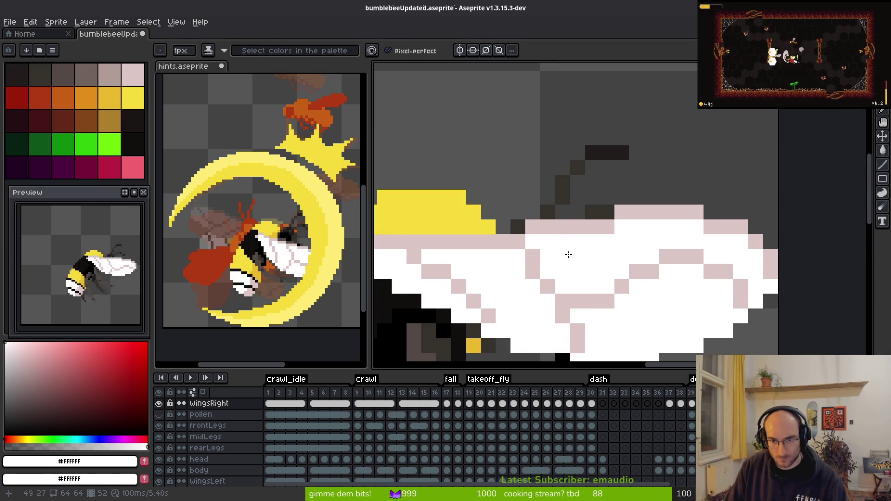
scroll(616, 293, "down", 3)
Step: Preview the animation and save the file with Ctrl+S
key("Return")
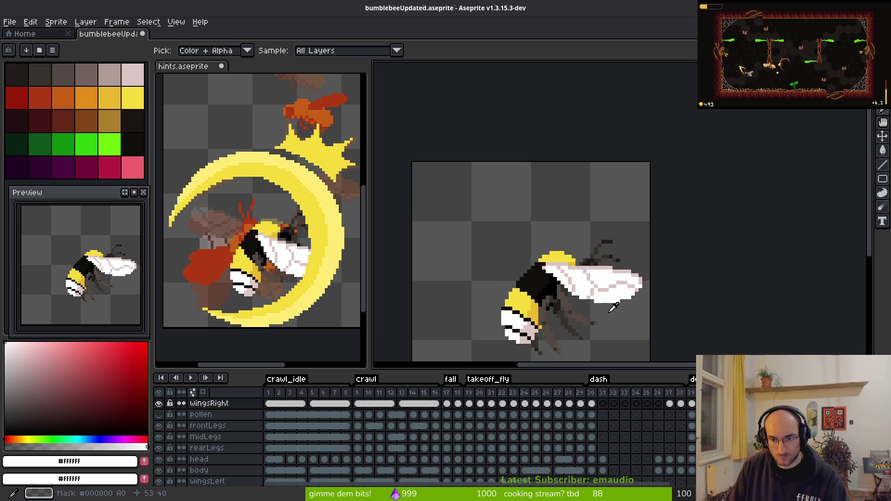
key("ctrl+s")
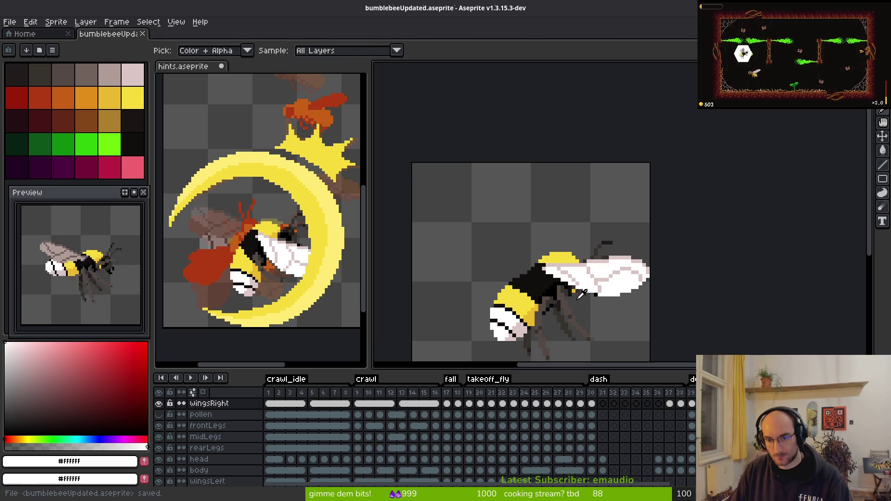
key("m")
scroll(626, 276, "up", 1)
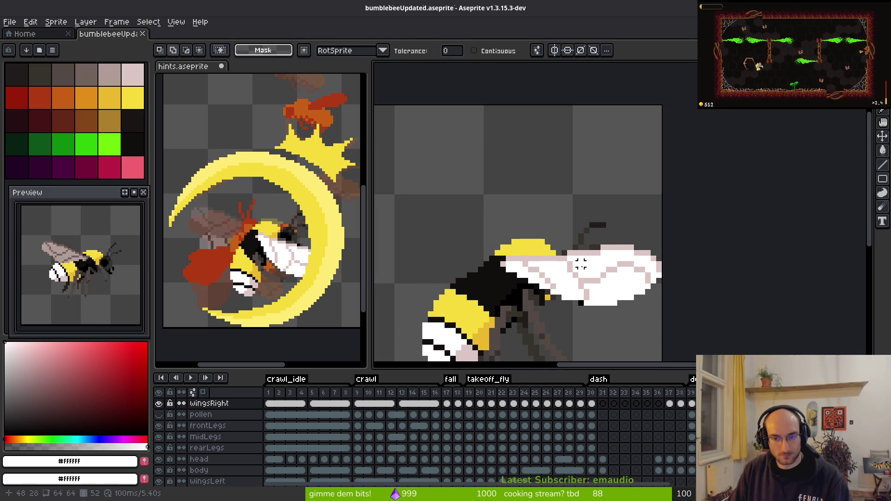
key("w")
Step: Set light pink as primary colour and the darker wing pink #b19d99 as secondary
left_click(133, 74)
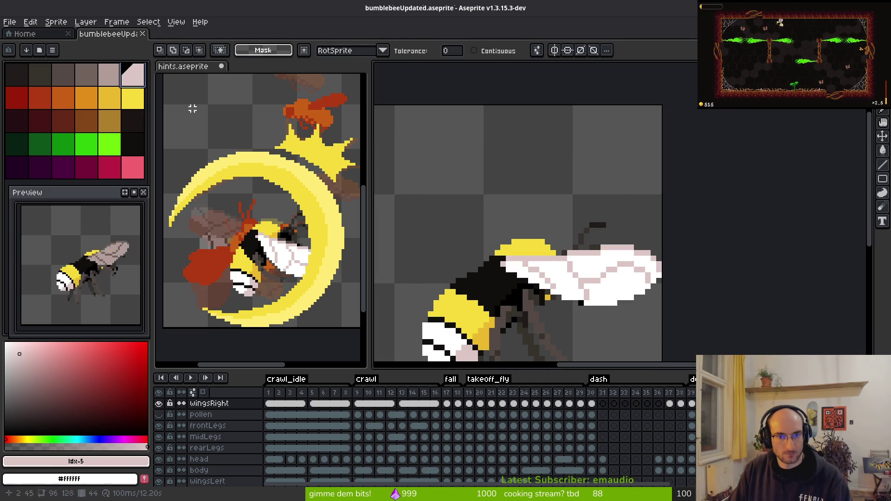
scroll(581, 253, "up", 2)
key("Right")
left_click(541, 205, "alt")
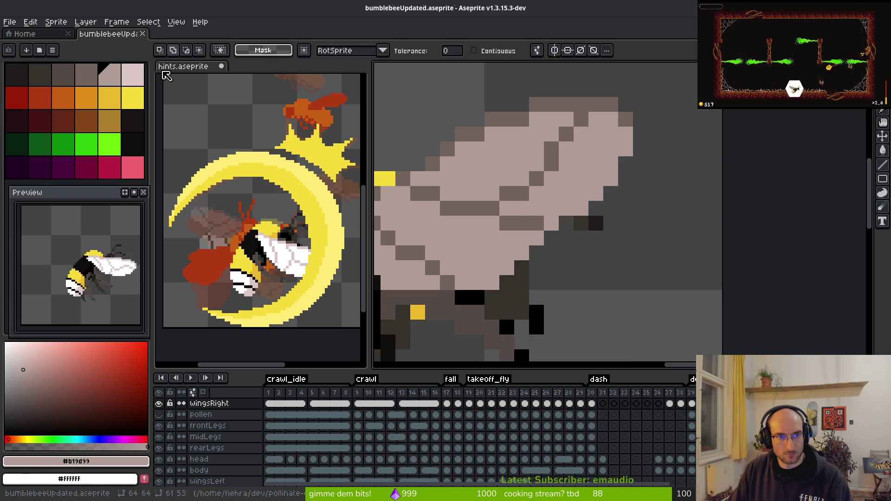
left_click(133, 74)
right_click(112, 81)
key("Right")
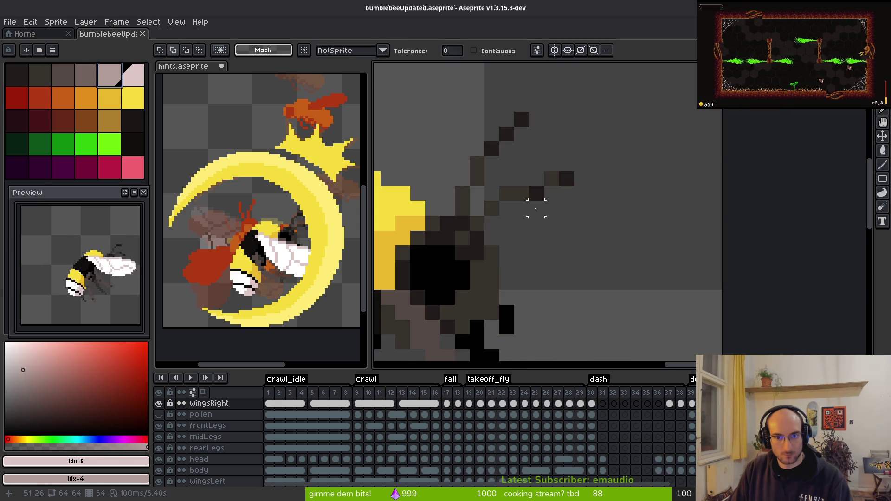
key("Left")
left_click(544, 199, "alt")
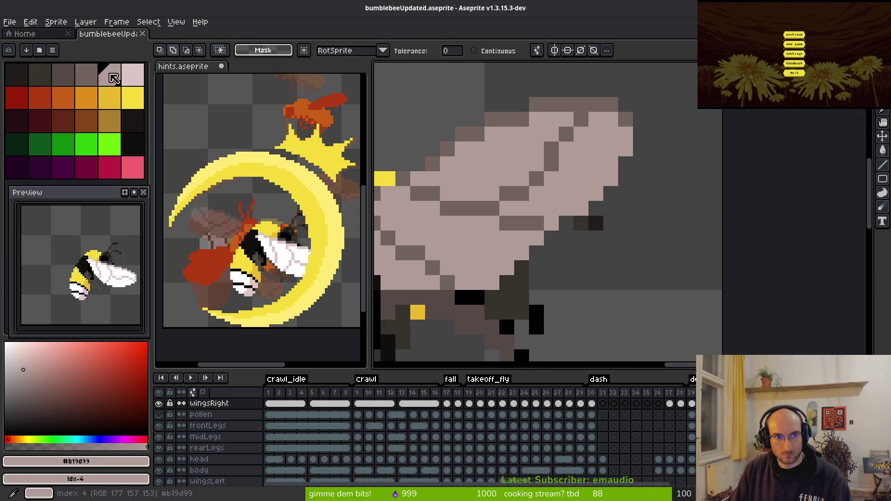
left_click(133, 76)
Step: Paint Bucket the five light-pink vein strips on frame 53 with darker pink idx-4
key("Right")
key("g")
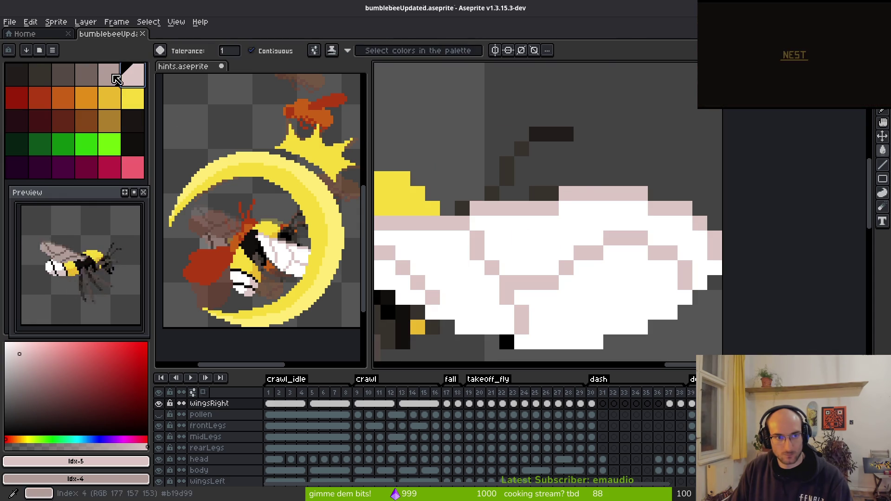
left_click(117, 79)
left_click(576, 193)
left_click(511, 208)
left_click(622, 237)
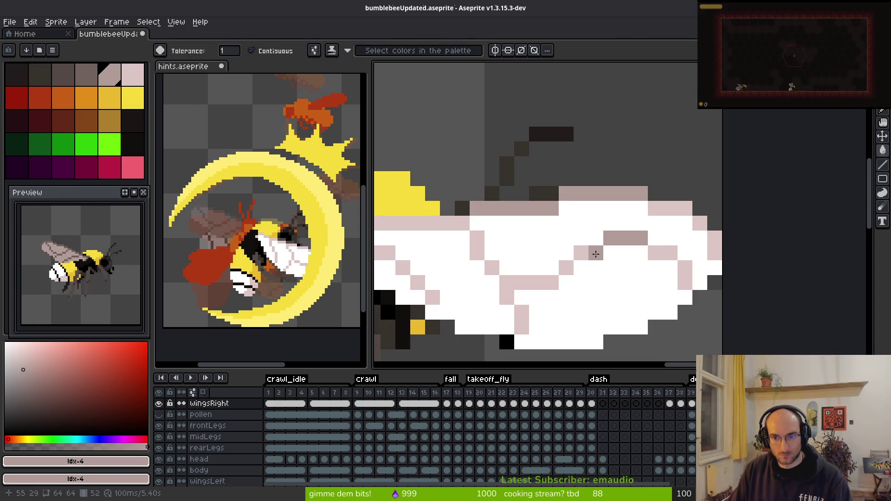
left_click(581, 253)
left_click(665, 211)
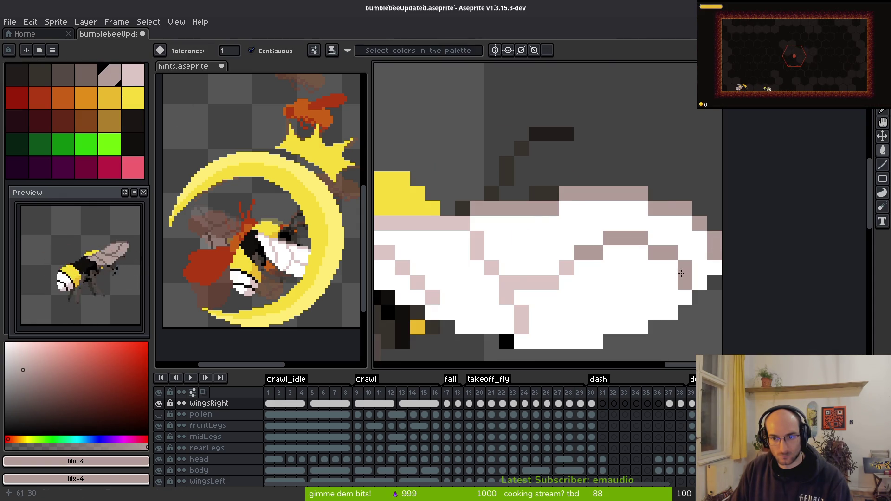
key("Right")
Step: Use Replace Color to change #dcc6c5 to #b19d99 and white to light pink on the wing
scroll(575, 202, "left", 3)
key("i")
left_click(589, 195)
key("shift+r")
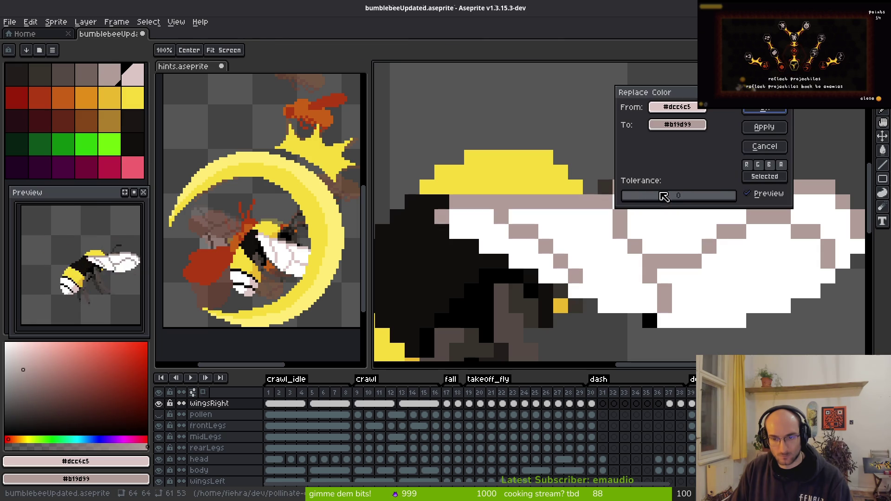
left_click(768, 121)
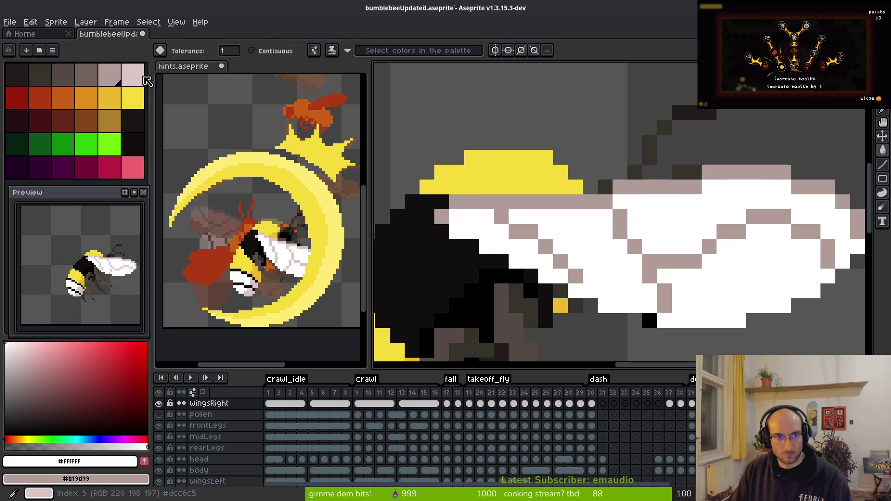
key("shift+r")
left_click(781, 115)
left_click(631, 211)
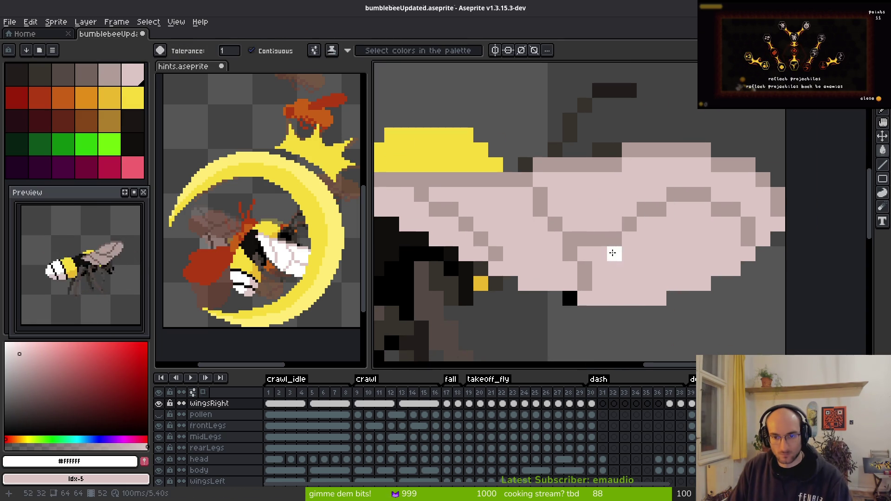
Step: Step to the next frame and zoom in on the wing
scroll(611, 253, "down", 2)
key("i")
key("Right")
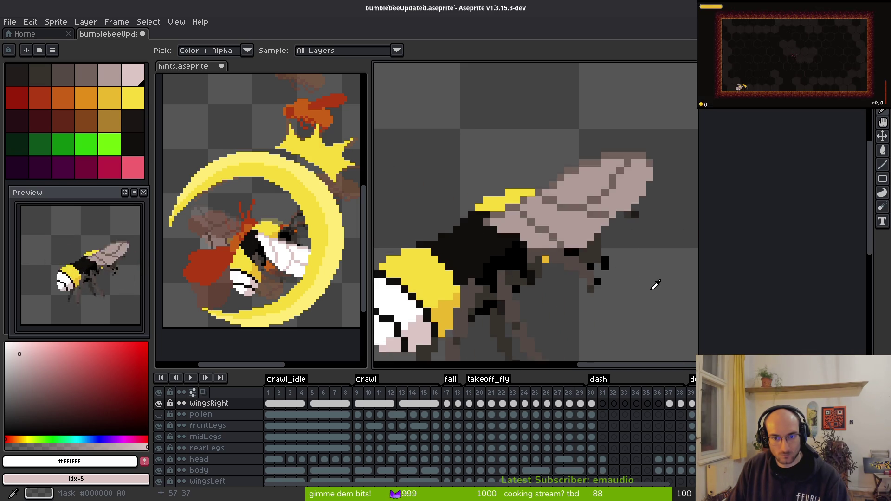
key("w")
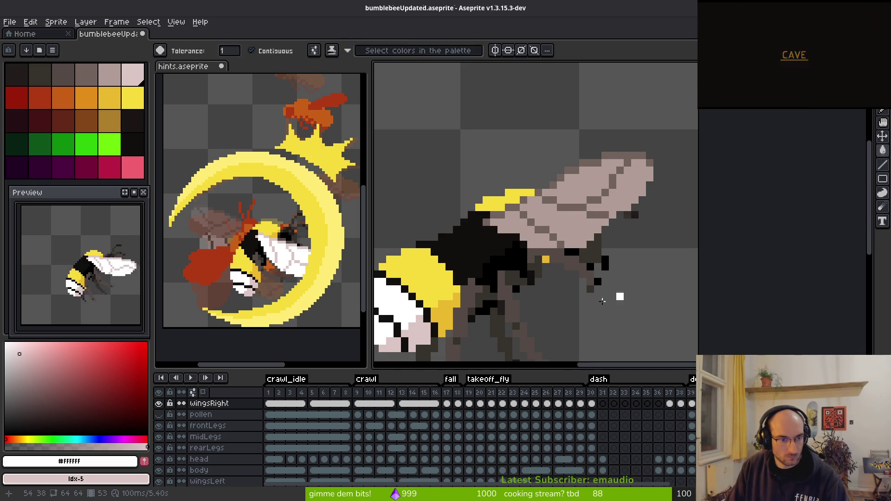
scroll(108, 285, "down", 2)
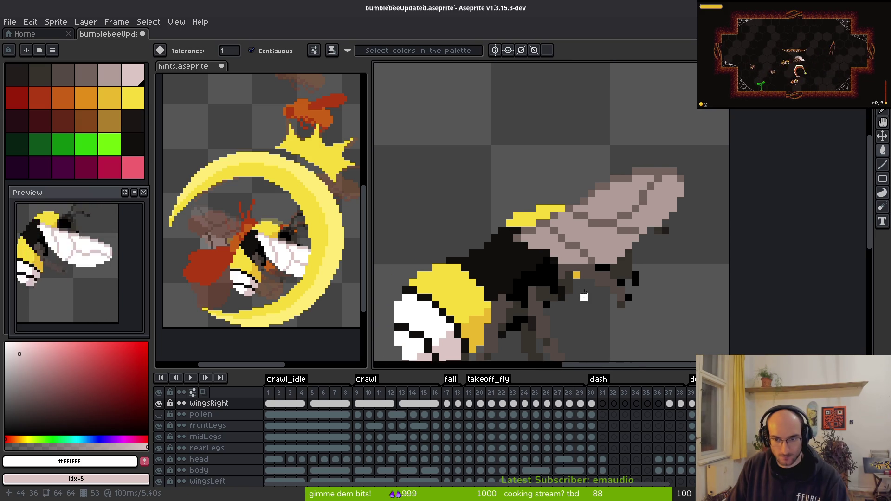
scroll(579, 259, "up", 2)
scroll(577, 272, "down", 1)
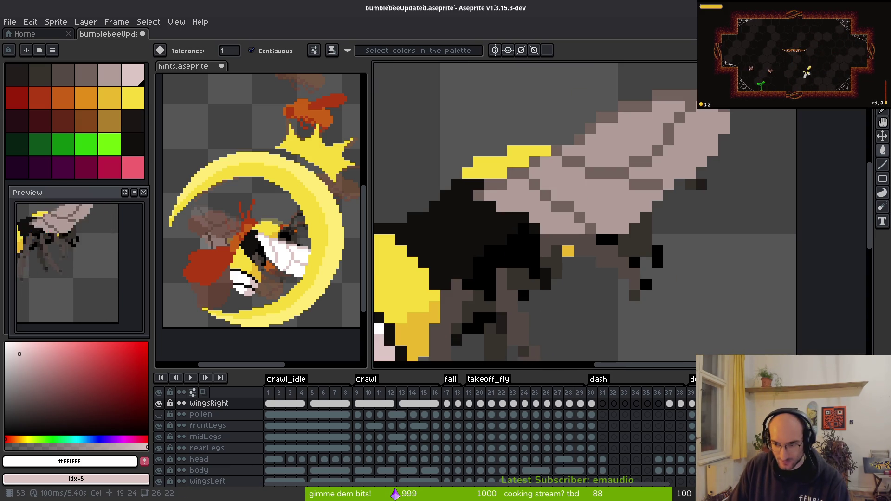
Step: Select the body layer, hide wingsRight, and sample the grey-brown leg colour
left_click(200, 470)
left_click(308, 459)
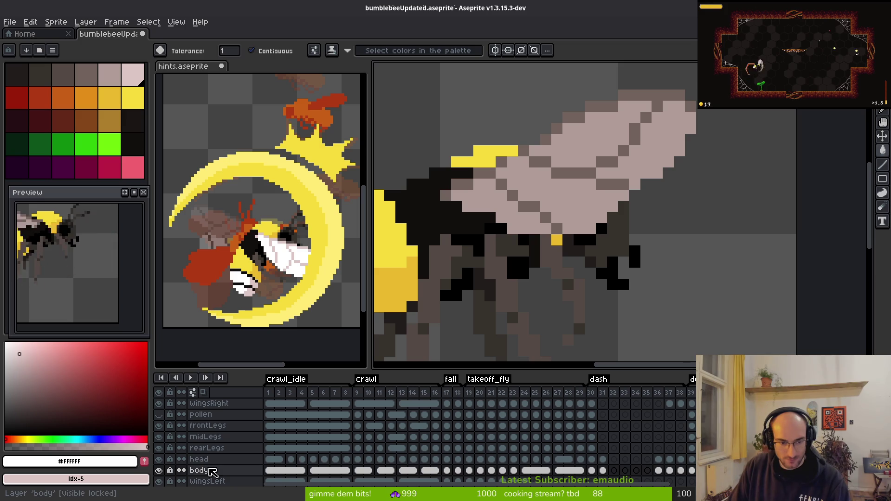
scroll(591, 300, "right", 1)
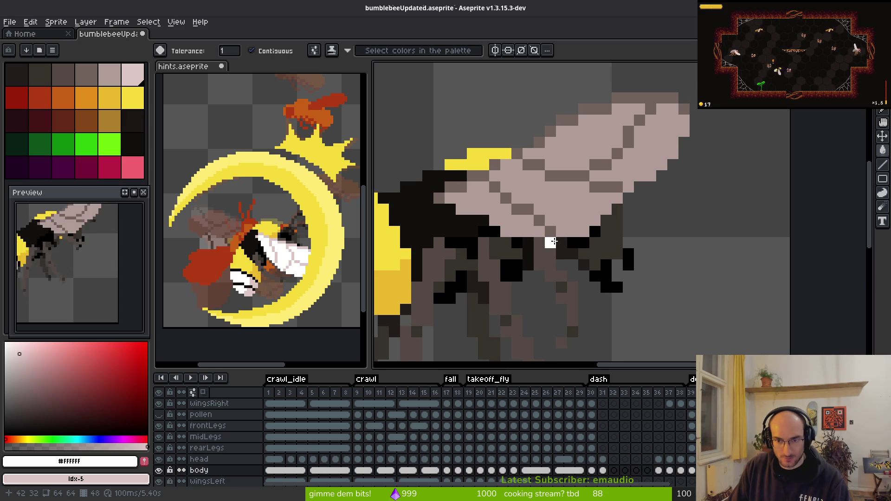
key("e")
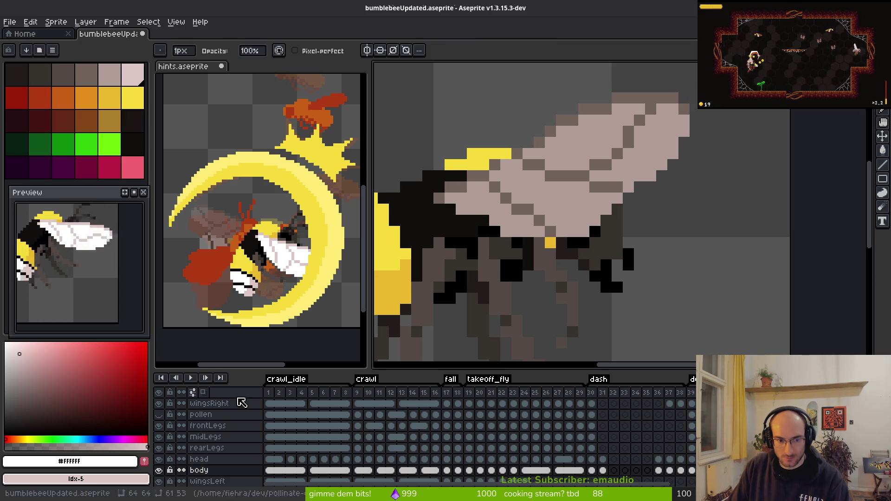
left_click(163, 405)
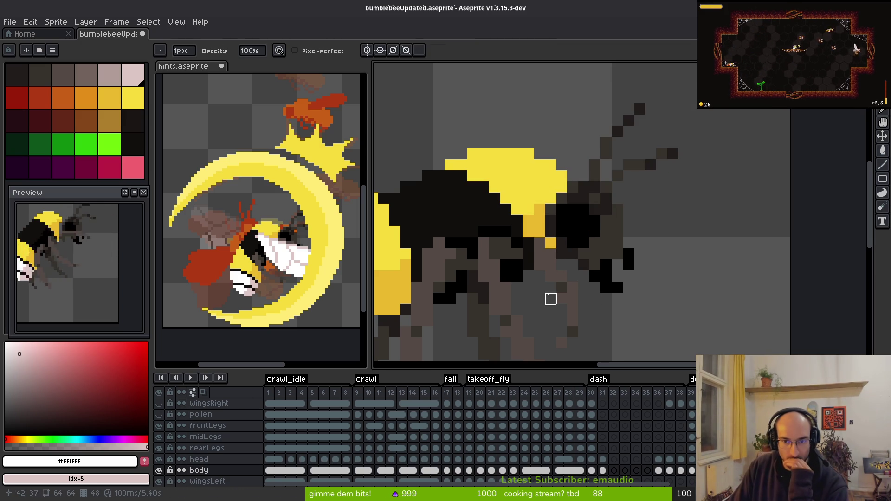
key("b")
left_click(560, 272, "alt")
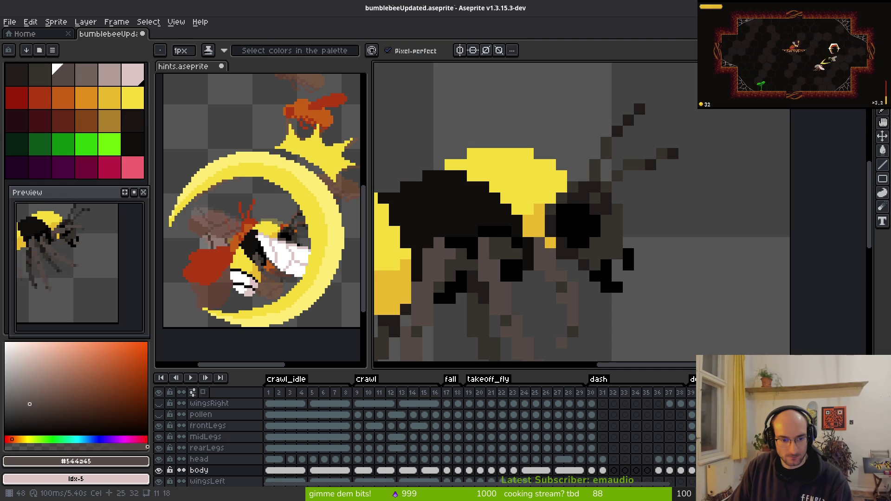
Step: Paint pixels where the leg meets the body on frontLegs, undoing the last edit
left_click(208, 425)
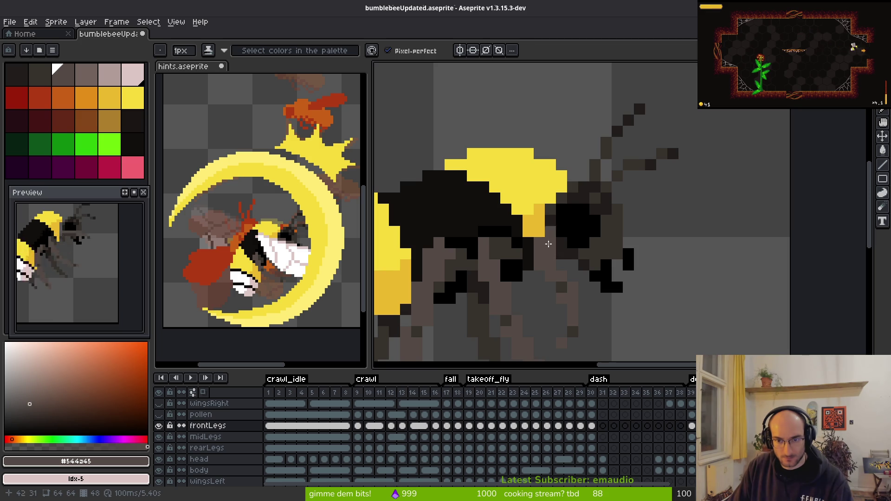
left_click(539, 265)
left_click(539, 287)
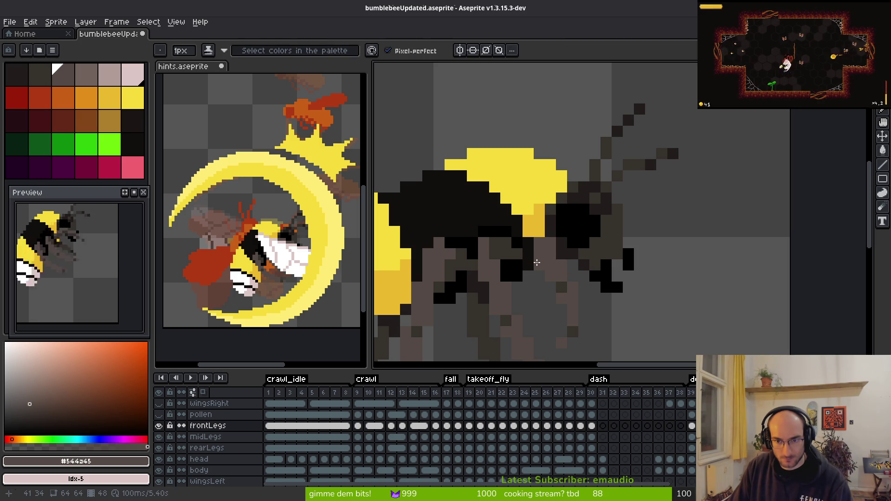
key("e")
left_click(567, 265, "alt")
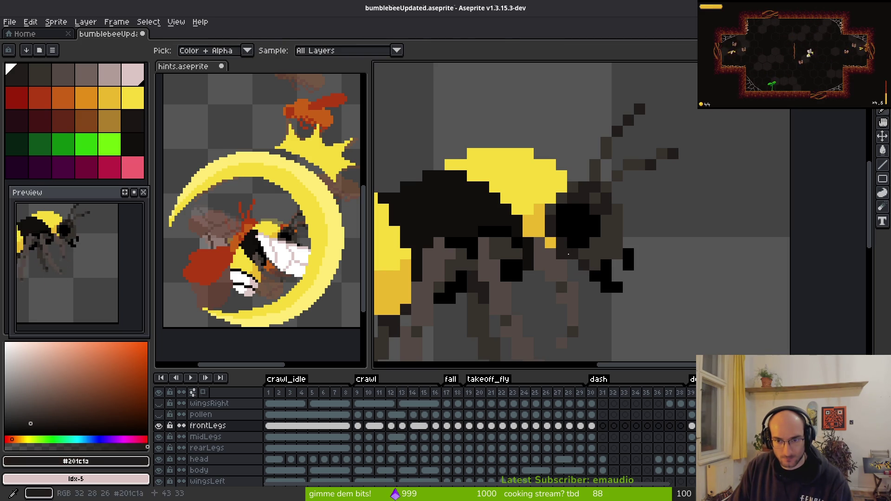
key("ctrl+z")
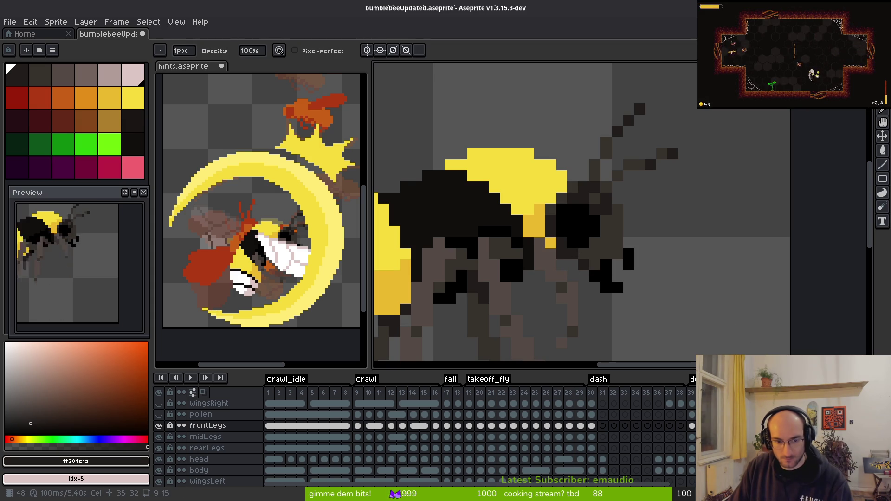
Step: Lock the head layer, play the animation, and show wingsRight again
key("Down")
key("Down")
key("Down")
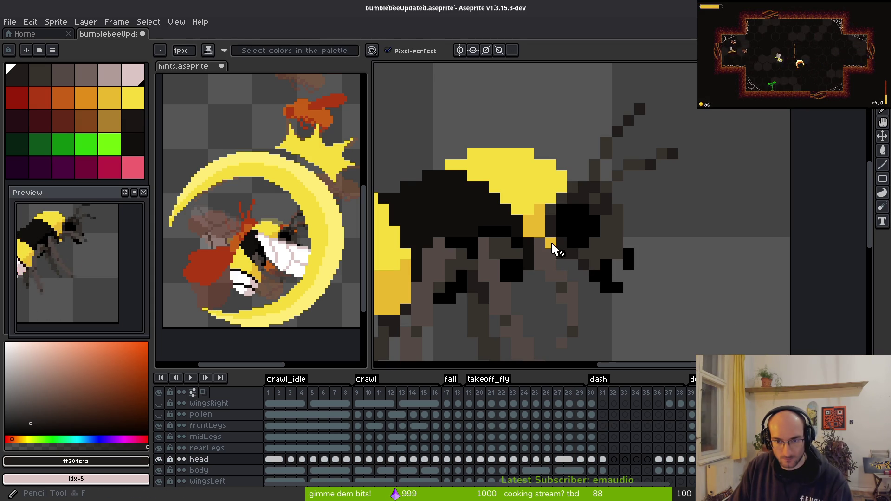
left_click(170, 460)
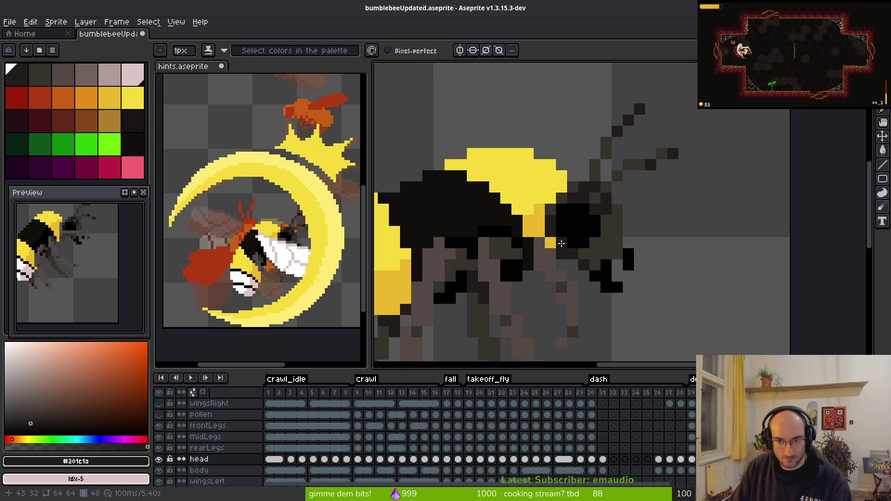
key("Return")
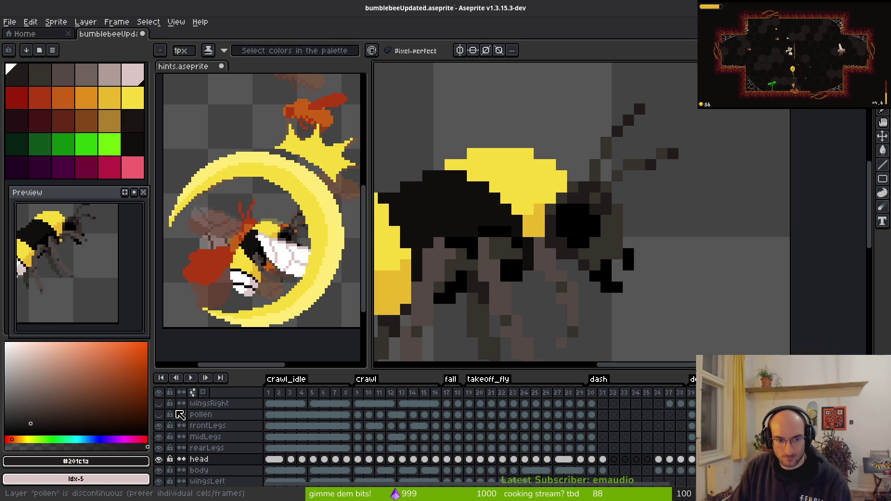
left_click(162, 404)
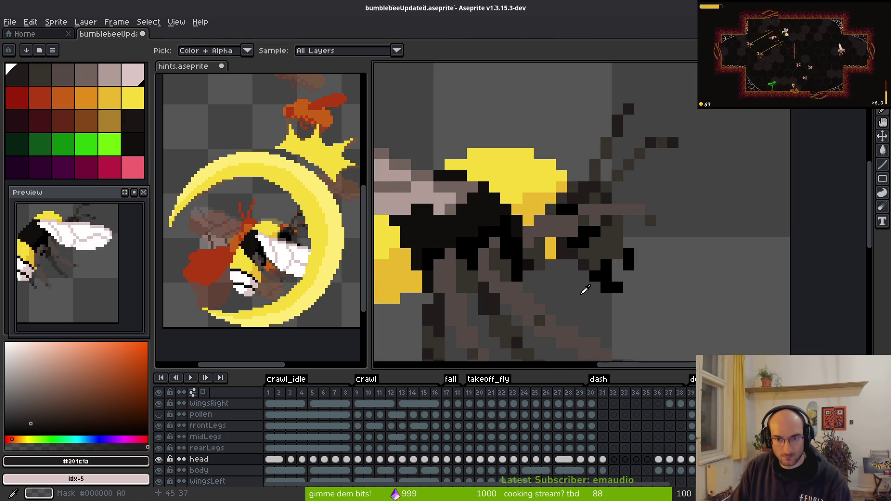
scroll(584, 292, "down", 3)
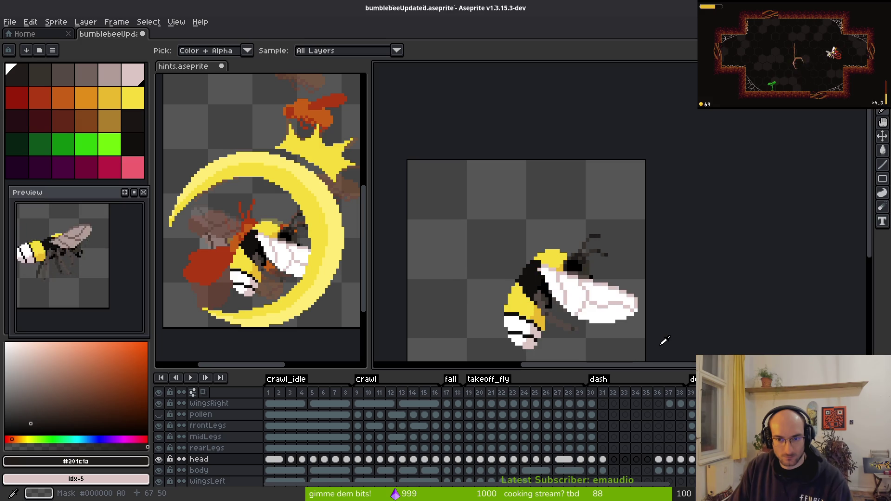
scroll(580, 293, "up", 4)
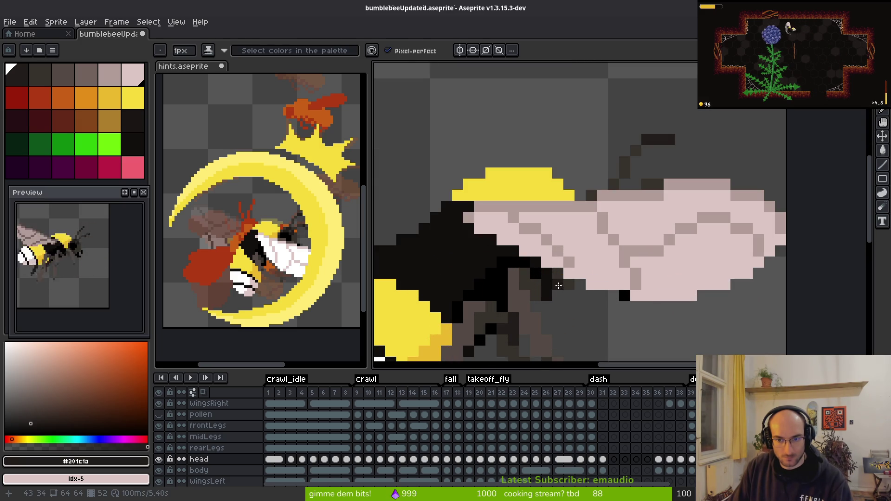
Step: Compare frames 52 and 53 on the body layer and replay the animation
key("e")
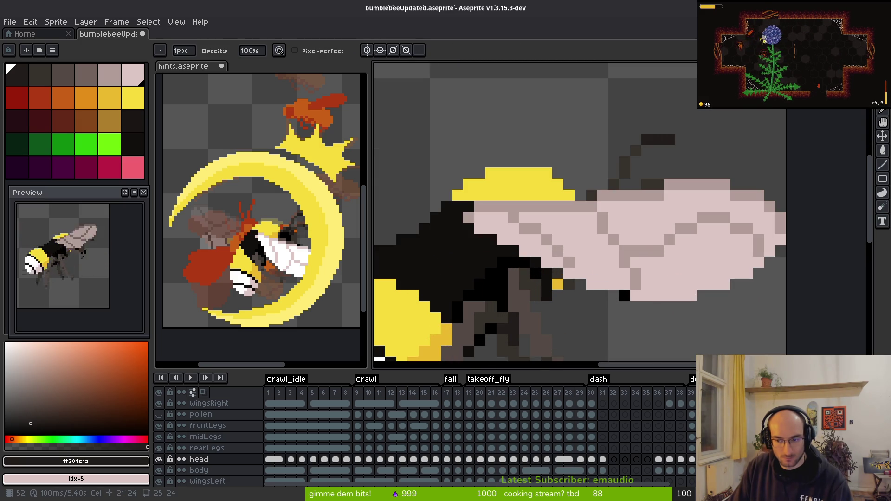
key("Down")
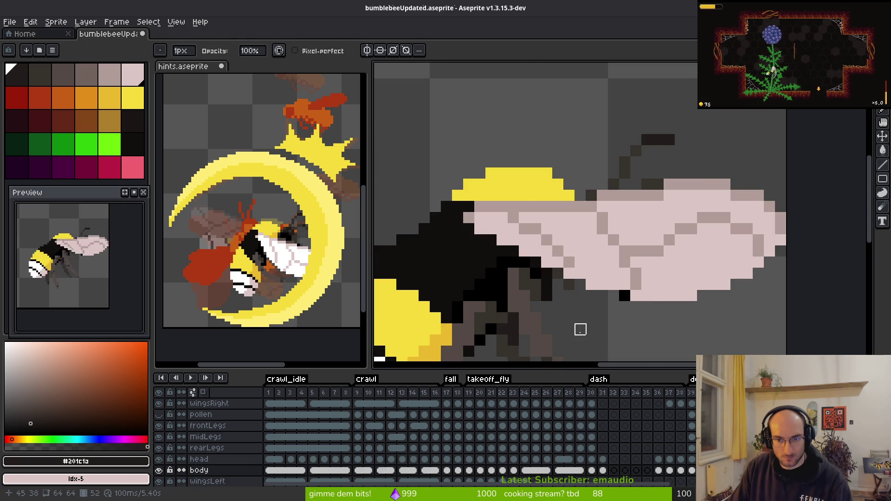
key("Right")
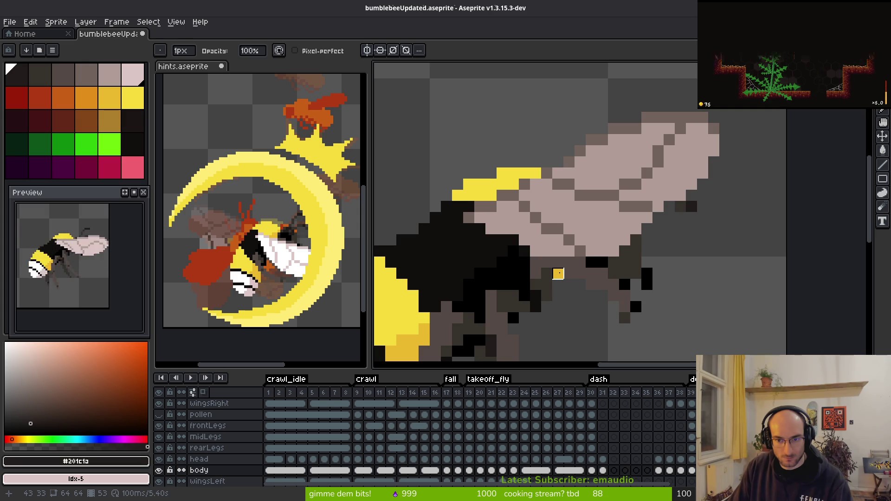
key("Left")
key("Right")
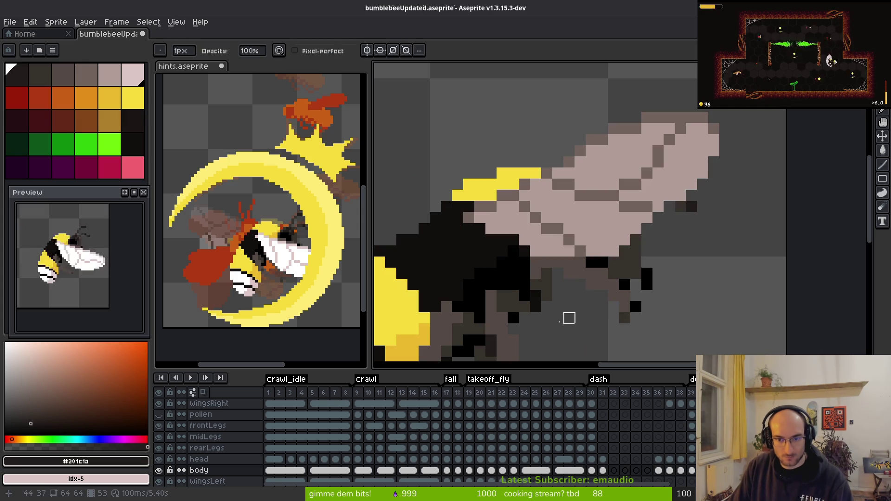
scroll(568, 294, "down", 3)
key("Return")
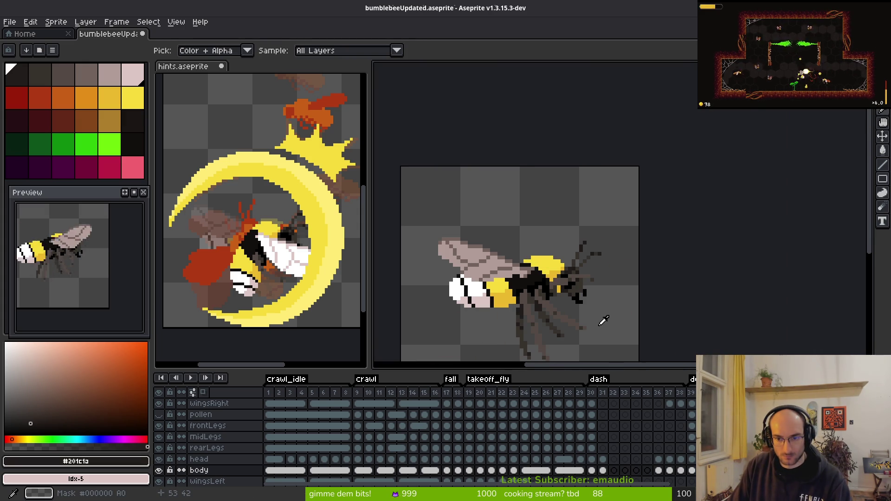
scroll(604, 320, "up", 3)
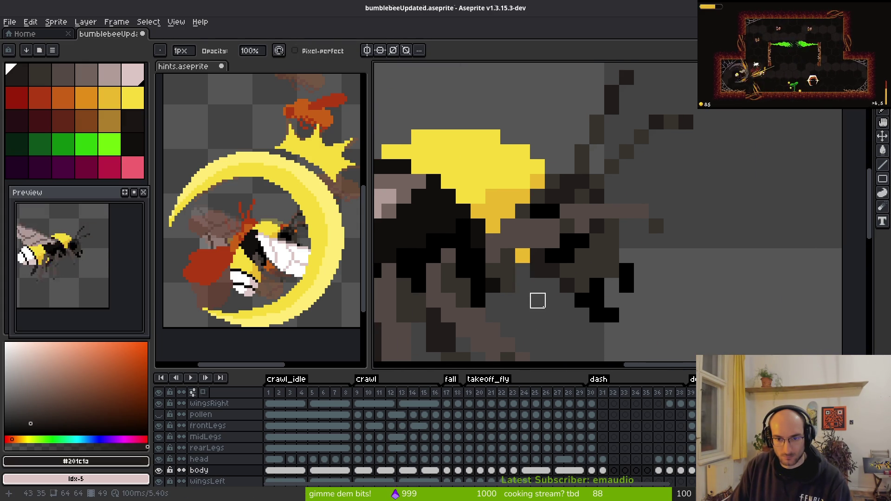
Step: Save bumblebeeUpdated.aseprite with Ctrl+S and recentre the bee on the canvas
key("alt")
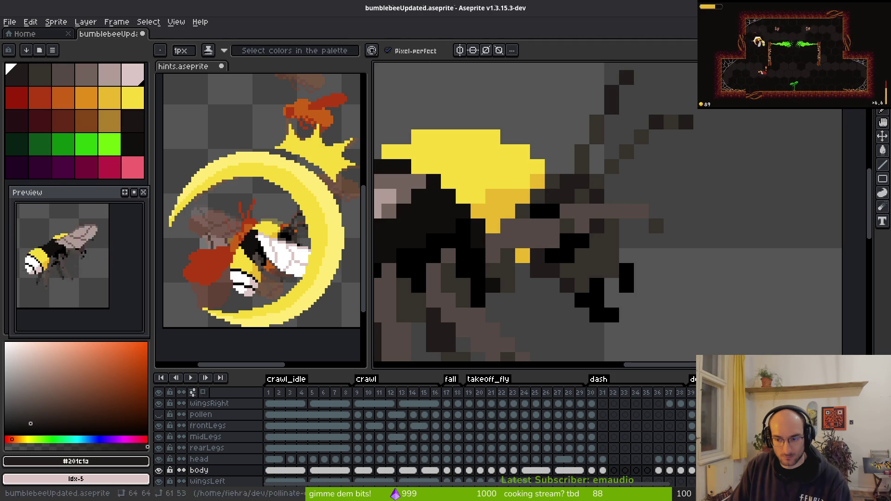
key("alt+Up")
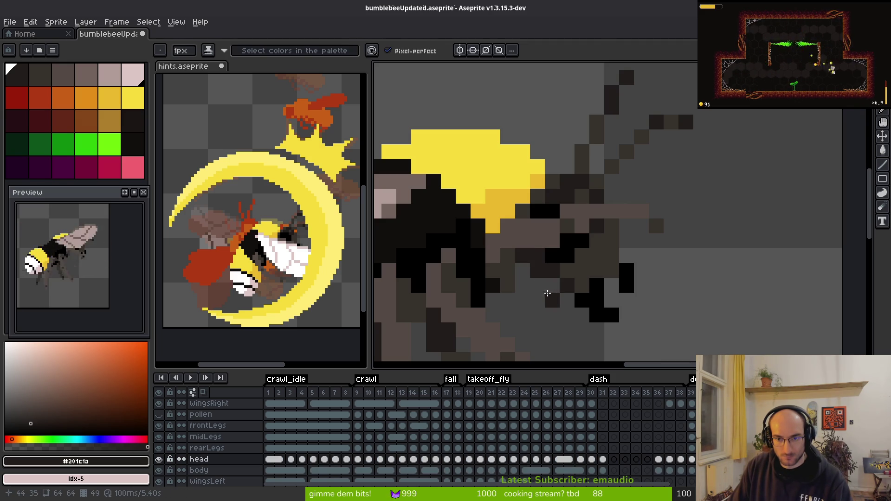
key("ctrl+s")
scroll(547, 293, "down", 4)
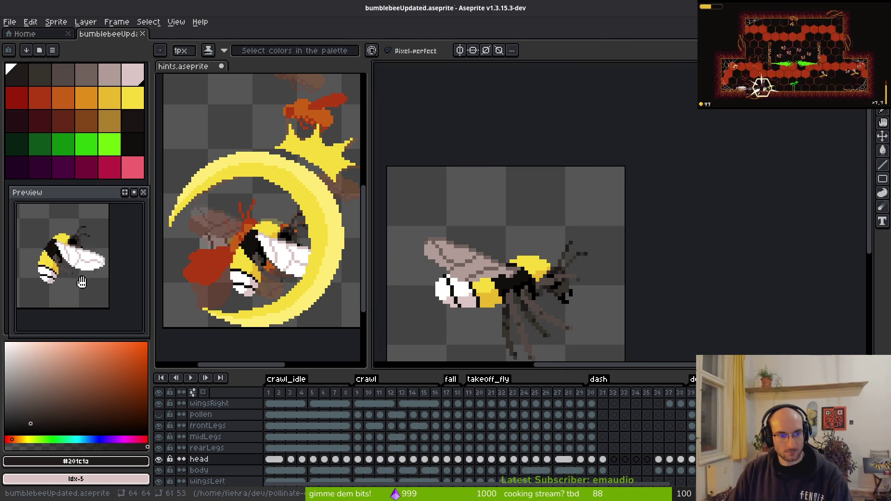
key("g")
key("Return")
left_click_drag(563, 293, 609, 262)
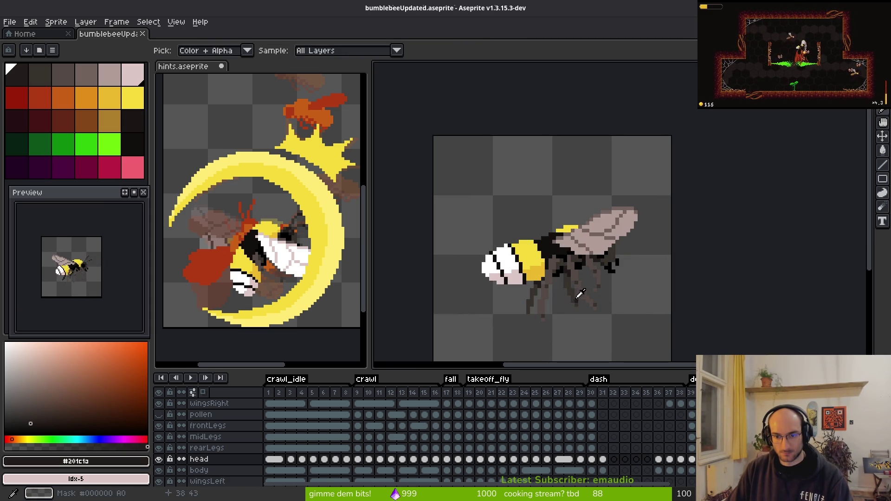
key("b")
scroll(555, 288, "up", 3)
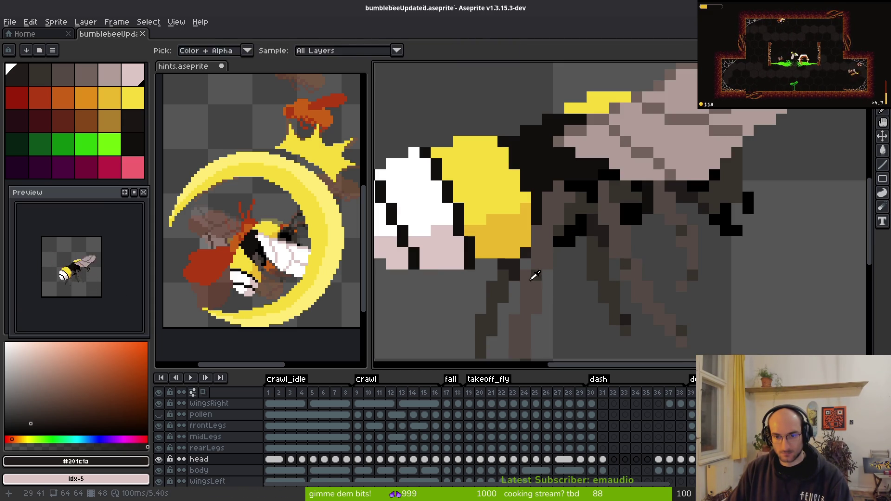
Step: Switch to the bumblebee sprite and export its pink-winged frame as a sprite sheet
scroll(581, 318, "down", 3)
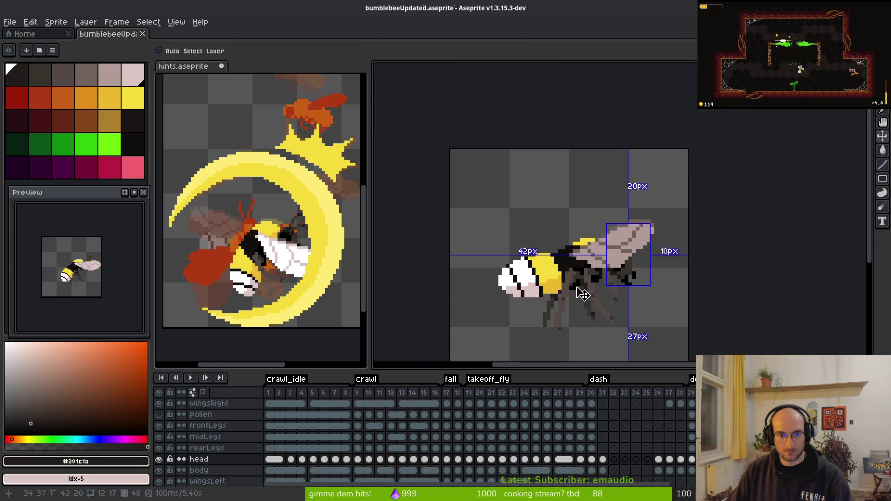
scroll(579, 292, "down", 2)
scroll(291, 265, "down", 4)
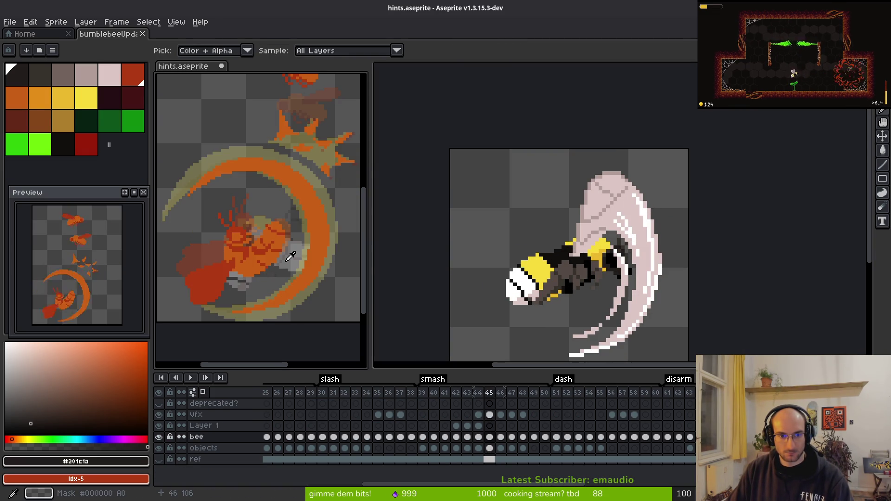
middle_click(545, 274)
scroll(586, 284, "down", 5)
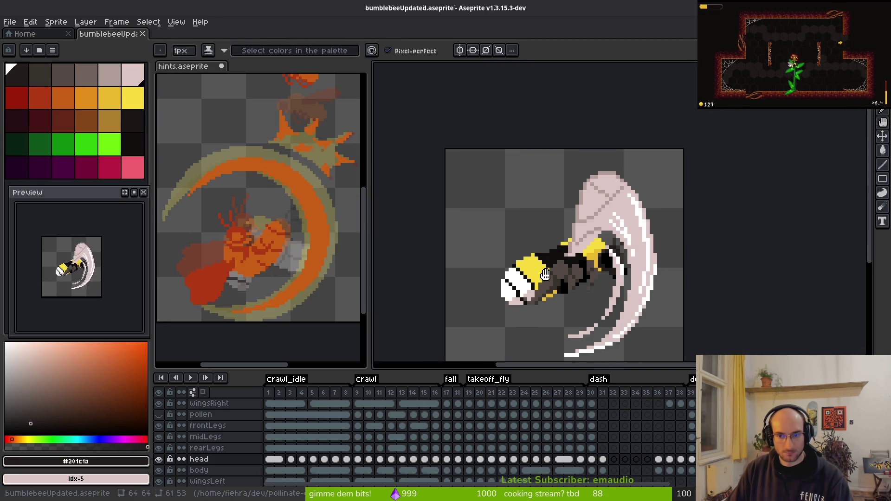
scroll(587, 283, "down", 1)
scroll(594, 282, "up", 1)
scroll(604, 281, "down", 1)
scroll(610, 280, "up", 1)
scroll(610, 280, "down", 1)
left_click_drag(610, 280, 541, 241)
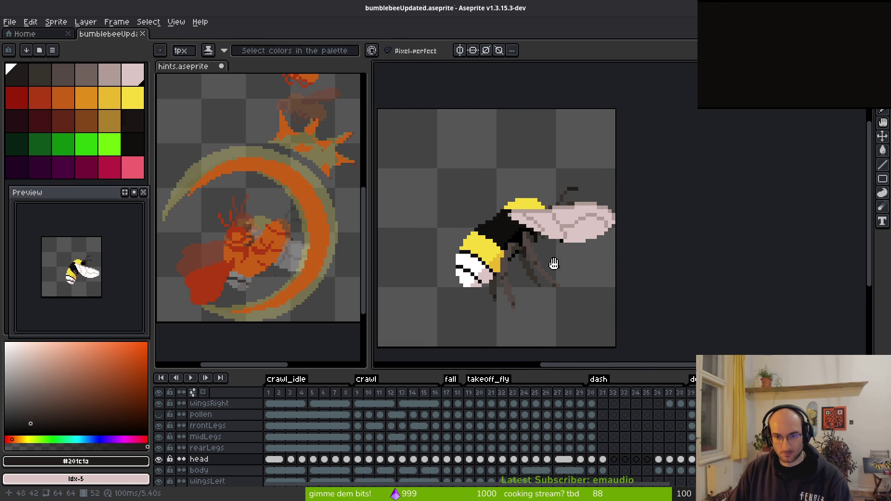
key("ctrl+e")
left_click(283, 165)
Step: Copy the whole bee and paste it into hints.aseprite
key("m")
key("ctrl+a")
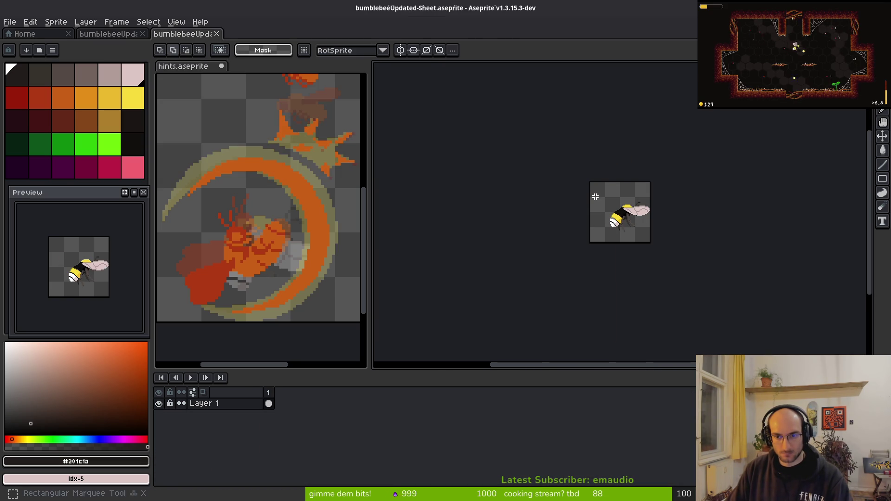
left_click(245, 241)
key("ctrl+v")
Step: Position the pasted bee over the smash sketch on frame 45 and commit it
mouse_move(245, 241)
left_mouse_down()
mouse_move(246, 263)
mouse_move(262, 239)
left_mouse_up()
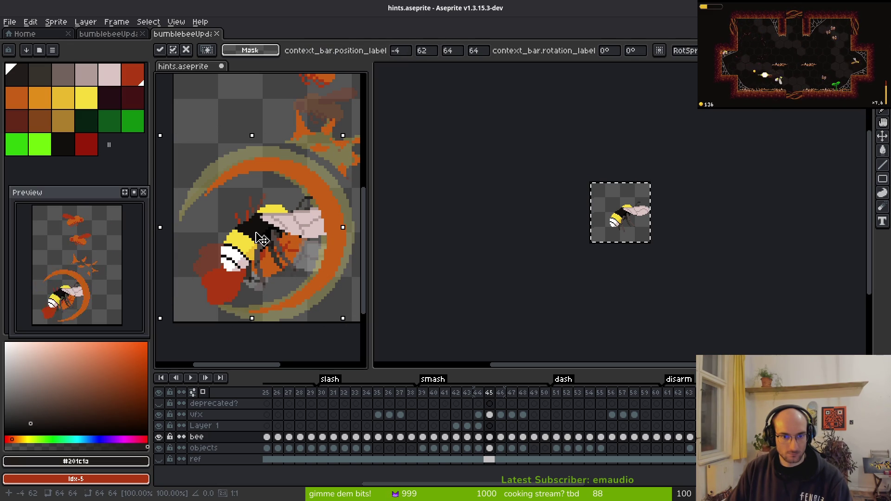
key("i")
key("comma")
key("period")
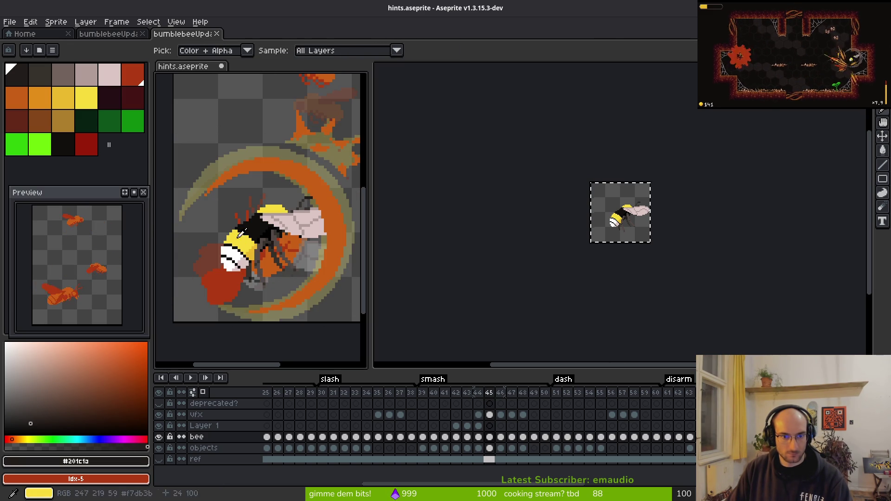
key("ctrl+v")
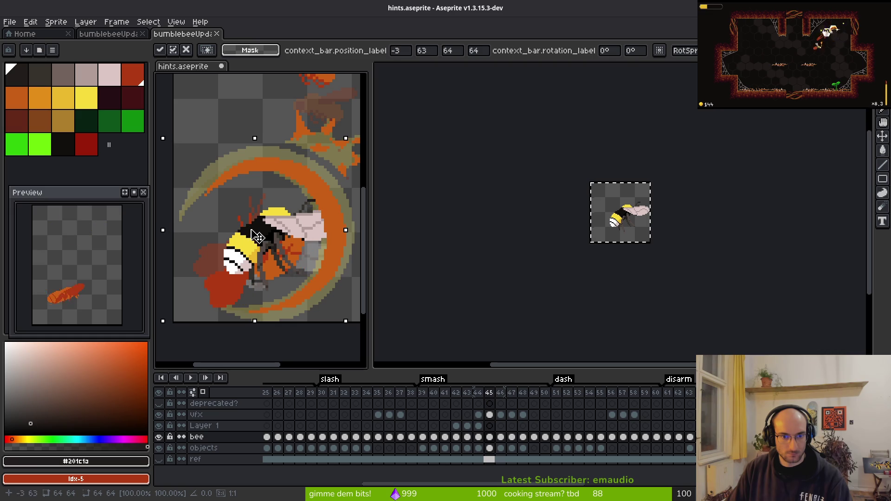
key("ctrl+z")
key("ctrl+z")
key("ctrl+v")
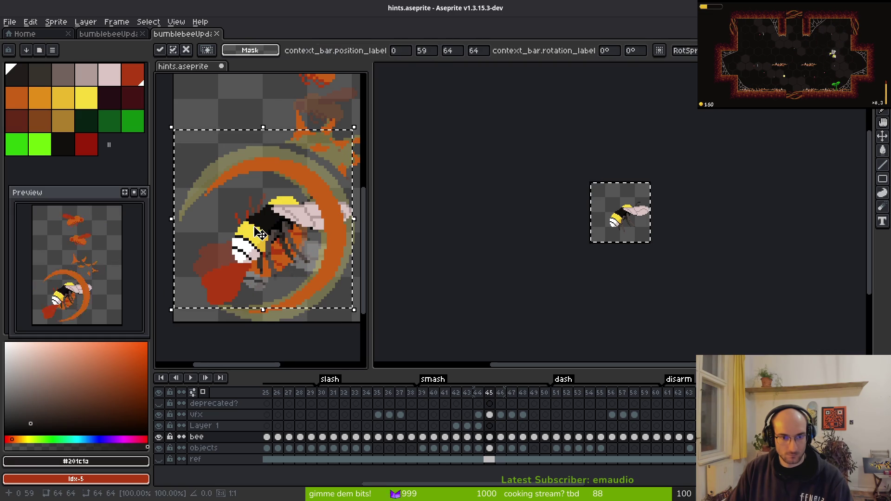
key("Return")
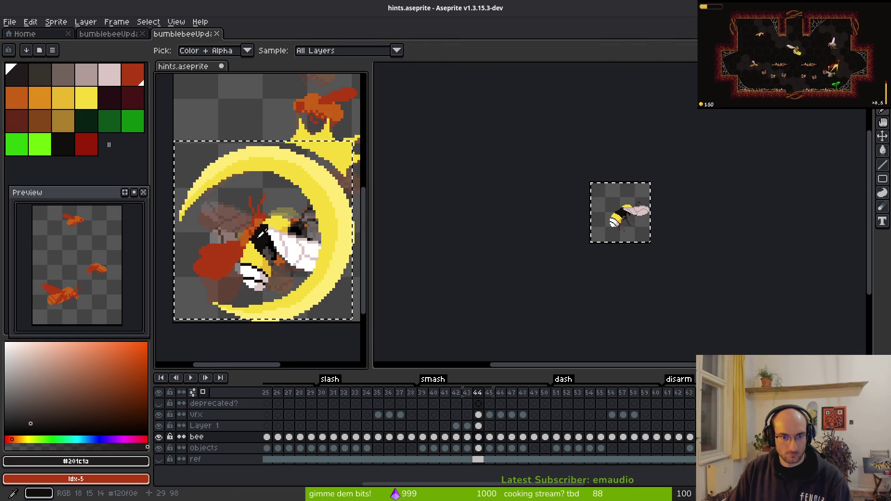
key("ctrl+d")
key("ctrl+z")
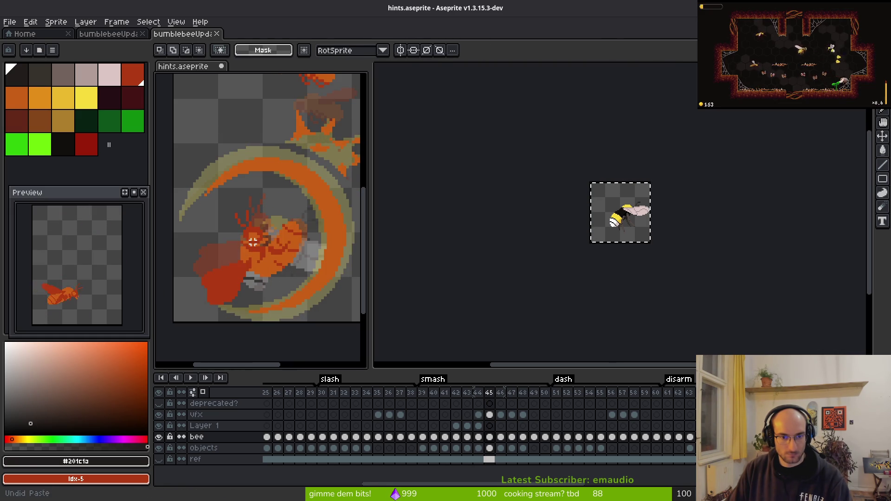
key("ctrl+v")
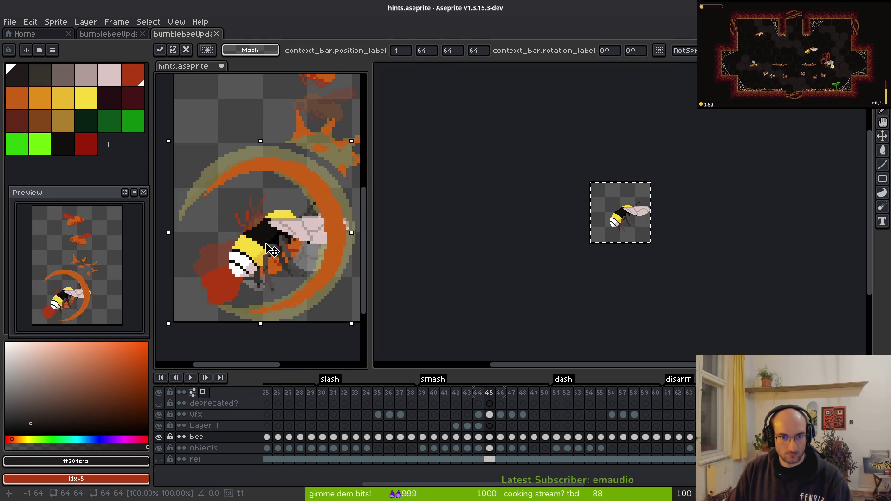
key("Return")
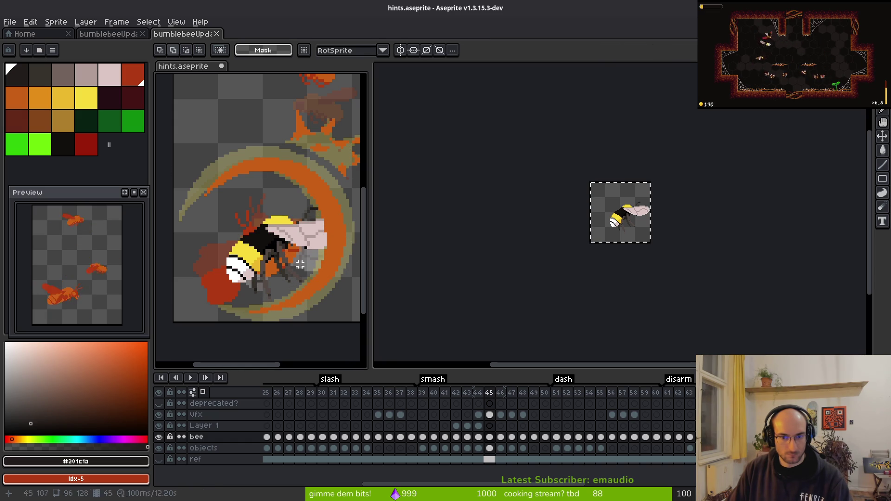
Step: Close the exported bumblebeeUpdated-Sheet tab
left_click(622, 223)
scroll(594, 262, "up", 5)
key("ctrl+w")
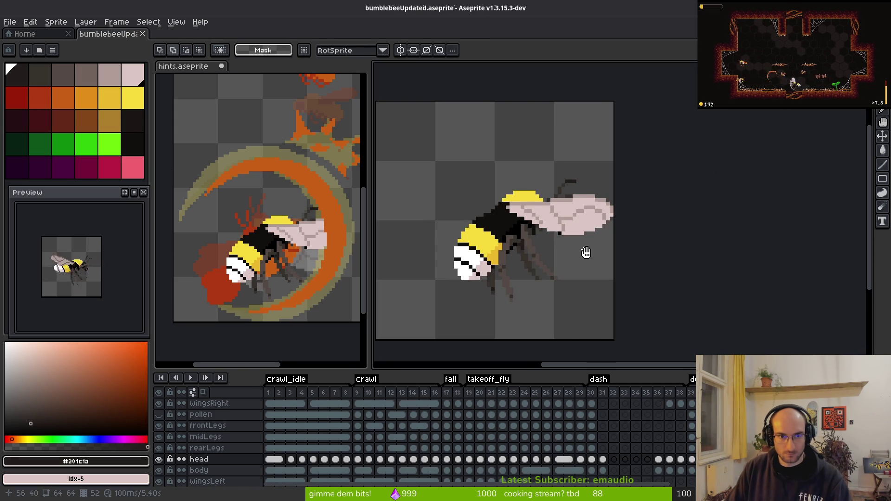
scroll(590, 247, "down", 1)
Step: Step forward through the smash frames in hints.aseprite
key("alt")
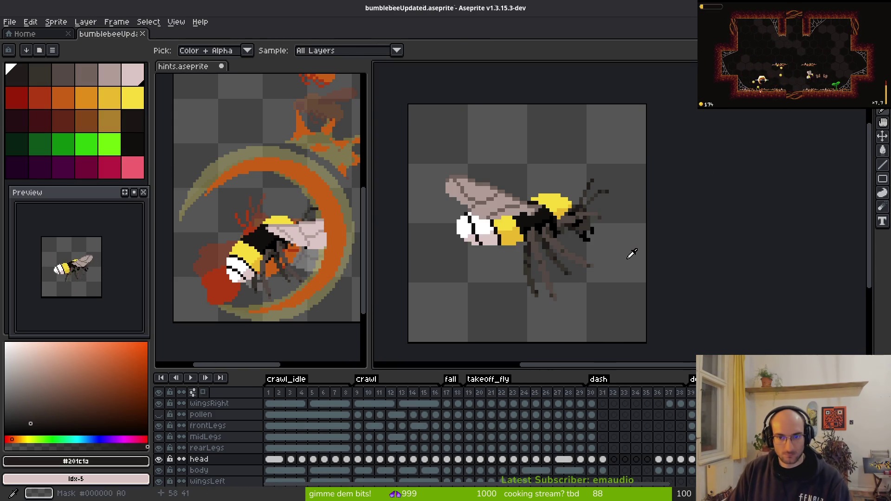
left_click(234, 234)
key("Right")
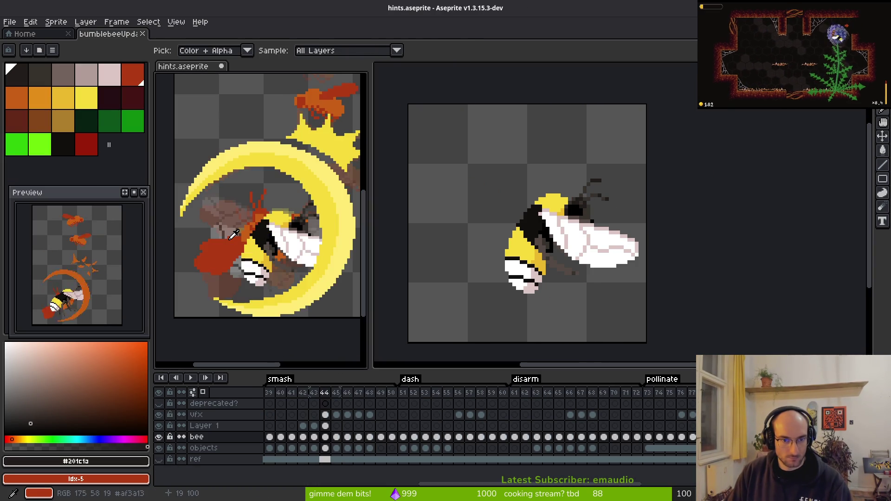
key("Right")
key("Right")
key("Right")
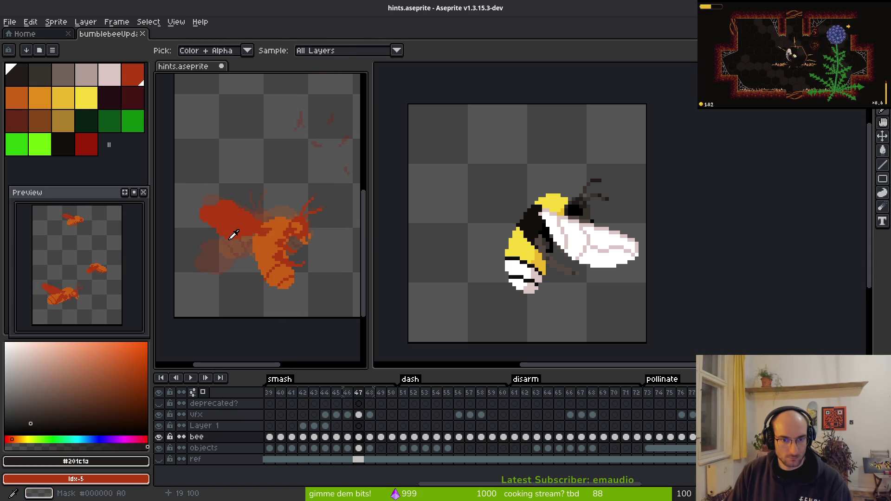
key("m")
scroll(282, 227, "down", 4)
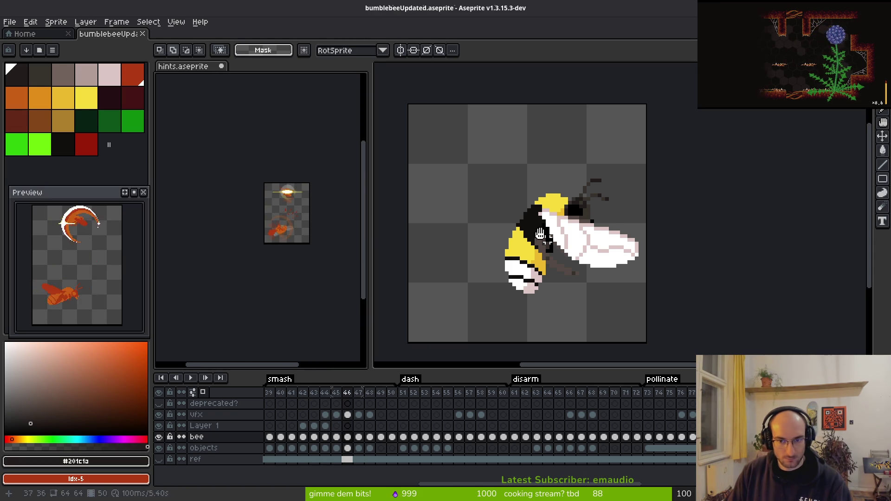
Step: Step through the bumblebee poses to compare wings against the hints frames
left_click(571, 252)
key("i")
key("Right")
key("Right")
key("Right")
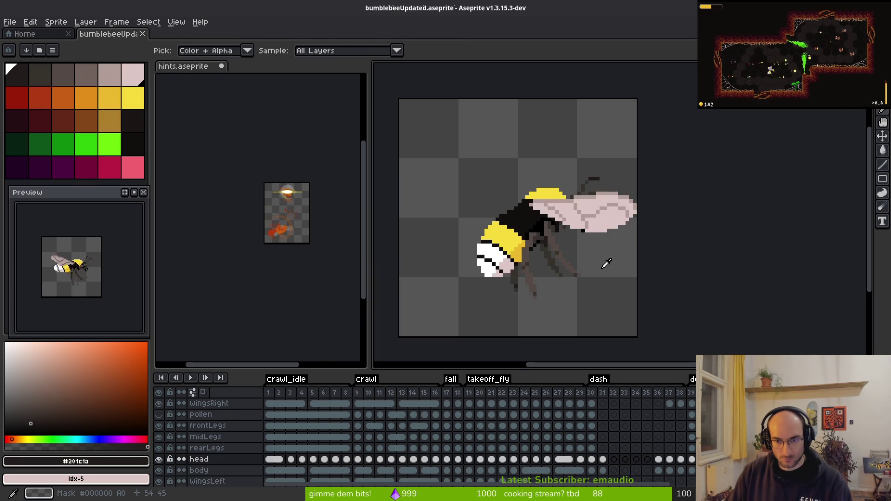
key("Right")
key("Right")
key("Right")
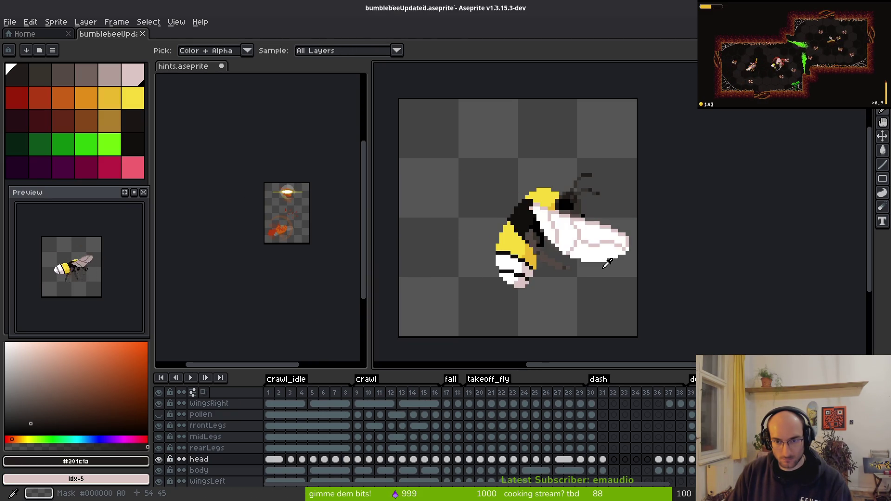
key("Right")
key("Right")
key("Left")
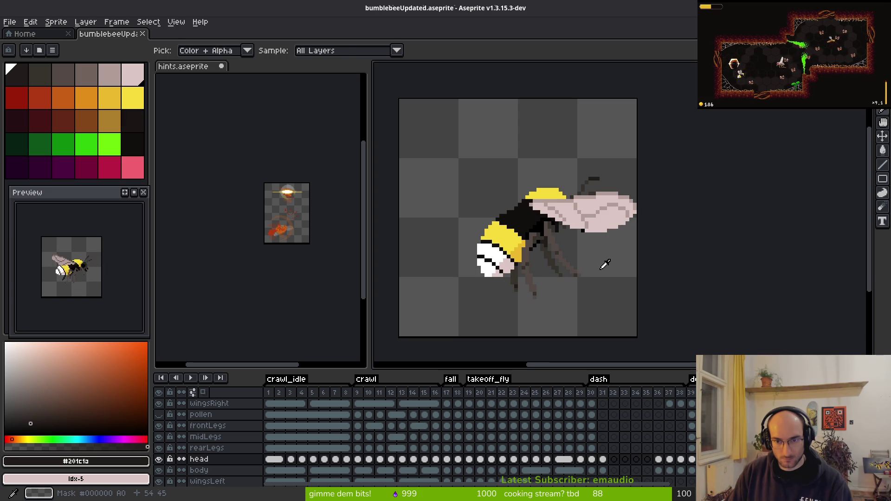
key("m")
left_click(309, 253)
scroll(308, 254, "up", 4)
left_click(603, 289)
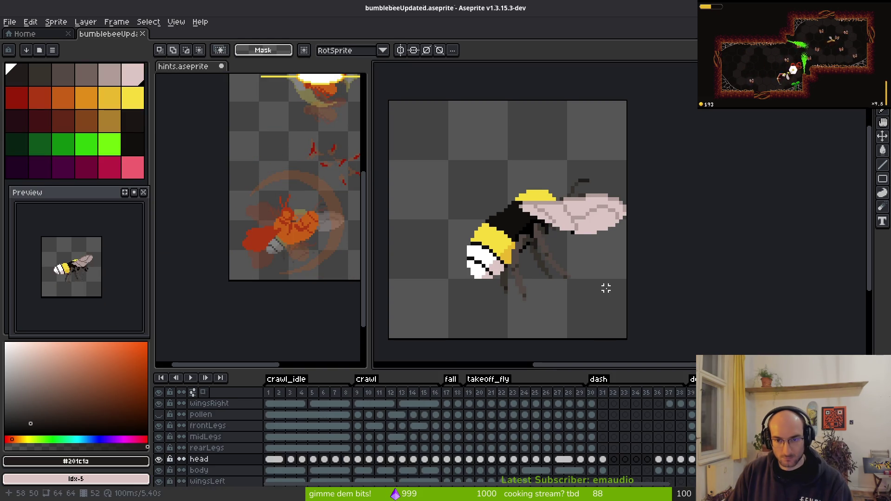
Step: Export another bee sprite sheet, check the next hints frames, then close the sheet tab
key("ctrl+e")
left_click(286, 166)
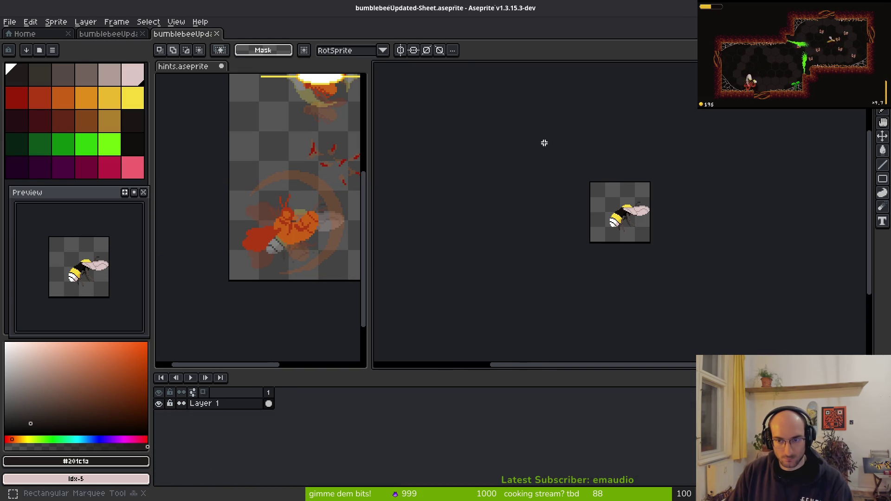
left_click(275, 242)
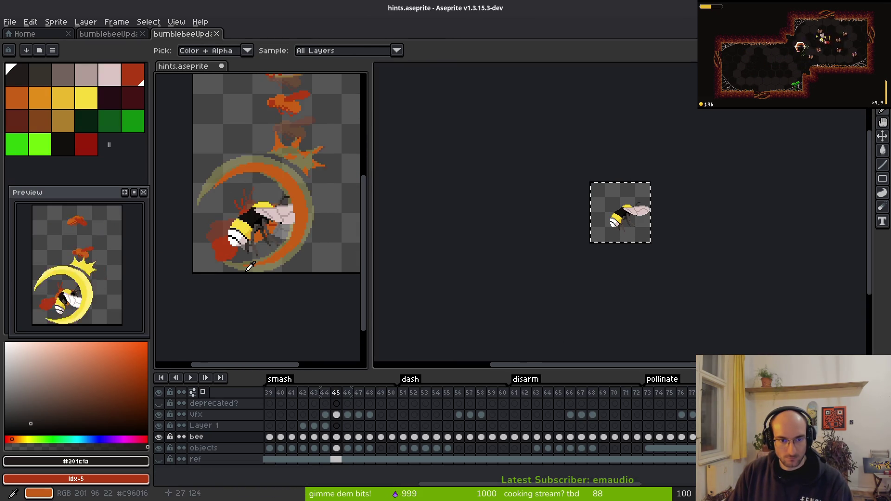
key("period")
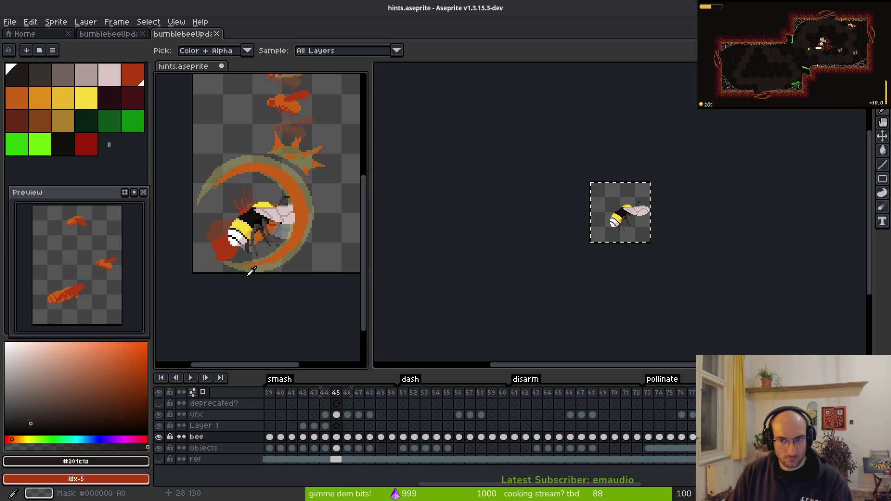
key("period")
left_click(591, 246)
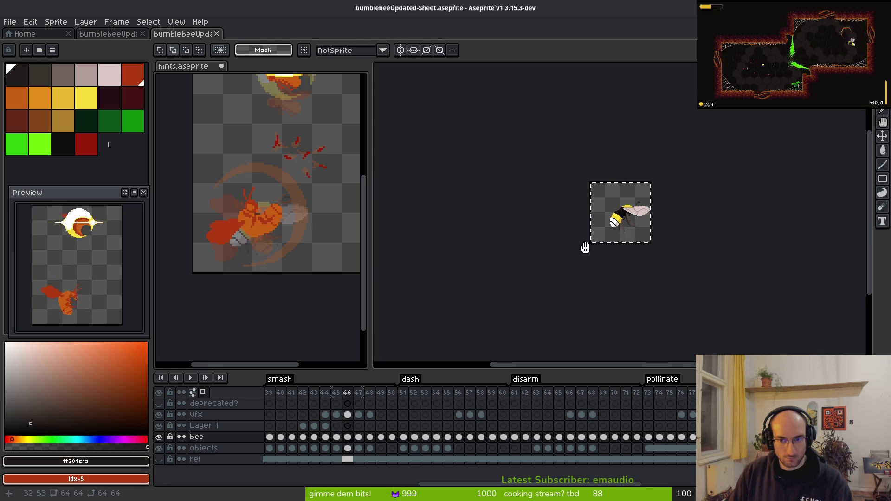
key("ctrl+w")
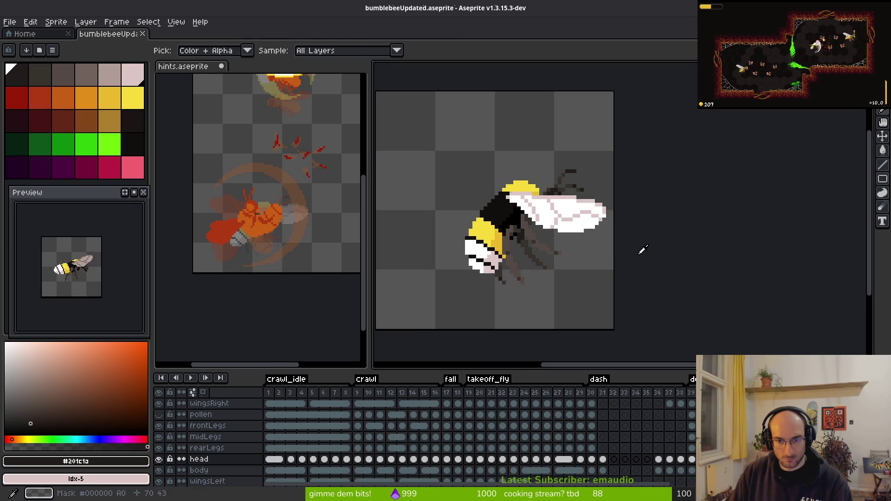
Step: Advance the bee animation frame and select the whole bee frame area
key("period")
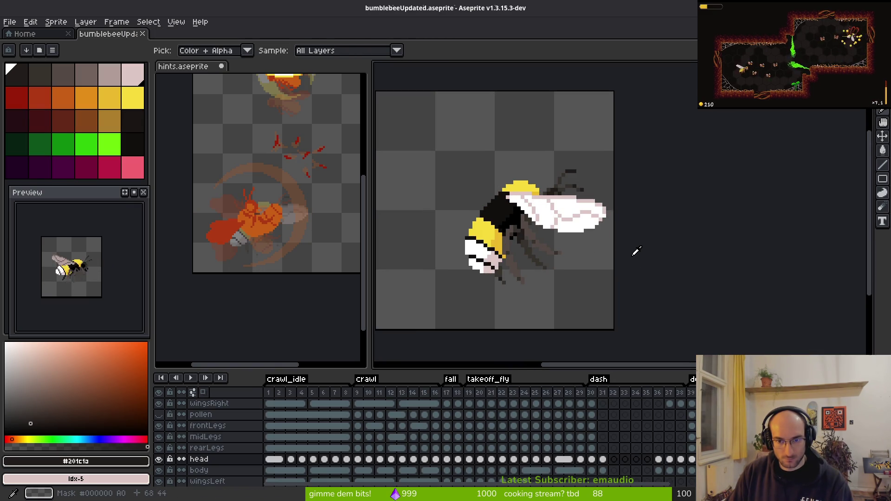
key("period")
key("period")
key("m")
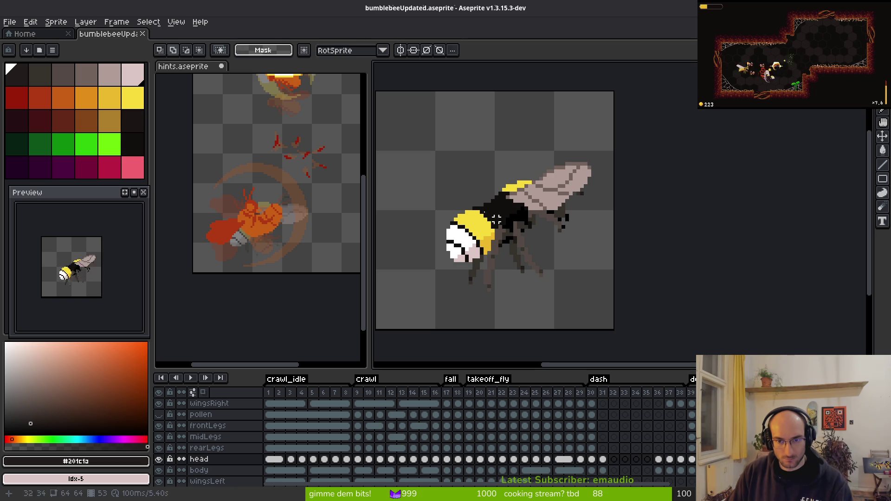
mouse_move(406, 124)
left_mouse_down()
mouse_move(671, 358)
mouse_move(650, 353)
left_mouse_up()
left_click(281, 240)
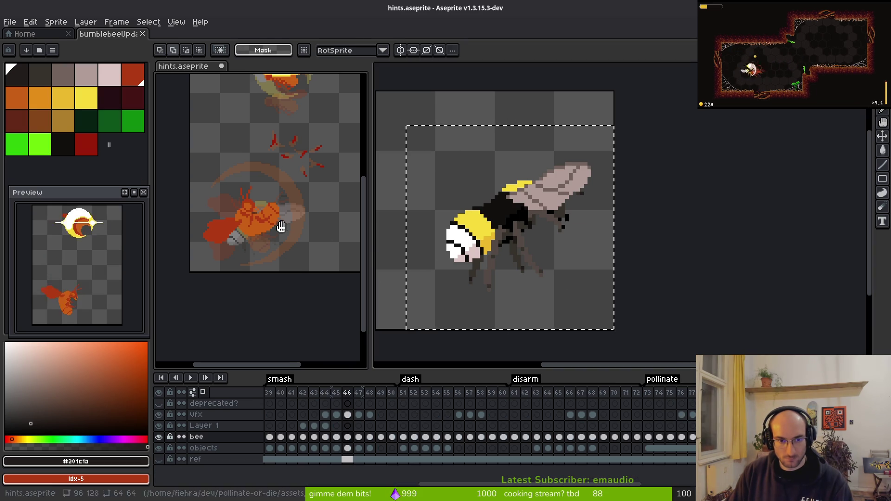
left_click(549, 241)
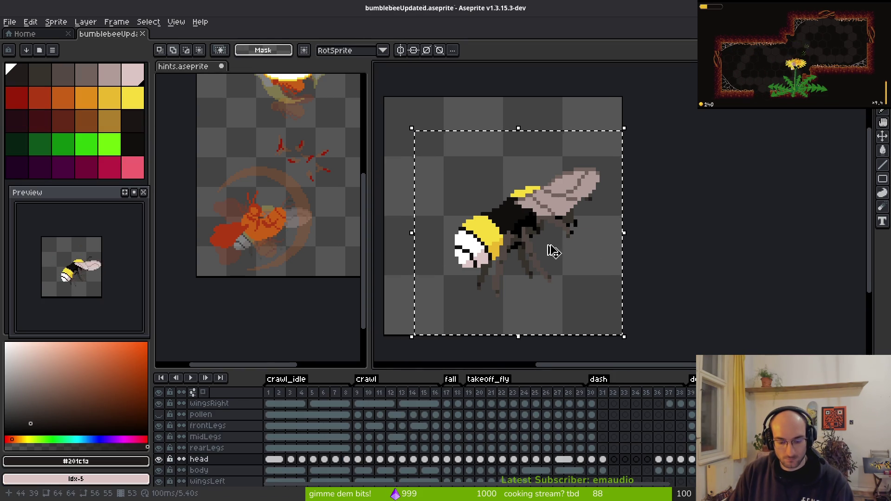
Step: Export the selected bee frame and paste it onto the smash sketch in hints
key("ctrl+e")
left_click_drag(579, 214, 637, 262)
left_click(283, 172)
mouse_move(456, 170)
left_mouse_down()
mouse_move(668, 291)
mouse_move(723, 295)
left_mouse_up()
left_click(305, 215)
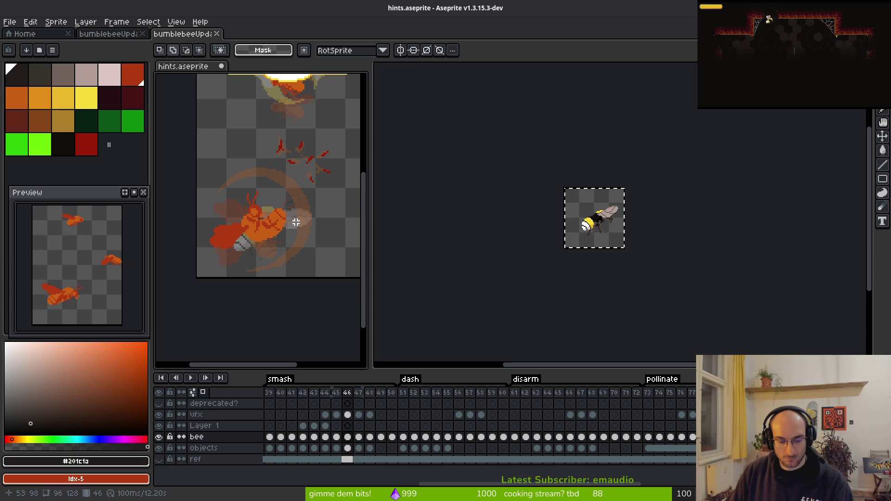
key("ctrl+v")
left_click_drag(283, 170, 268, 243)
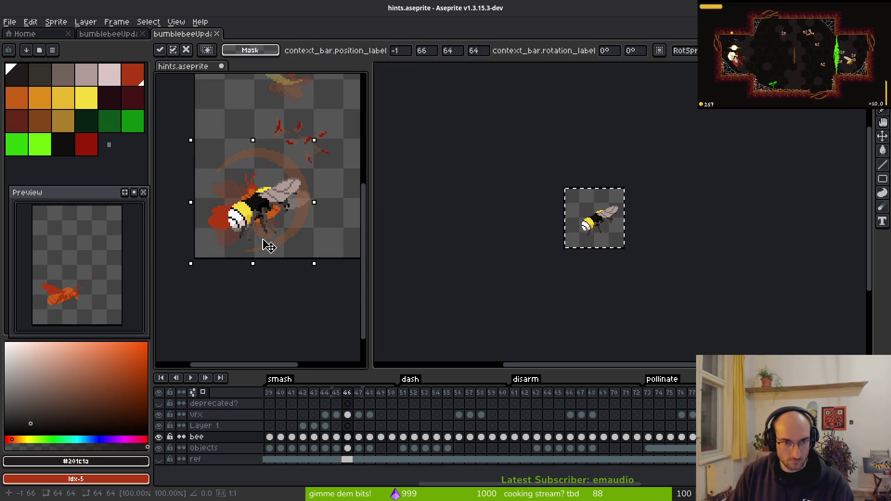
key("Return")
Step: Move hints to frame 47, reframe both views and close the exported sheet
key("i")
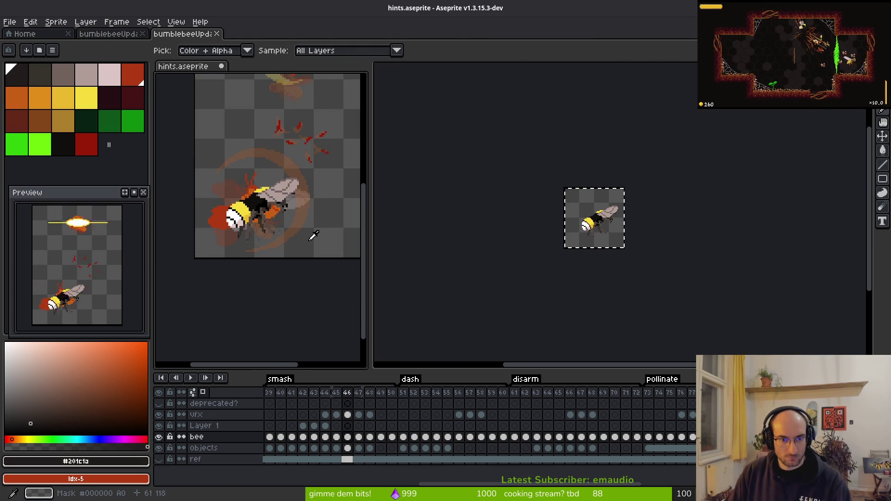
key("Right")
key("m")
left_click_drag(281, 255, 267, 269)
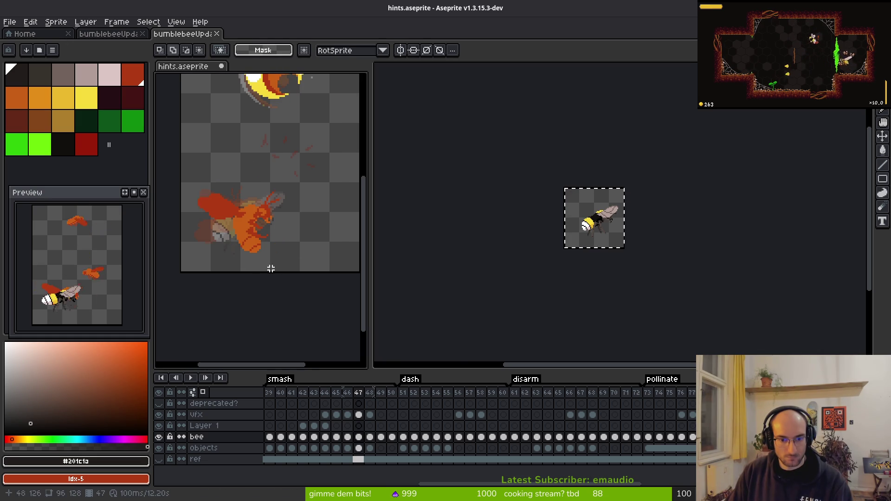
left_click_drag(592, 277, 575, 280)
left_click_drag(288, 256, 285, 256)
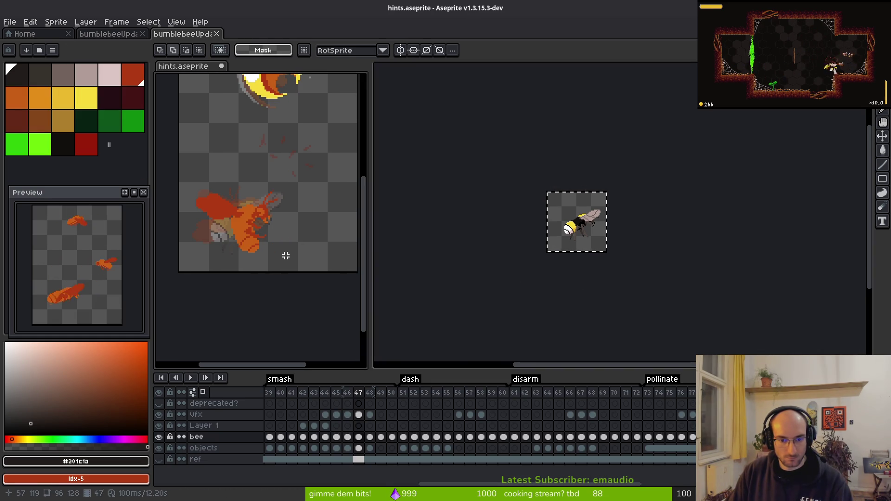
left_click_drag(605, 260, 602, 260)
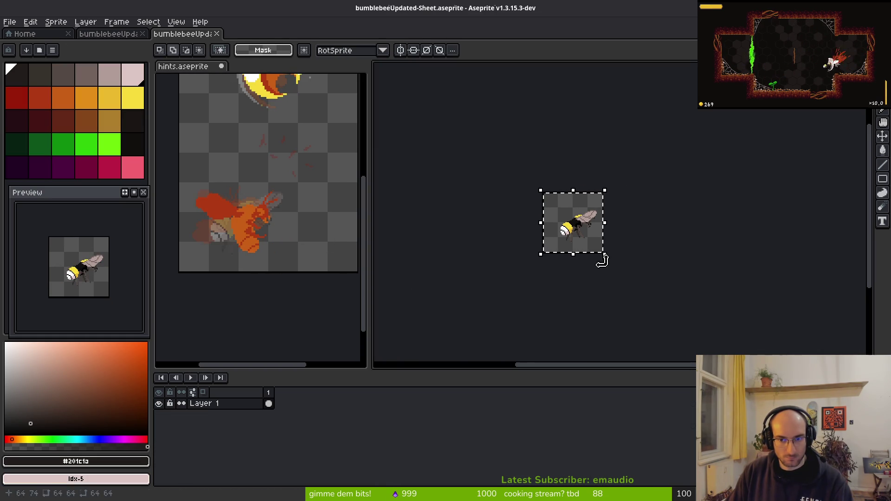
key("ctrl+w")
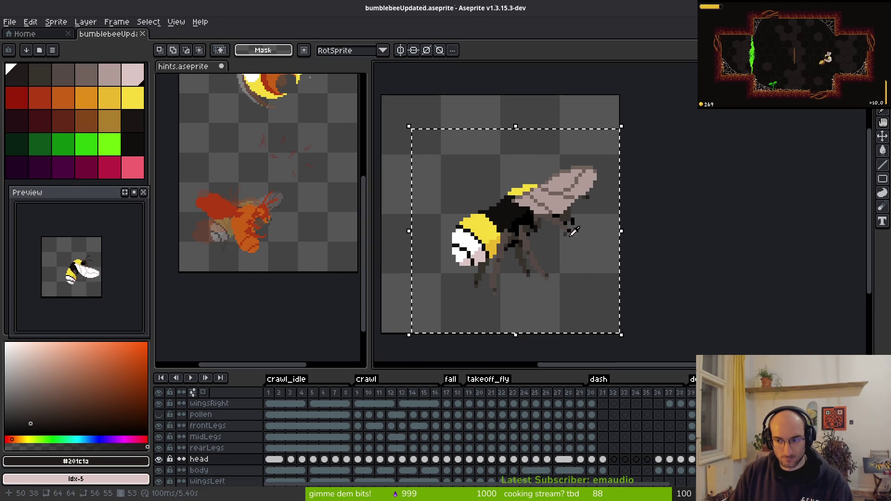
key("i")
Step: Export the bee again and paste it over the old orange bee on frame 47
key("ctrl+e")
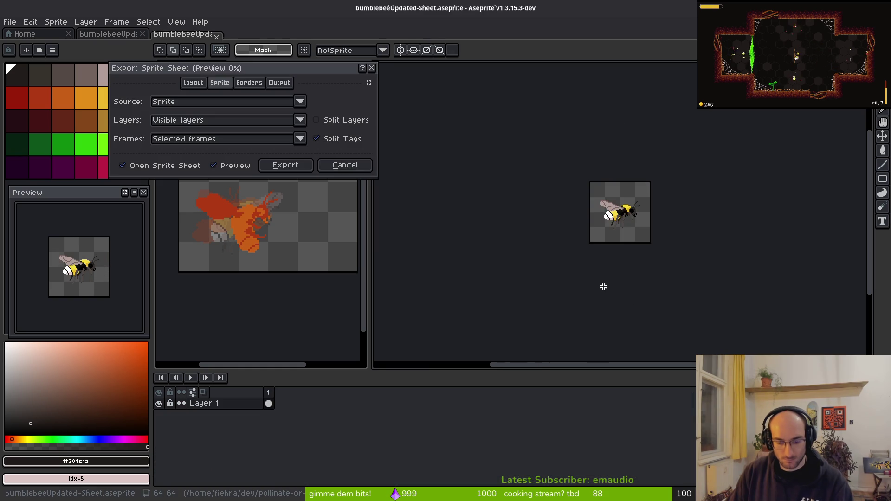
left_click(286, 165)
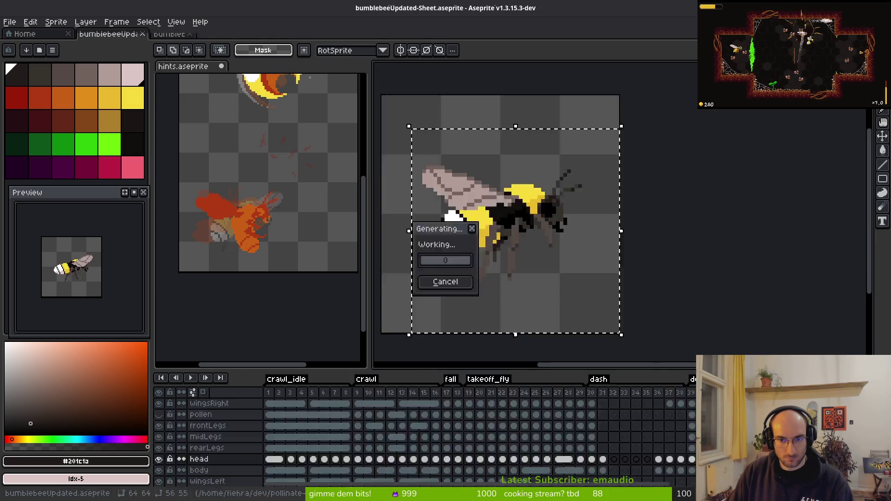
left_click(278, 156)
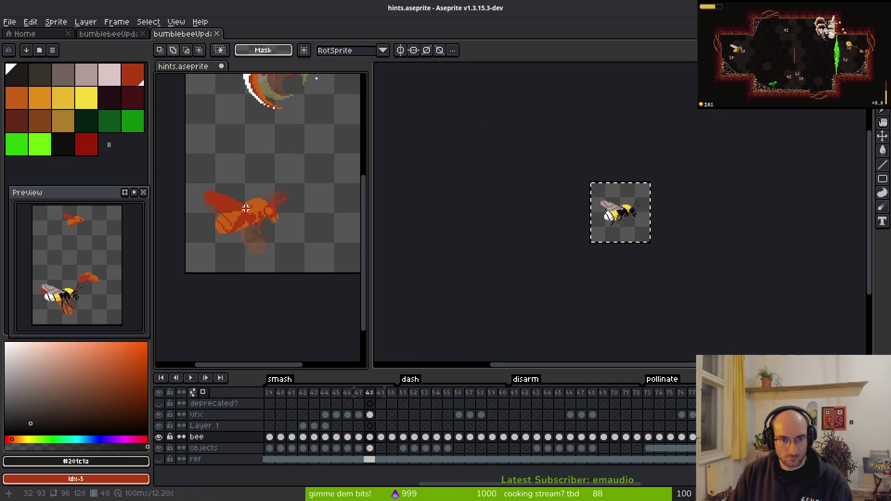
key("ctrl+v")
mouse_move(237, 121)
left_mouse_down()
mouse_move(239, 232)
mouse_move(229, 255)
mouse_move(237, 246)
left_mouse_up()
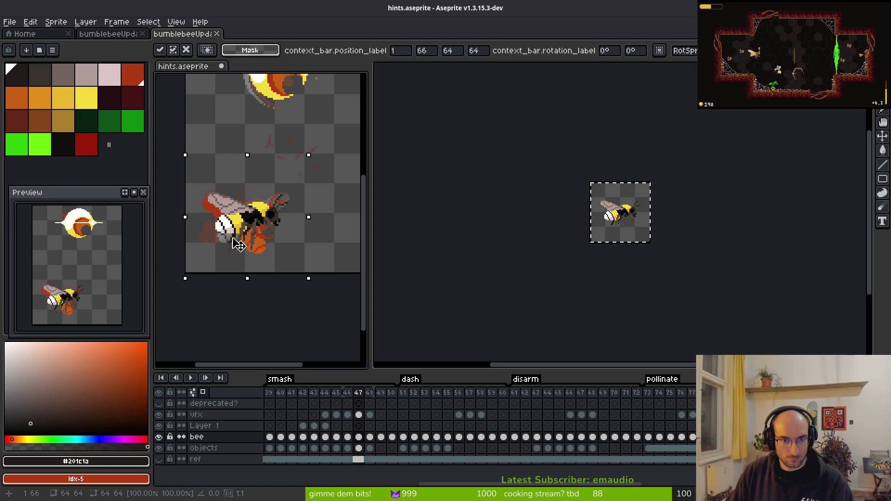
left_click(337, 251)
Step: Return to hints.aseprite and enlarge its editor to review the placed bee
left_click(551, 235)
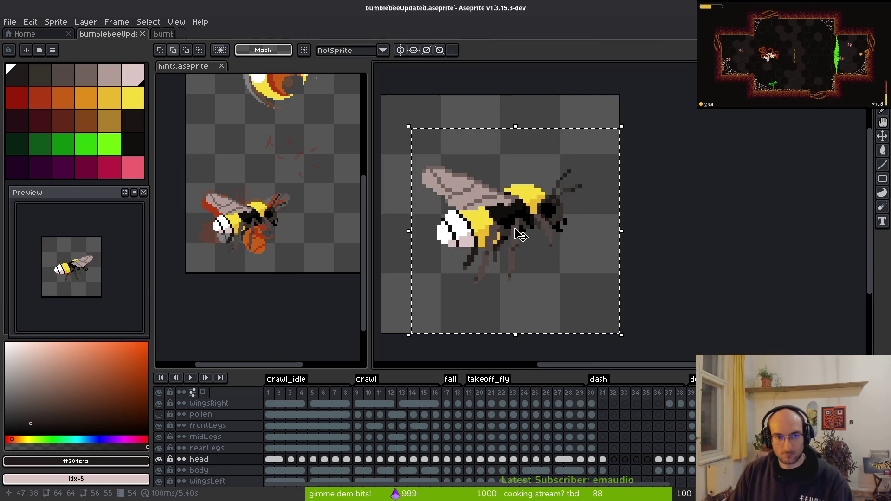
left_click(205, 64)
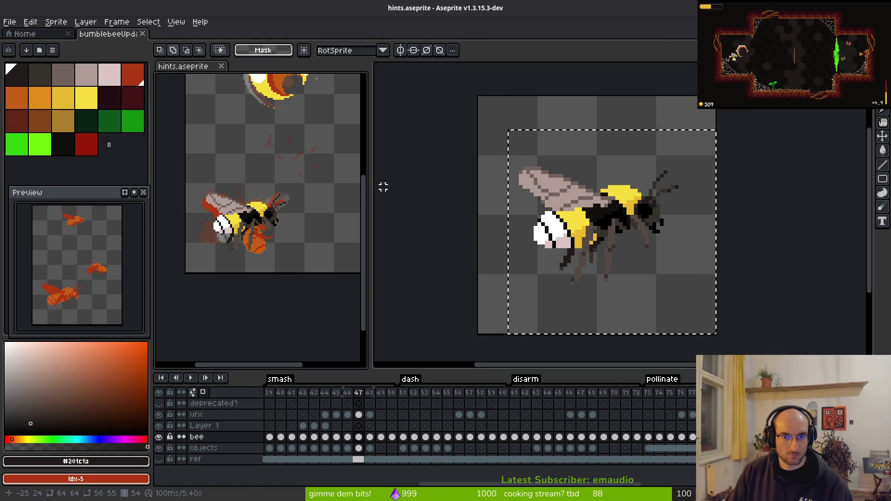
mouse_move(368, 185)
left_mouse_down()
mouse_move(452, 195)
mouse_move(476, 223)
left_mouse_up()
left_click(464, 218)
left_click(363, 260)
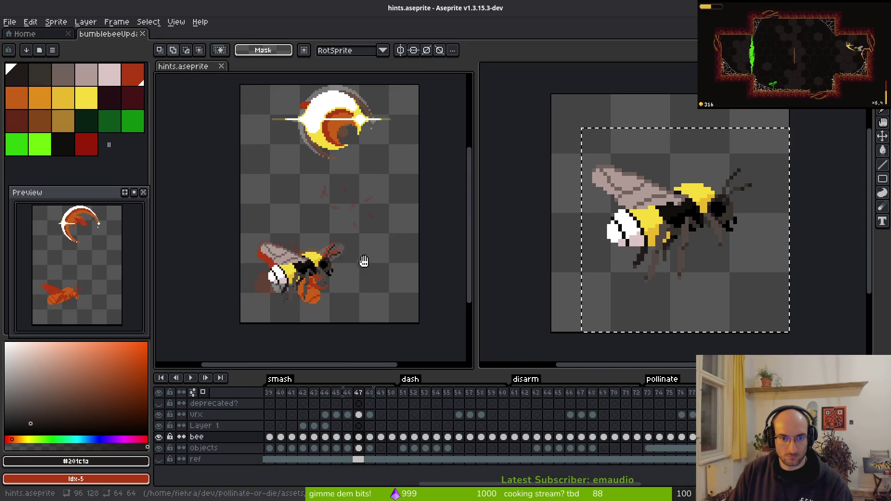
Step: Make Layer 1 active with the rectangle selection tool and settle on smash frame 47
key("Left")
key("Left")
key("Left")
key("Left")
key("Right")
key("Right")
key("Right")
key("Right")
key("Right")
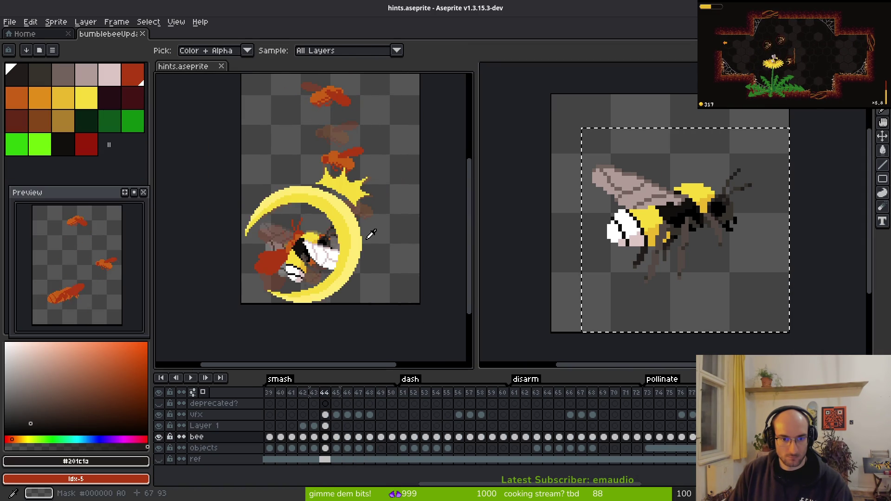
key("Left")
key("m")
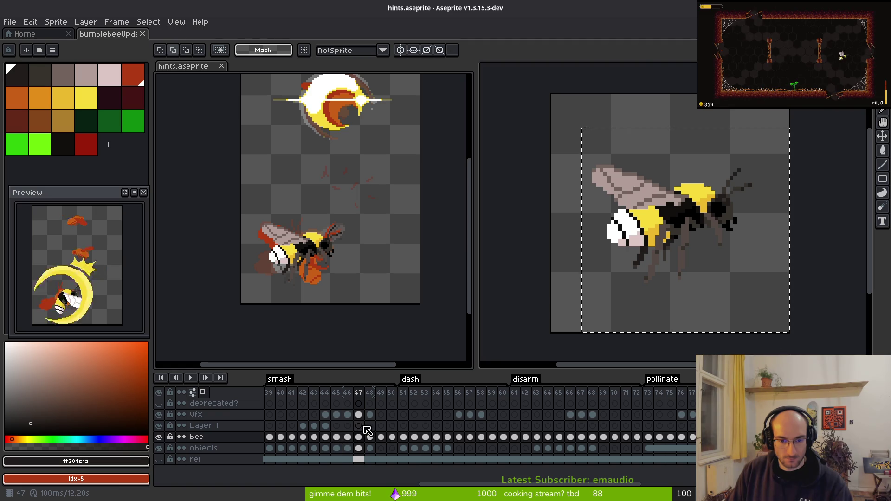
left_click(304, 426)
key("Right")
key("Right")
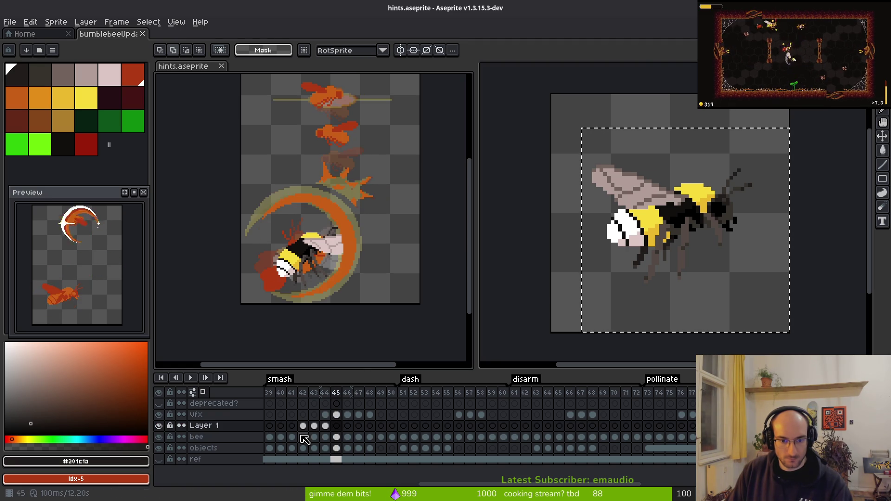
key("Right")
key("Right")
key("Right")
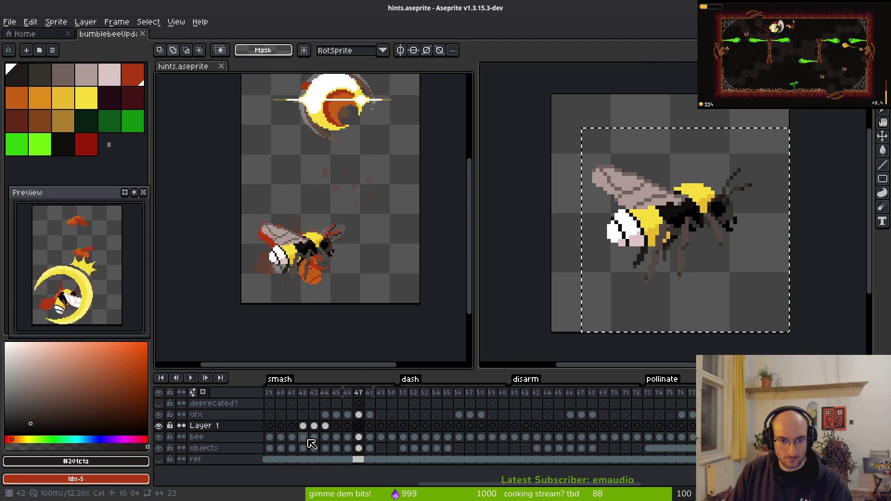
key("Left")
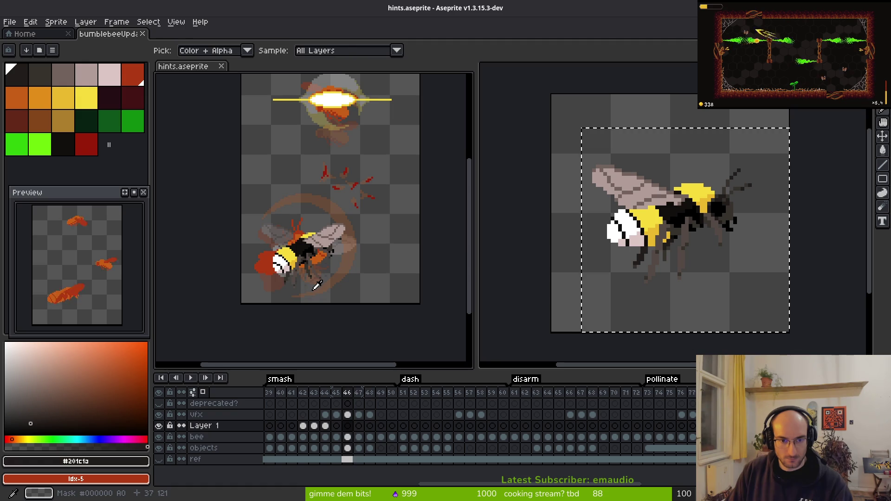
Step: Select the bee layer's frame 47 cel and hide, then show, the layer to compare
scroll(322, 270, "up", 1)
left_click_drag(322, 271, 386, 290)
left_click(361, 437)
left_click(159, 437)
left_click(159, 436)
left_click_drag(317, 365, 304, 365)
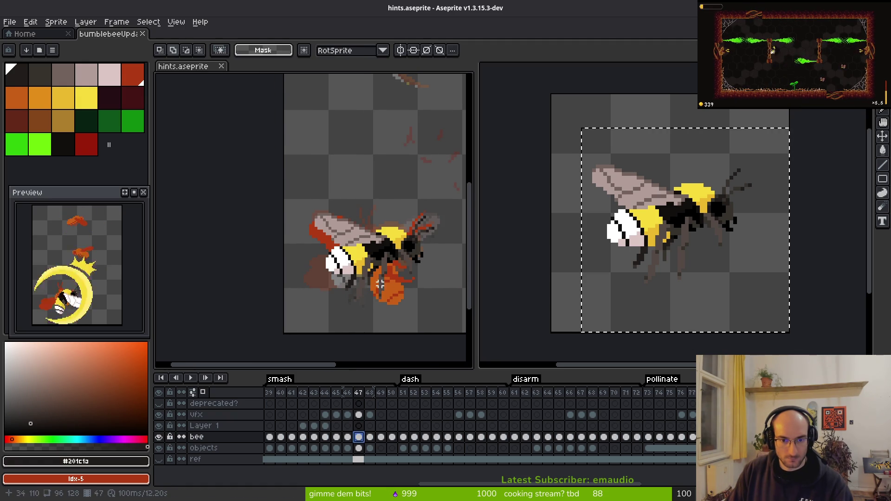
Step: Magic-wand select the leftover orange blob and red wing and antenna pixels on frame 47, then delete them
left_click(395, 282, "alt")
scroll(390, 302, "up", 1)
key("w")
left_click(399, 276)
left_click(398, 276)
left_click(275, 176, "shift")
scroll(324, 272, "down", 1)
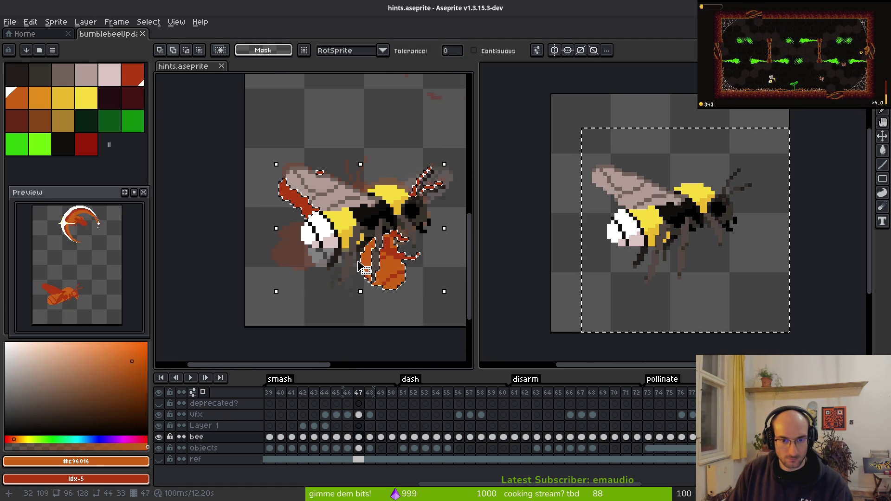
key("Delete")
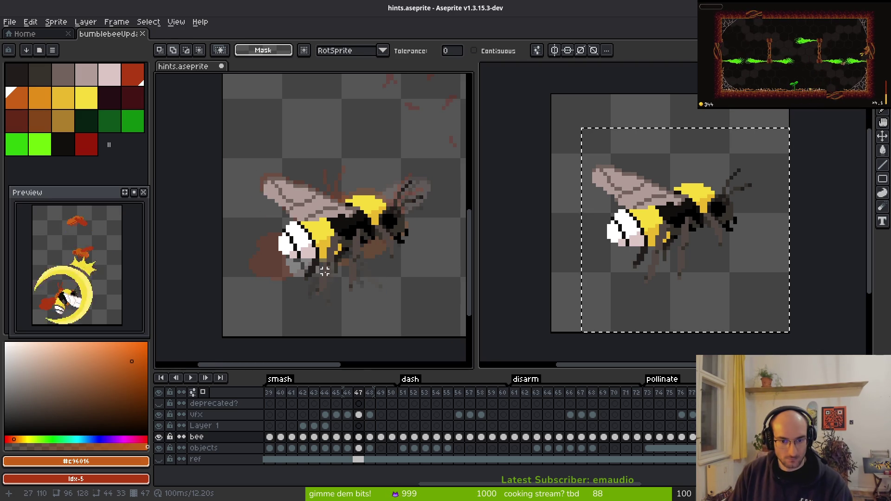
Step: Undo and redo the deletion, then clear the old red bee from frame 44
key("ctrl+z")
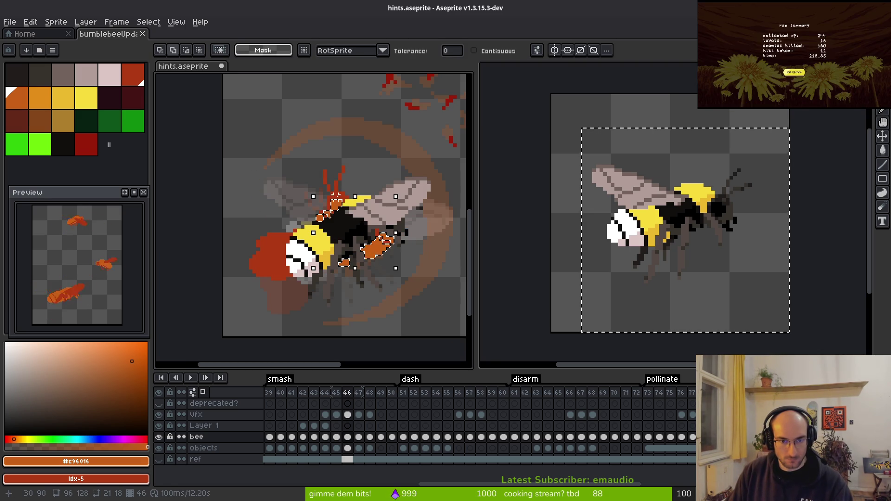
key("ctrl+z")
key("ctrl+z")
key("ctrl+z")
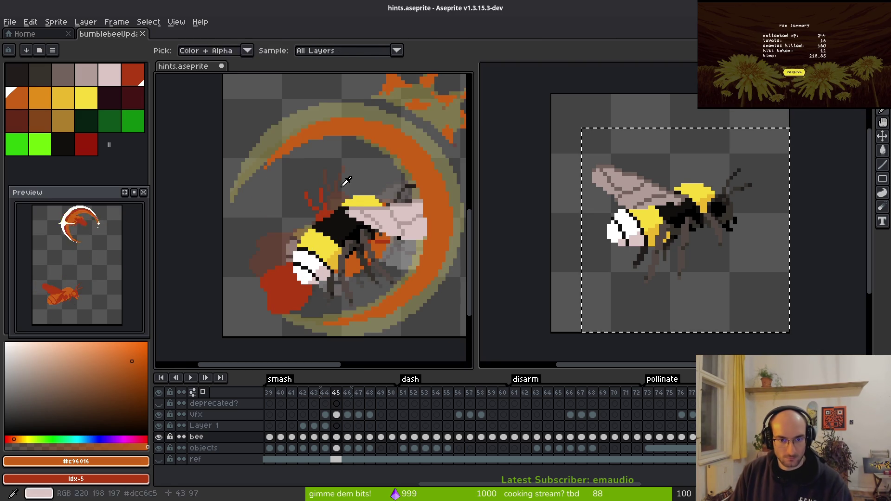
key("ctrl+y")
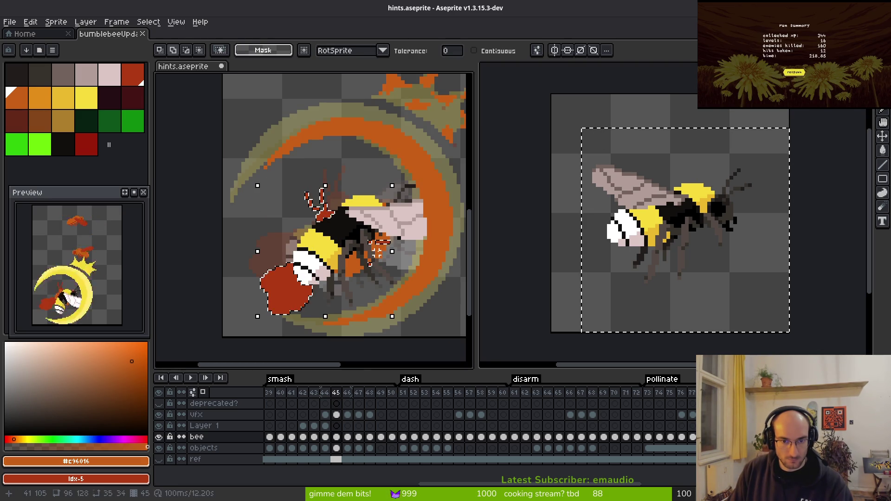
scroll(410, 263, "down", 2)
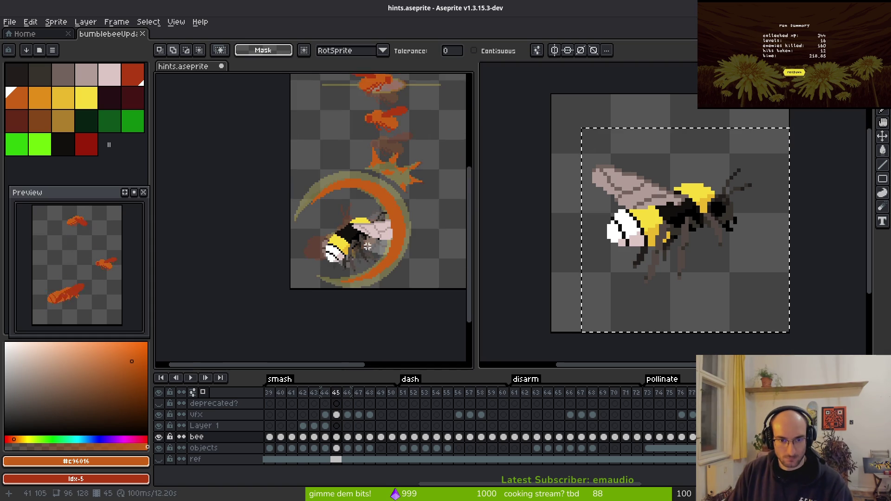
key("Left")
scroll(281, 193, "up", 4)
key("ctrl+z")
key("ctrl+y")
key("Delete")
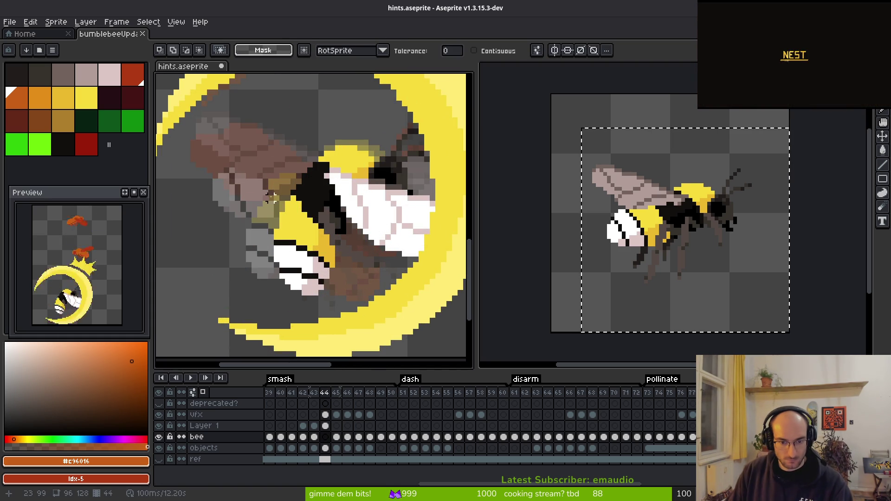
Step: Select the pink wing, antennae and yellow body on frames 43 and 42, then undo the wing changes
key("Left")
key("Right")
key("Left")
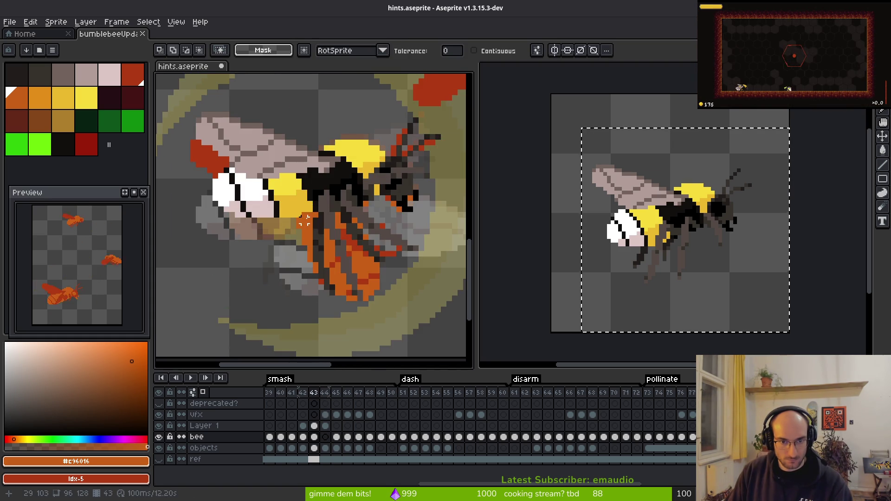
left_click(227, 187, "shift")
key("Right")
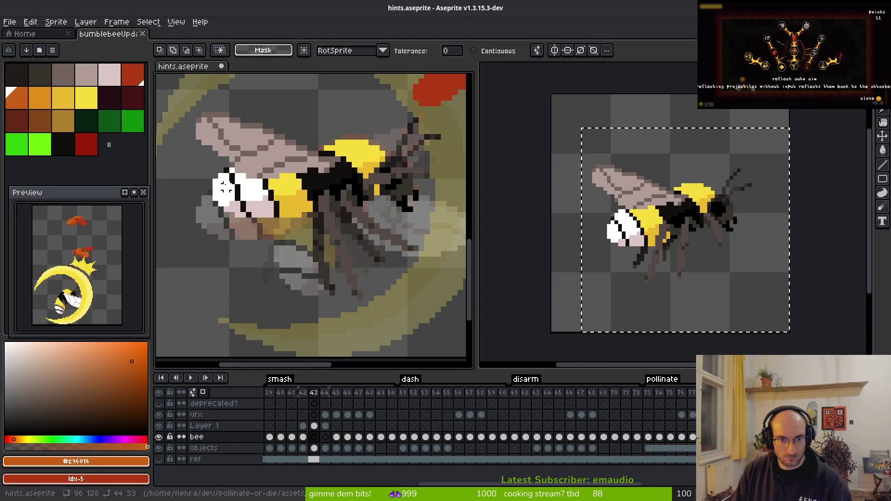
key("Left")
key("Left")
left_click(240, 205)
left_click(240, 204, "shift")
key("ctrl+z")
key("ctrl+z")
key("ctrl+z")
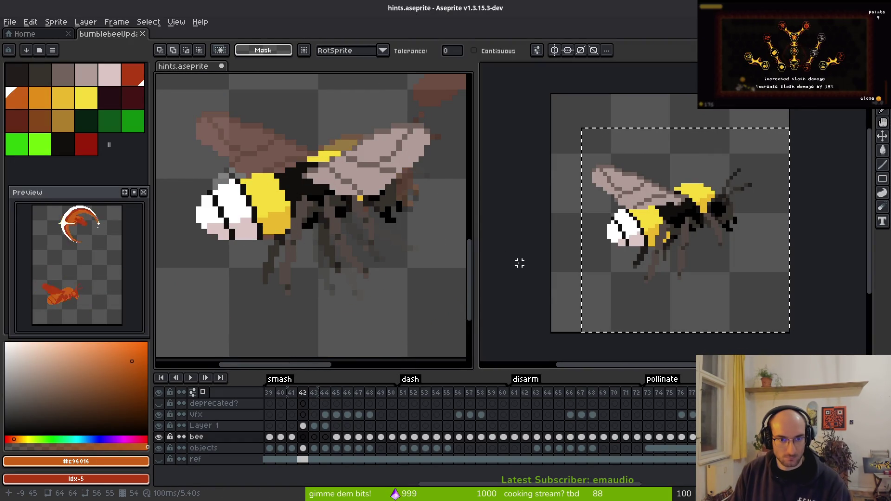
Step: Return to frame 47 and give hints.aseprite its own full-size editor tab
key("i")
key("Right")
key("Right")
key("Right")
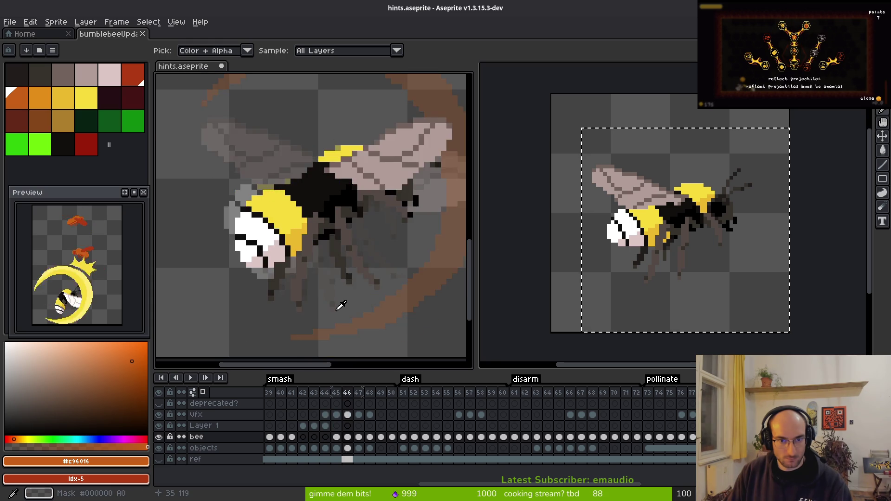
key("Right")
key("Right")
key("Left")
key("m")
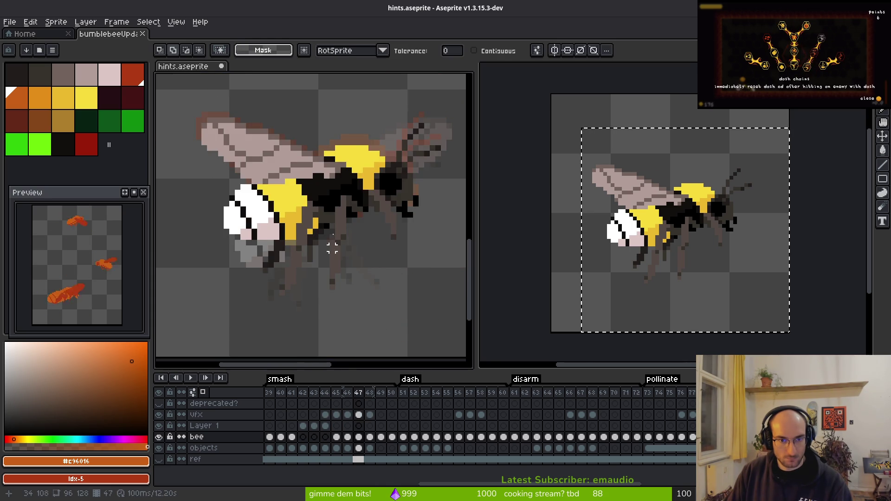
scroll(333, 251, "down", 2)
left_click(498, 148)
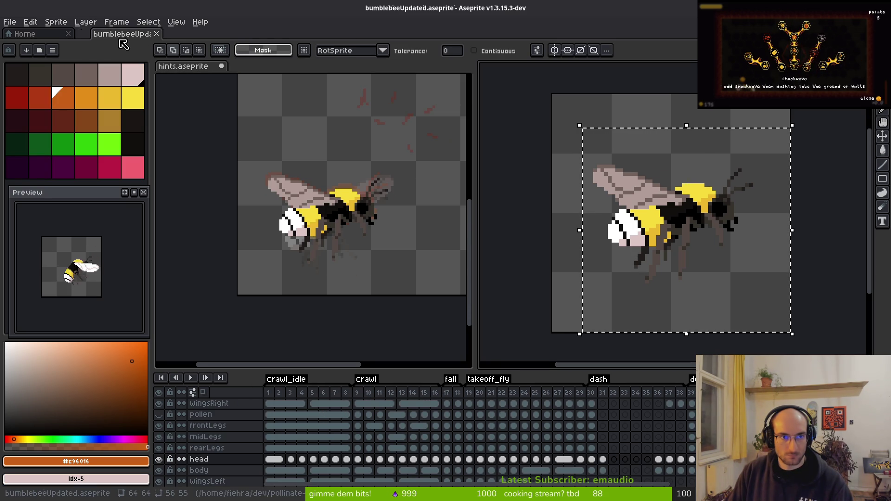
left_click_drag(181, 33, 186, 33)
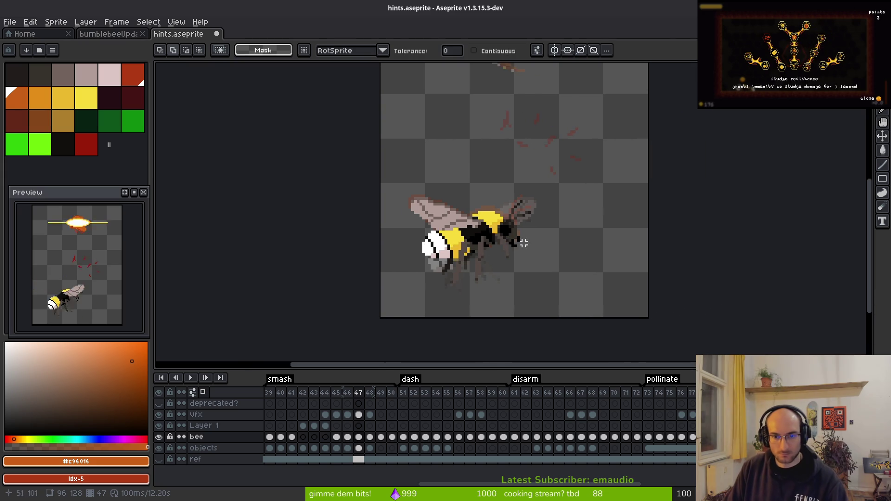
Step: Step from frame 42 through to frame 44, then select the whole Layer 1 layer
key("i")
key("Left")
key("Left")
key("Left")
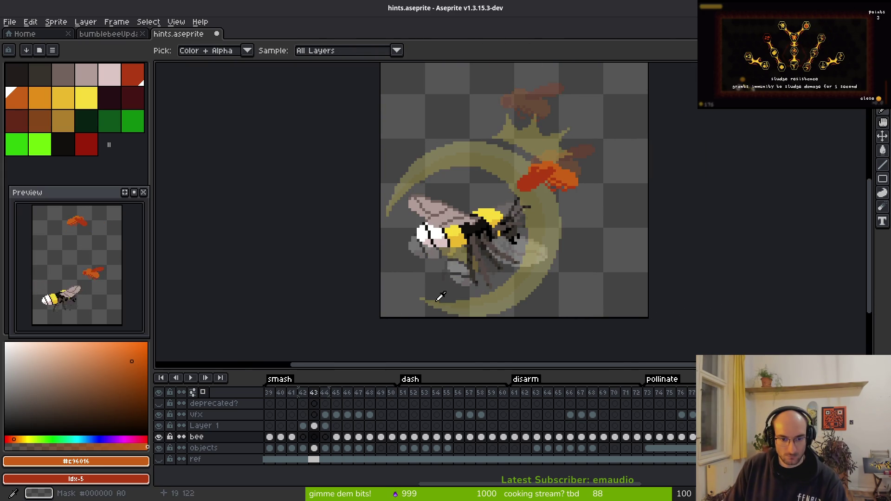
key("Left")
left_click(302, 426)
left_click(303, 437)
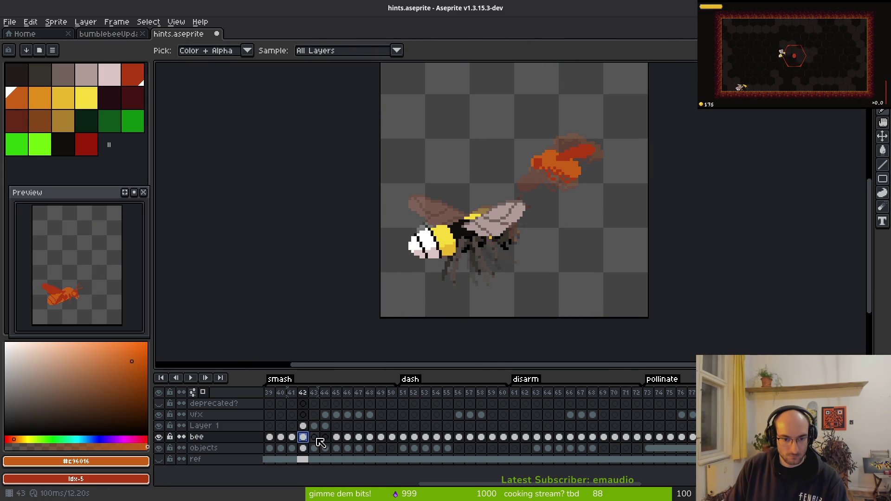
key("Right")
left_click(314, 426)
key("Right")
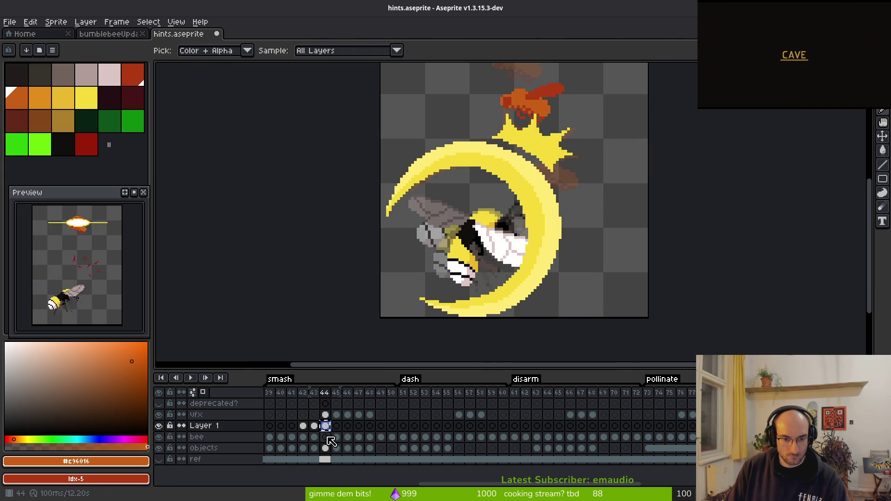
left_click(223, 426)
Step: Delete Layer 1 and save hints.aseprite
right_click(237, 433)
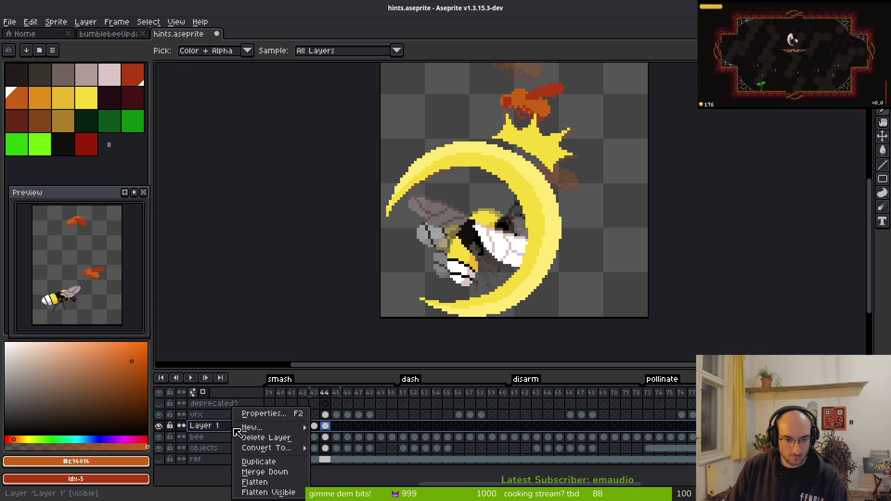
left_click(272, 439)
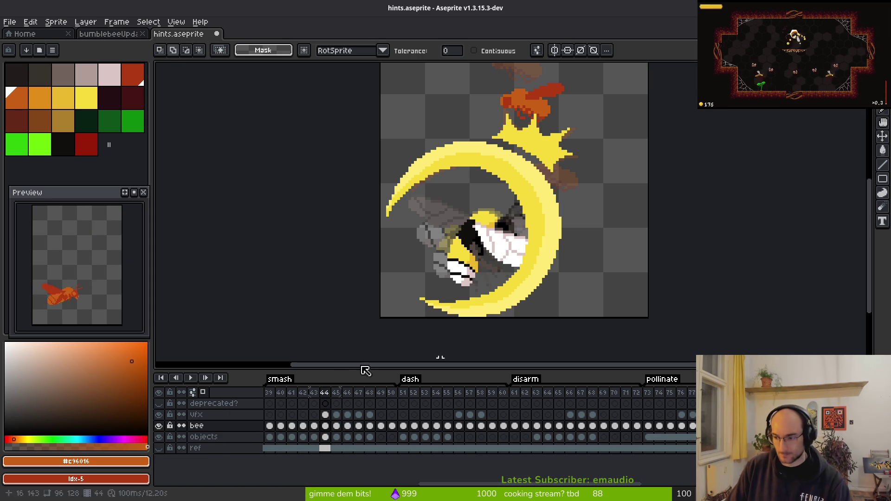
key("w")
key("ctrl+s")
Step: Compare wing colours across frames 41–44 and sample the red wing colour #af3a13 on frame 41
scroll(478, 263, "down", 5)
scroll(479, 263, "up", 4)
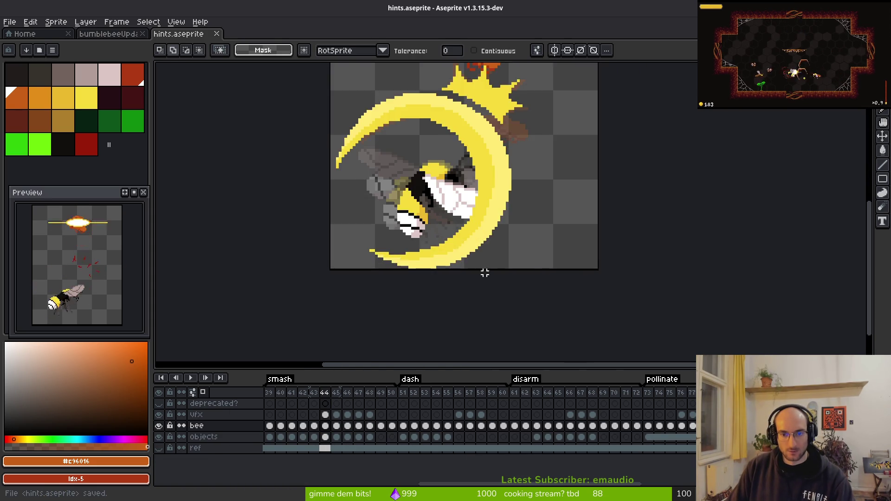
key("Left")
scroll(492, 260, "up", 2)
key("i")
key("Right")
key("w")
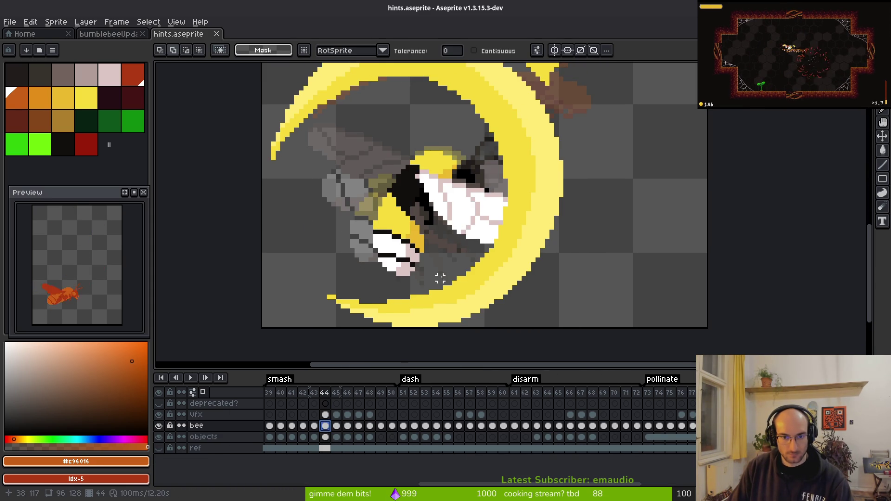
key("i")
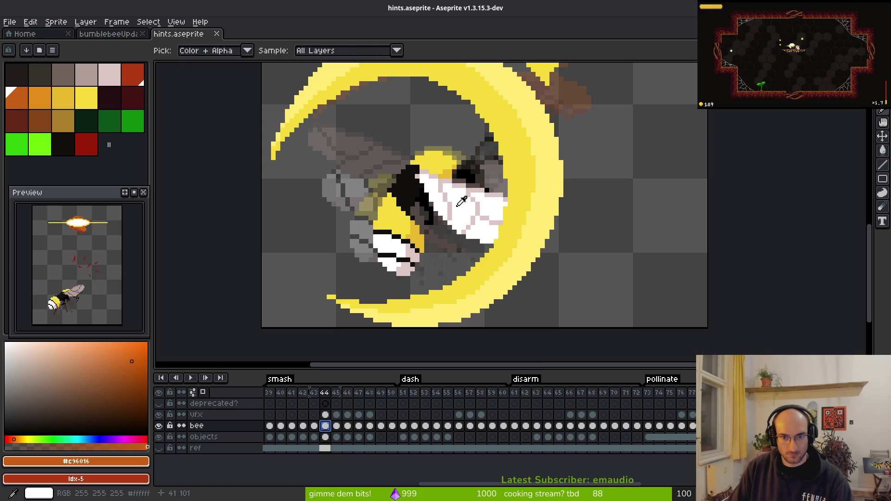
key("w")
key("i")
key("Left")
key("Left")
key("Left")
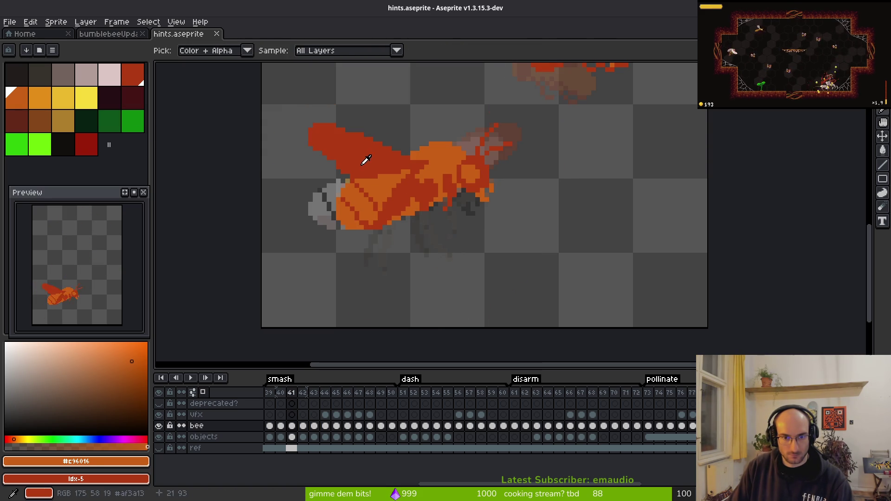
left_click(370, 165)
Step: On frame 42, replace the pale wing colour #b19d99 with red
key("Right")
key("w")
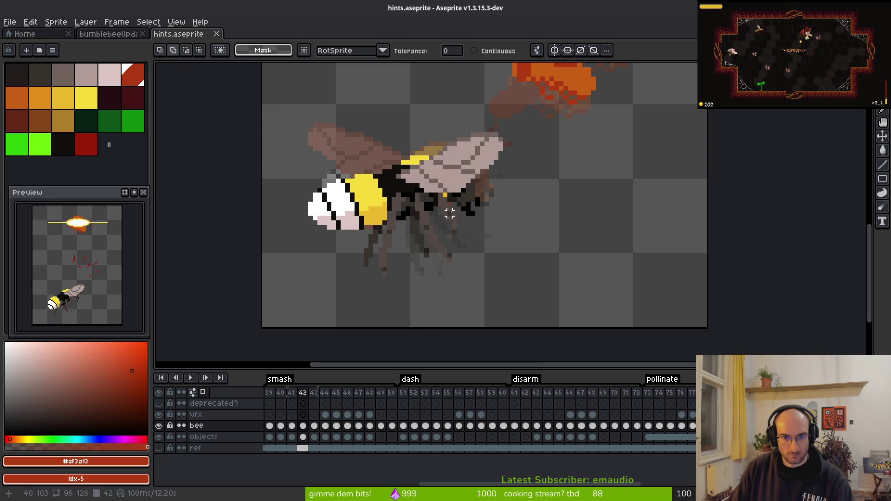
key("g")
key("i")
left_click(455, 177)
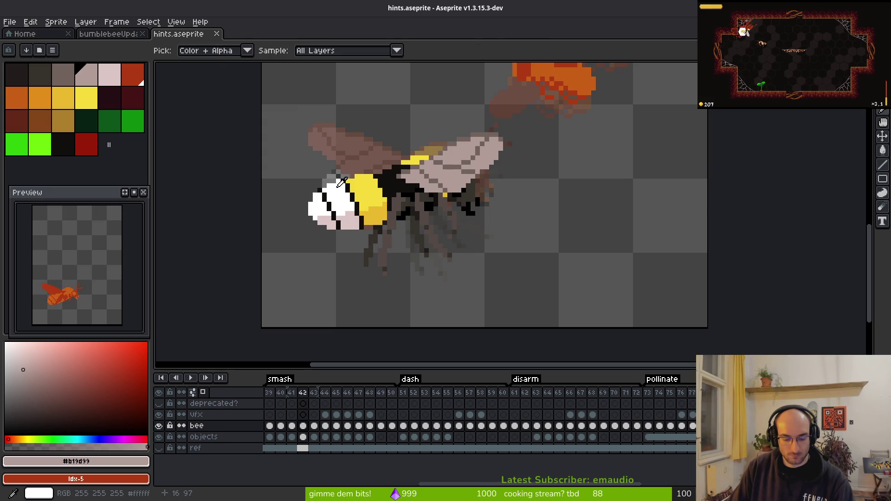
key("shift+r")
left_click(758, 121)
Step: Start replacing the darker #71625d wing colour, cancel it, then sample the #120f0c stripe colour
scroll(392, 197, "up", 3)
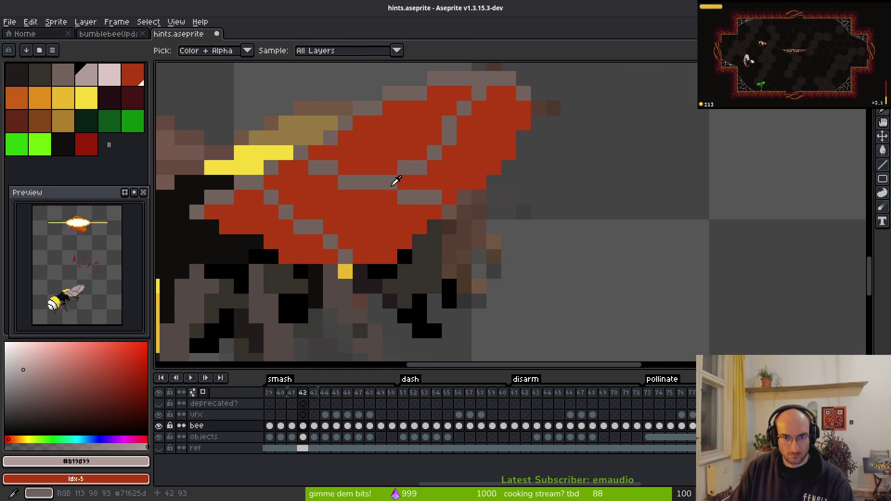
left_click(393, 184, "alt")
key("shift+r")
scroll(493, 204, "down", 3)
key("Escape")
key("w")
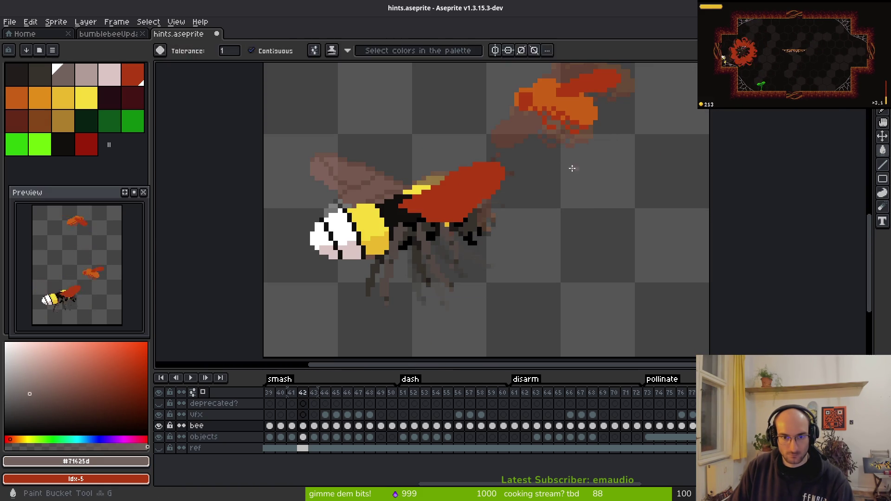
key("i")
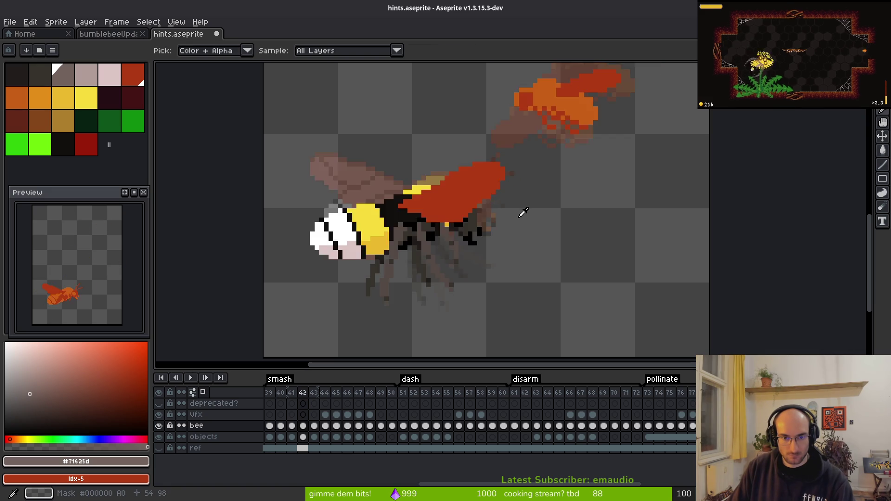
scroll(367, 223, "up", 2)
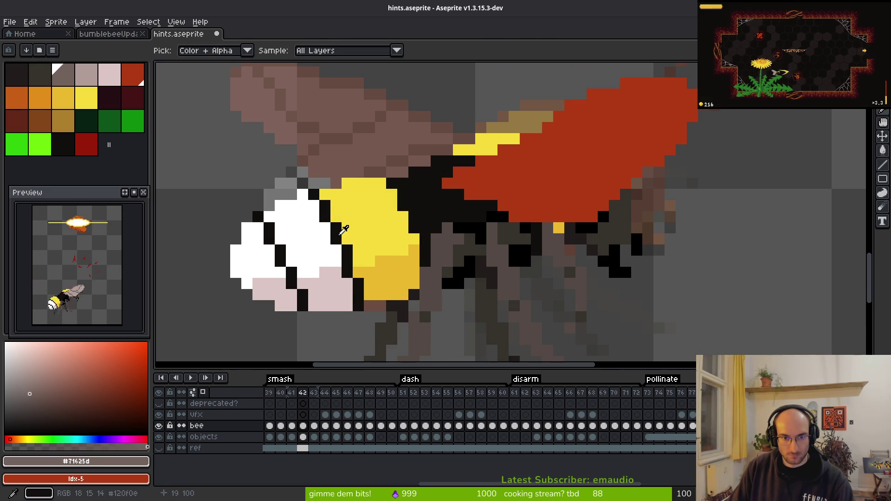
left_click(347, 239)
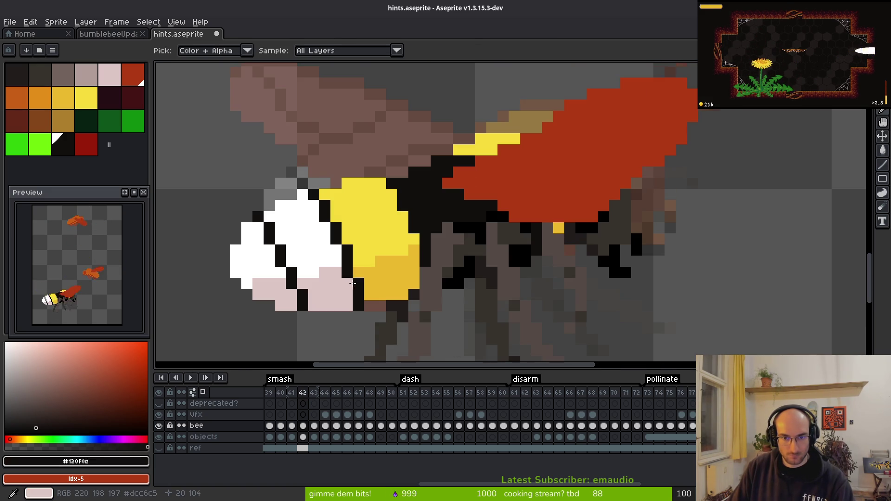
scroll(461, 233, "down", 2)
Step: On frame 43, recolour the pale and darker #71625d wing pixels red
key("Right")
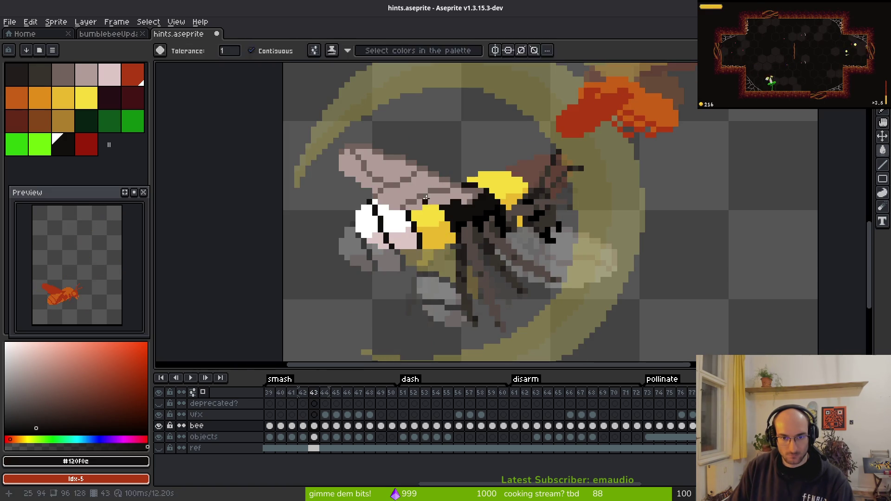
left_click(430, 187)
key("shift+r")
left_click(752, 117)
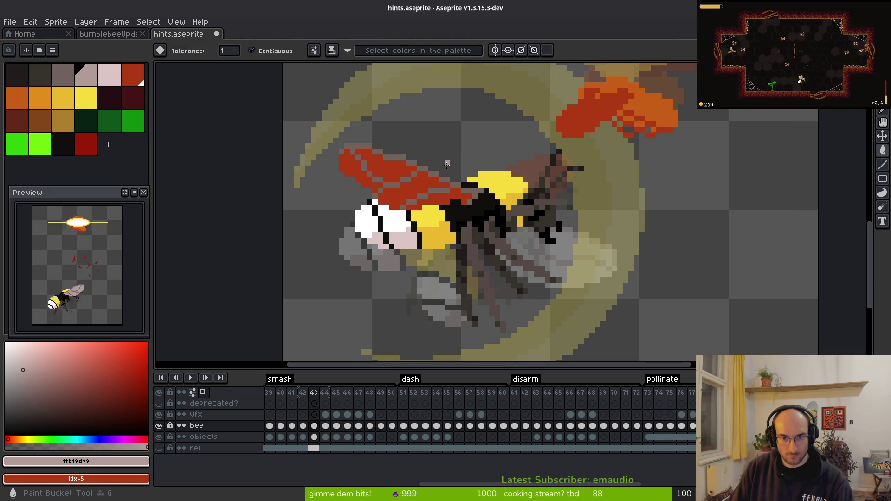
left_click(512, 164, "alt")
key("shift+r")
key("Return")
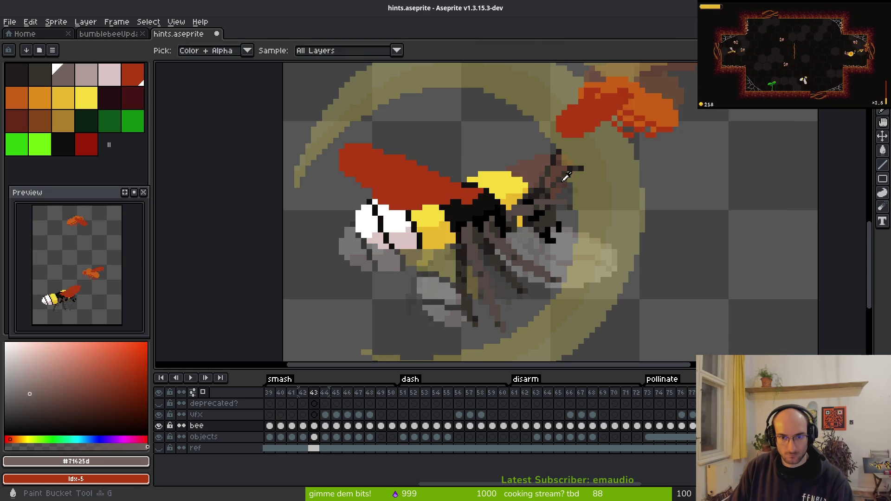
Step: On frame 44, replace white with red, then undo that replacement
key("Right")
left_click(530, 236)
key("shift+r")
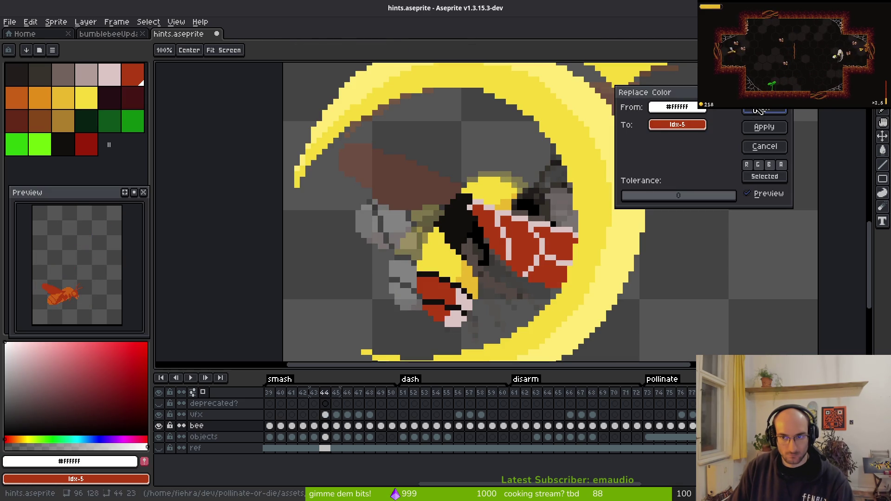
key("Return")
left_click(532, 222, "alt")
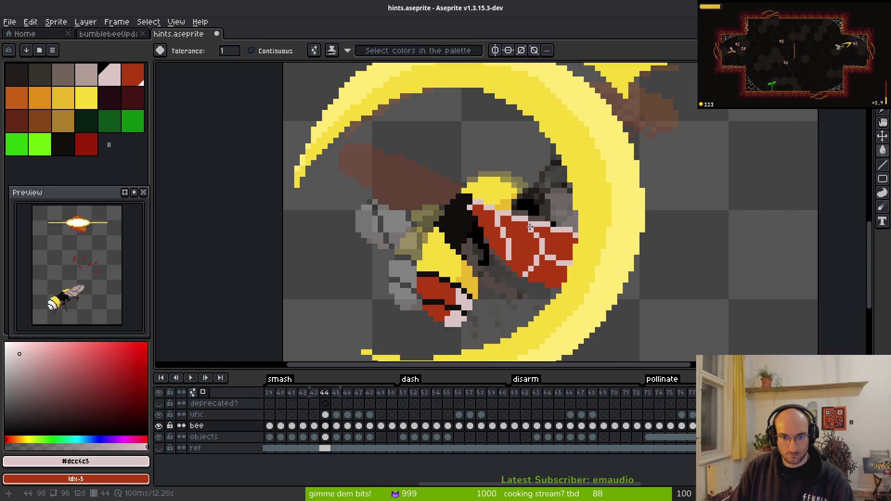
key("ctrl+z")
Step: Lasso the frame 44 wing and turn its pink #dcc6c5 stripes red
key("shift+w")
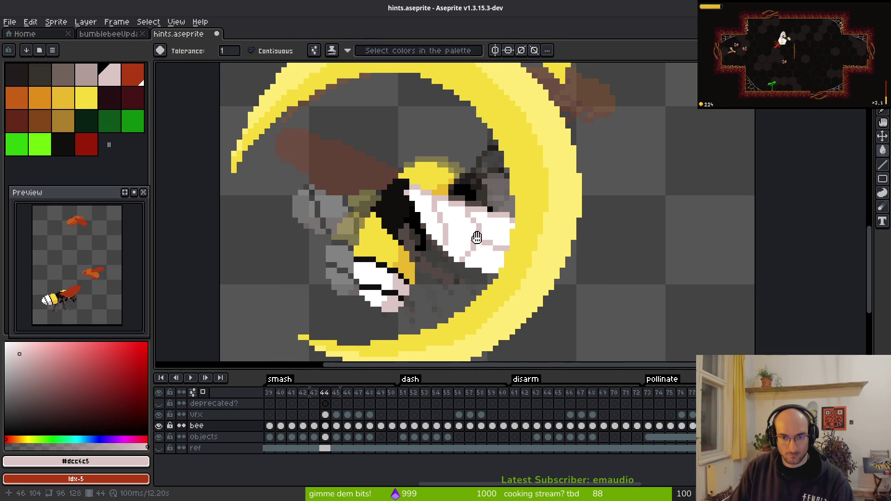
mouse_move(440, 269)
left_mouse_down()
mouse_move(383, 164)
mouse_move(438, 267)
left_mouse_up()
left_click(504, 236, "alt")
key("shift+r")
left_click(763, 112)
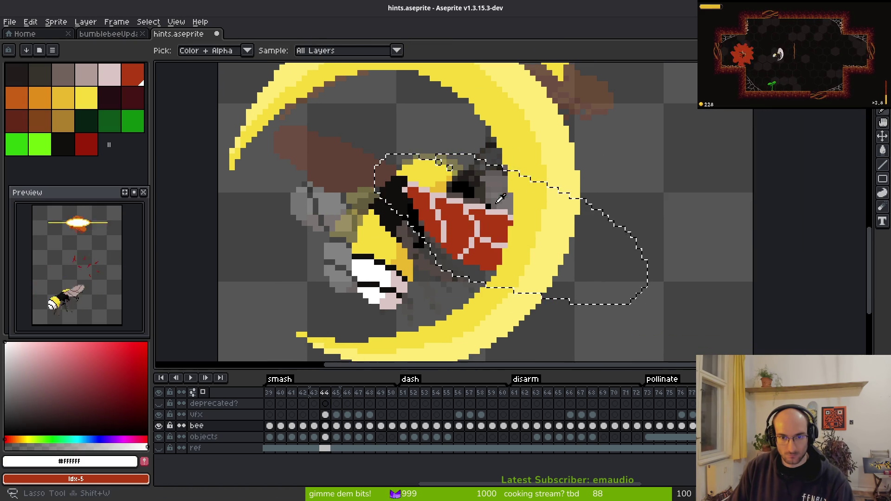
left_click(418, 191, "alt")
key("shift+r")
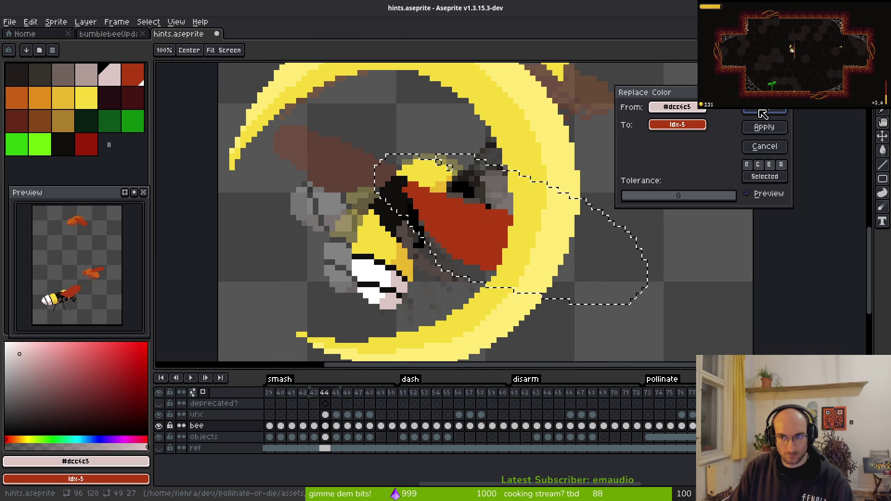
key("Return")
Step: On frame 45, lasso the wing and recolour its pink and pale #b19d99 pixels red
key("period")
mouse_move(622, 209)
left_mouse_down()
mouse_move(353, 172)
mouse_move(627, 218)
mouse_move(618, 205)
left_mouse_up()
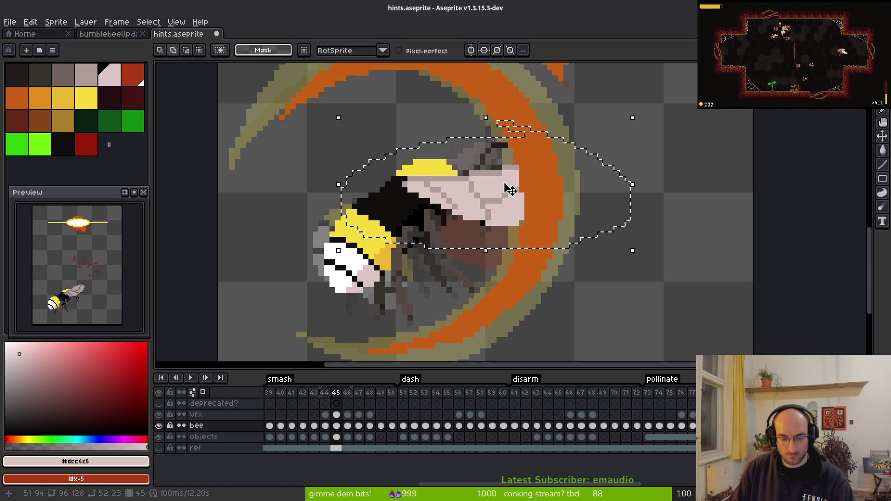
key("shift+r")
key("Return")
left_click(465, 170, "alt")
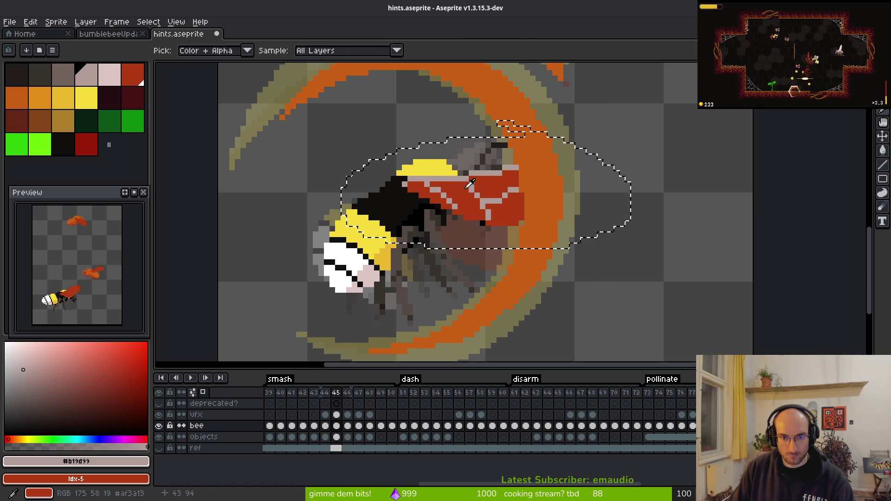
key("shift+r")
left_click(776, 110)
Step: On frame 46, turn the pale and darker #71625d wing pixels red, then save
key("Right")
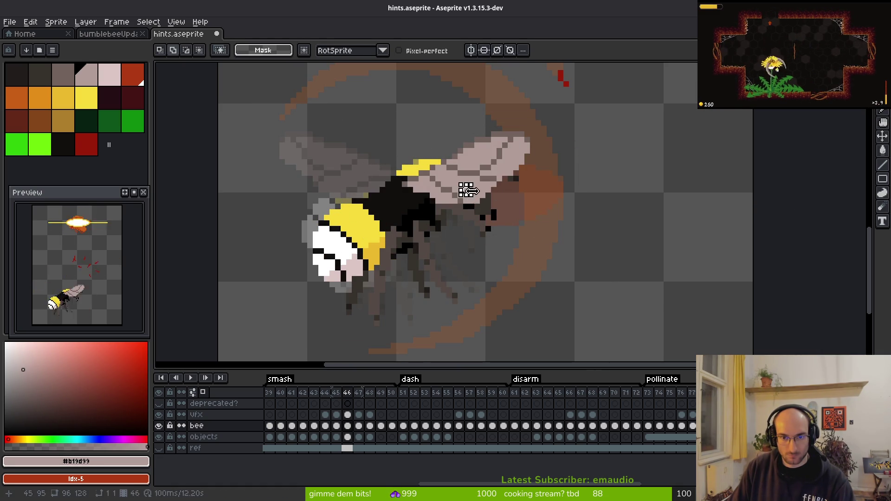
key("shift+r")
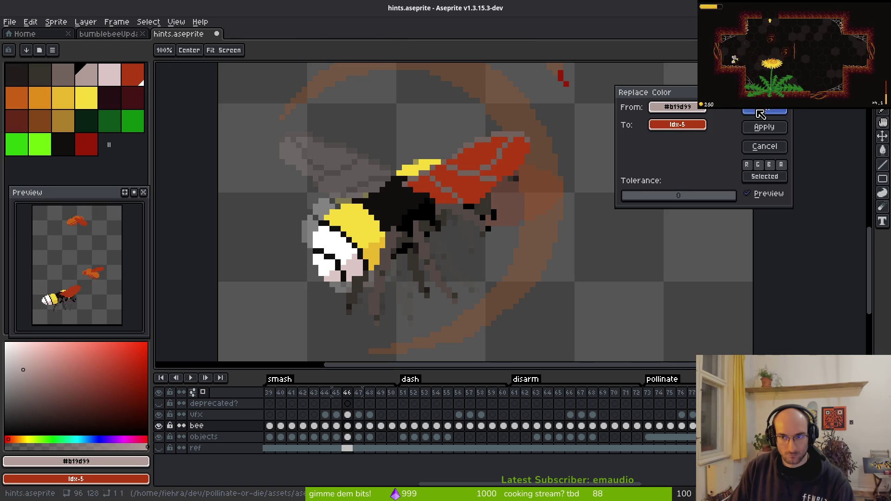
left_click(760, 114)
scroll(514, 163, "up", 2)
left_click(433, 183, "alt")
key("shift+r")
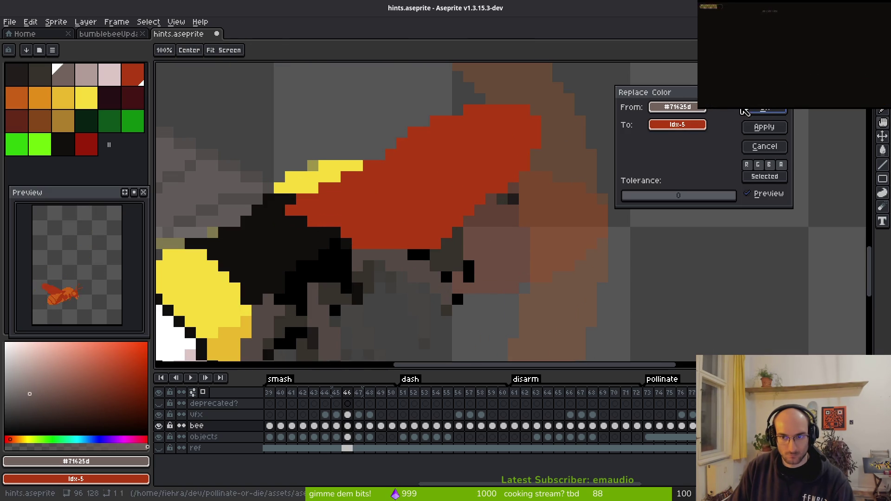
left_click(761, 114)
scroll(464, 241, "down", 2)
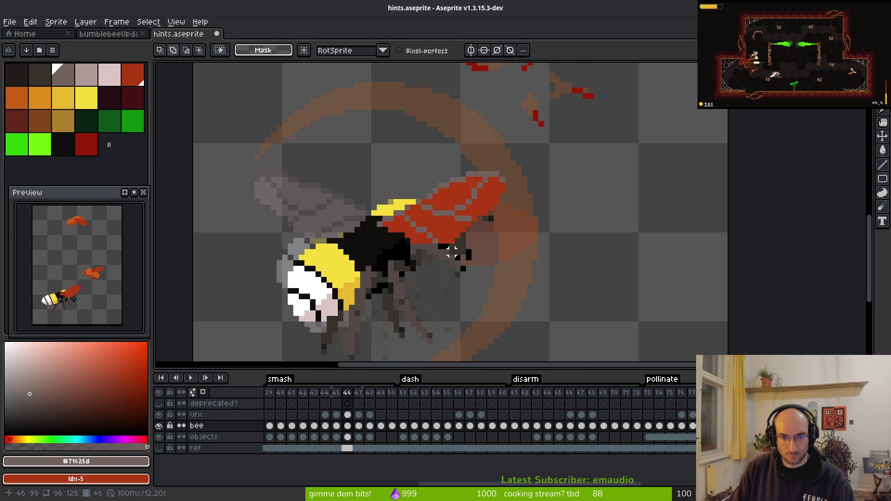
scroll(458, 252, "up", 3)
scroll(511, 251, "down", 3)
key("ctrl+s")
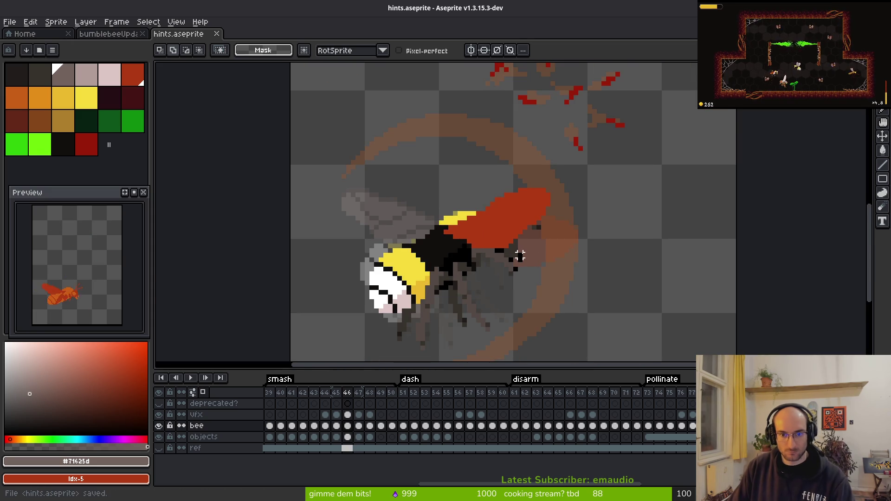
Step: On frame 47, recolour the pale #b19d99 and greyish wing pixels red and save
key("period")
scroll(527, 255, "up", 2)
left_click(431, 196, "alt")
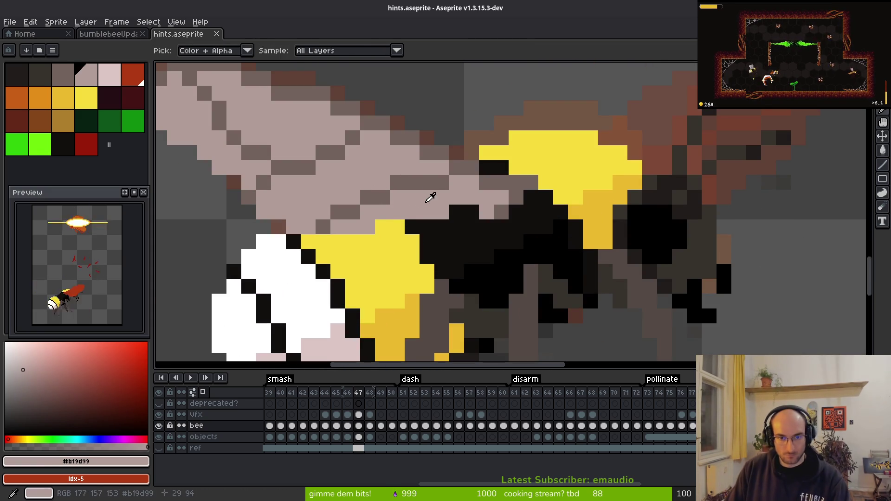
key("shift+r")
key("Return")
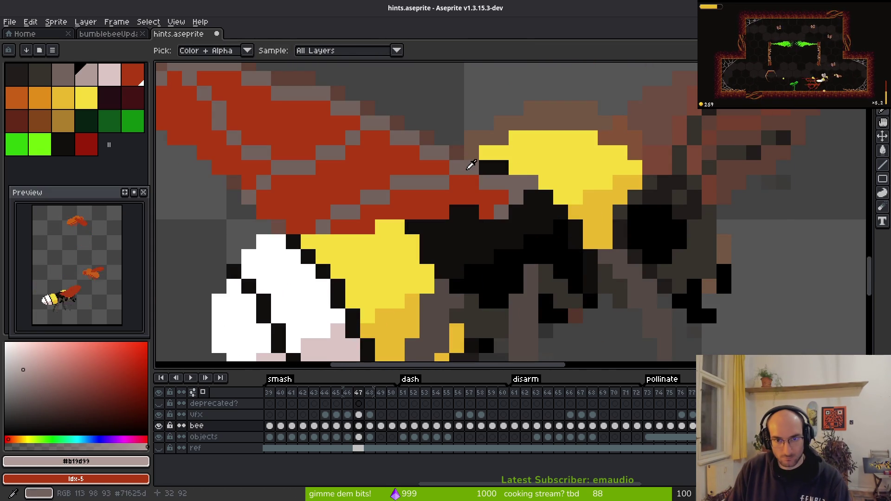
left_click(471, 166, "alt")
key("shift+r")
left_click(766, 120)
key("m")
key("ctrl+s")
scroll(599, 237, "down", 3)
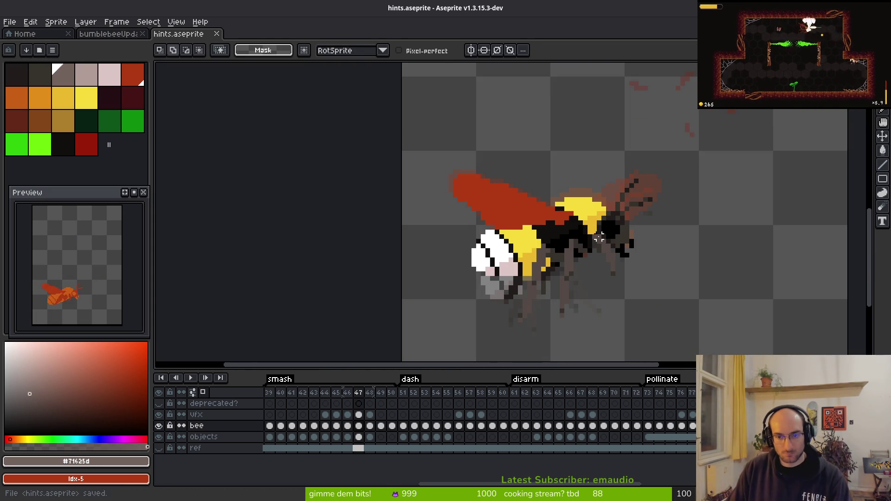
key("period")
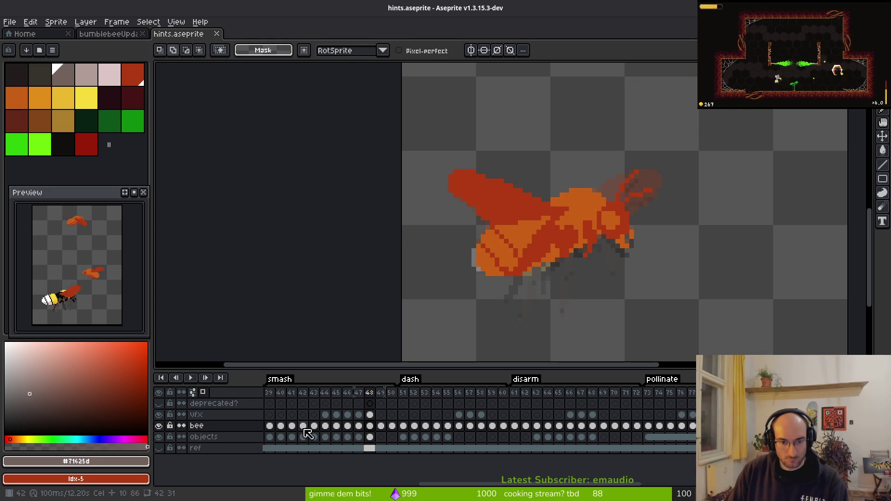
Step: Review smash frames 40, 48 and 49, reverting the last change on frame 49
left_click(281, 426)
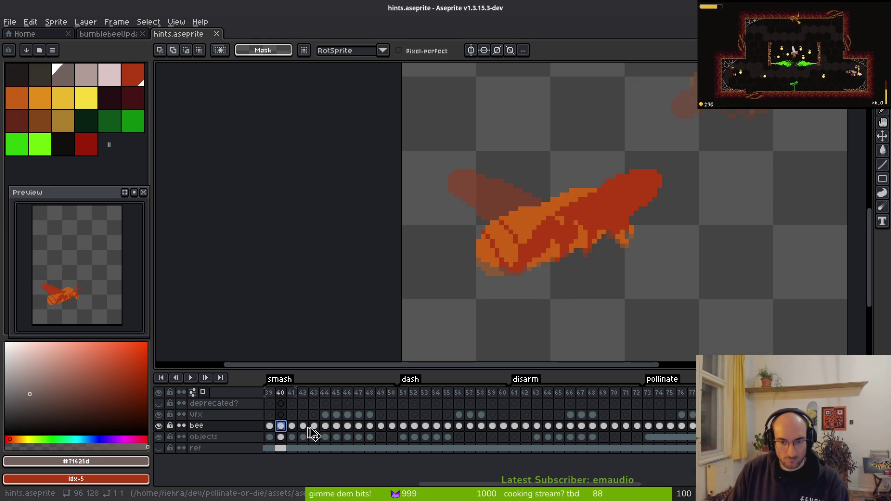
left_click(381, 426)
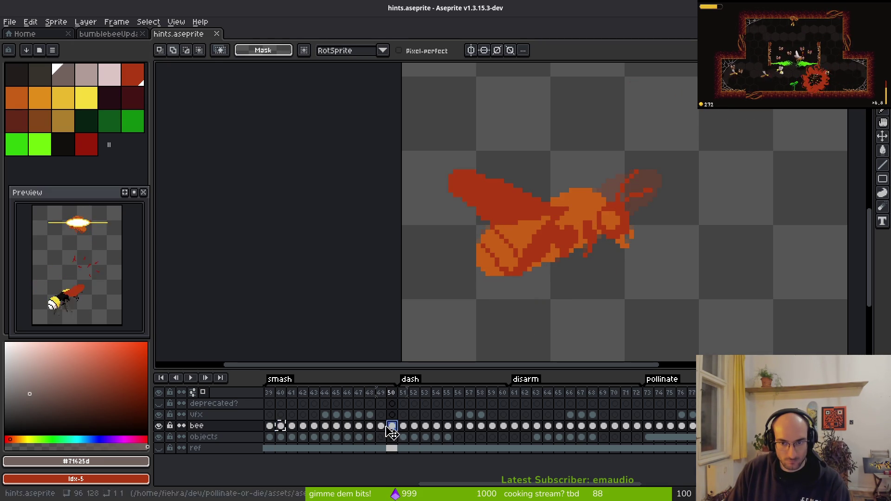
left_click(371, 428)
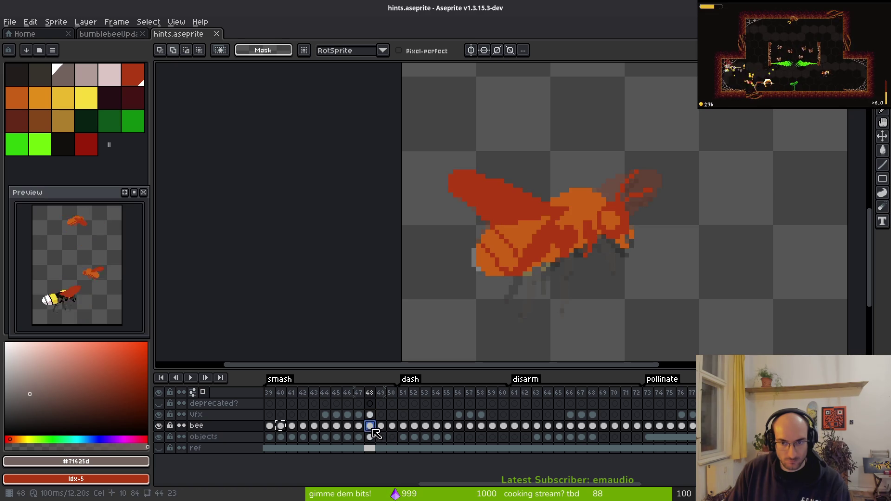
key("Right")
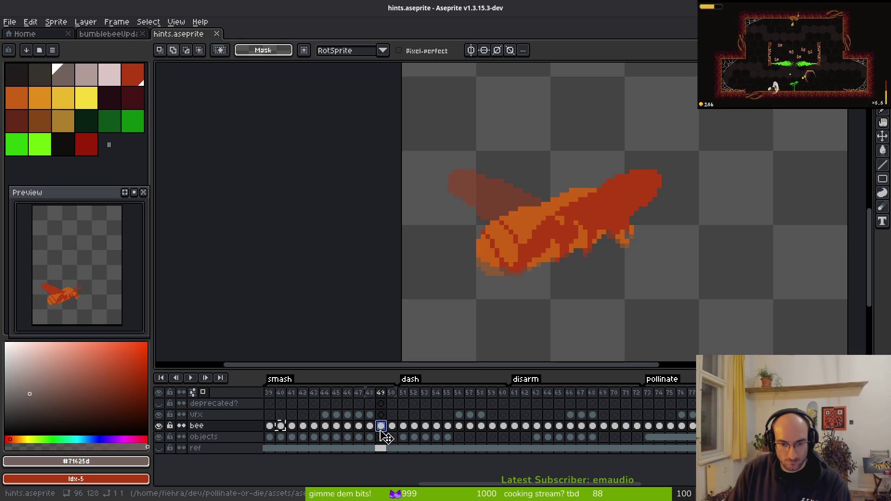
key("ctrl+z")
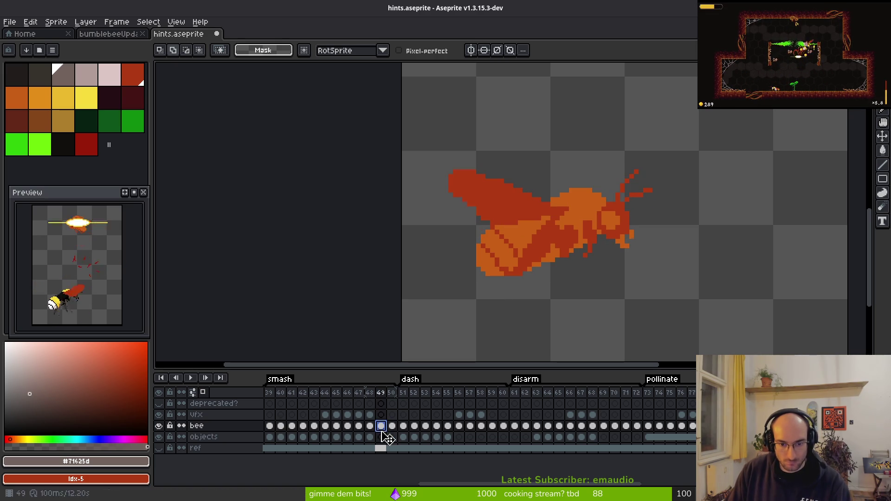
Step: Check frames 39–43, undo both trial frame copies, and land on frame 45
left_click(316, 428)
left_click(308, 427)
left_click(271, 425)
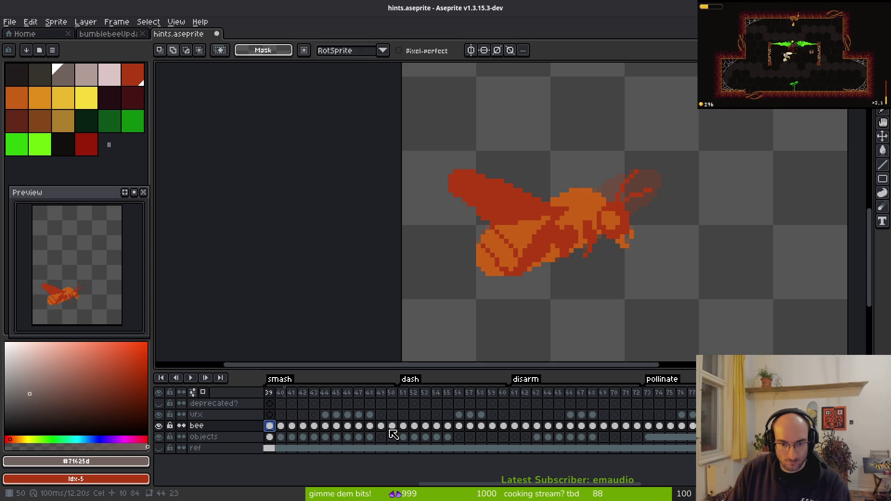
key("Left")
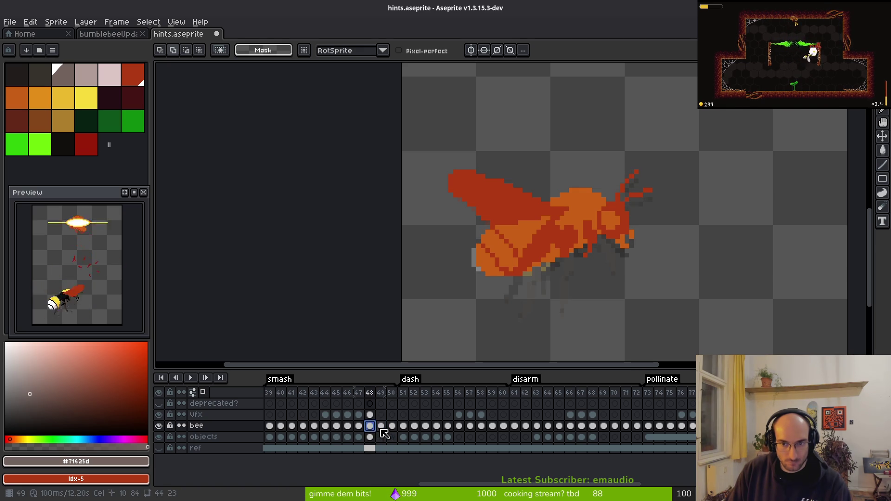
key("Right")
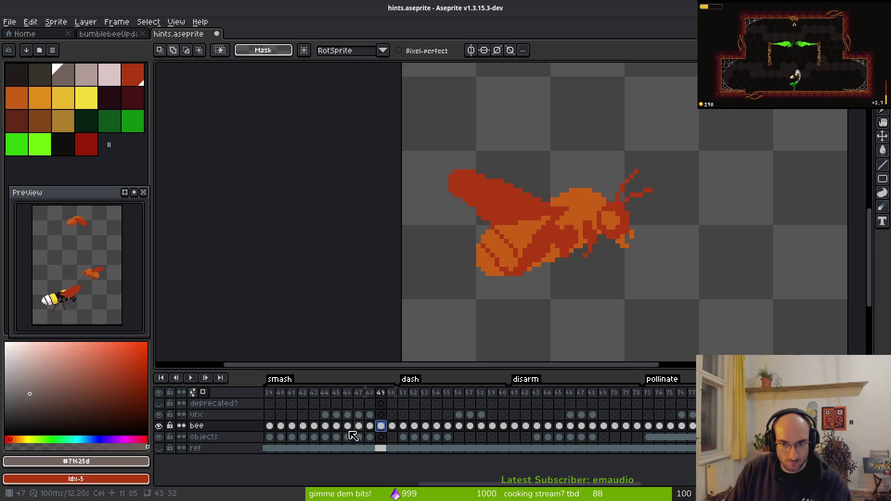
left_click(270, 425)
key("Right")
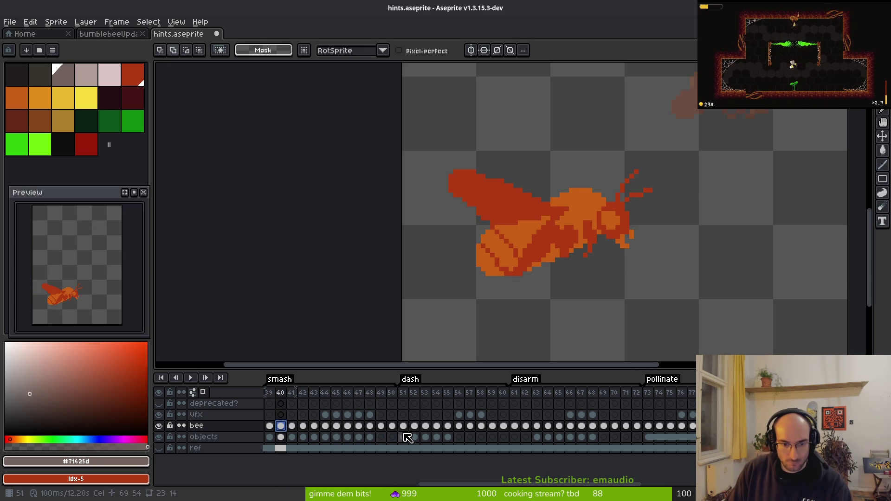
key("ctrl+z")
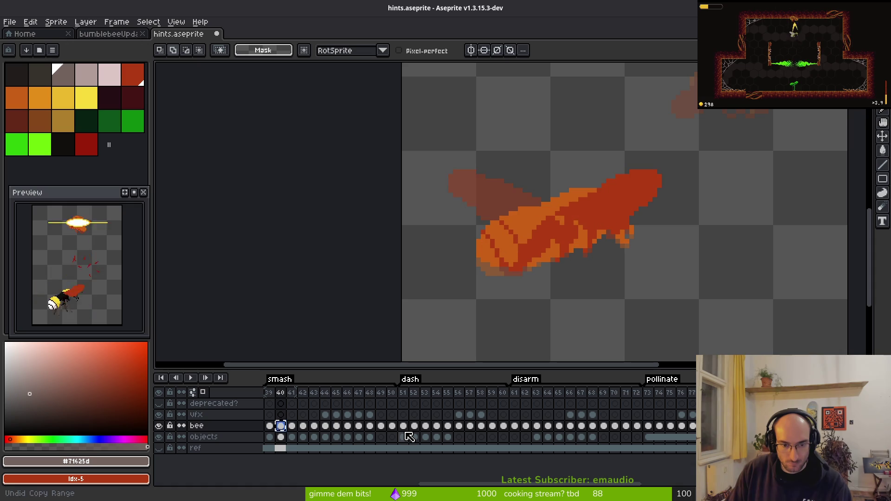
key("ctrl+z")
key("ctrl+y")
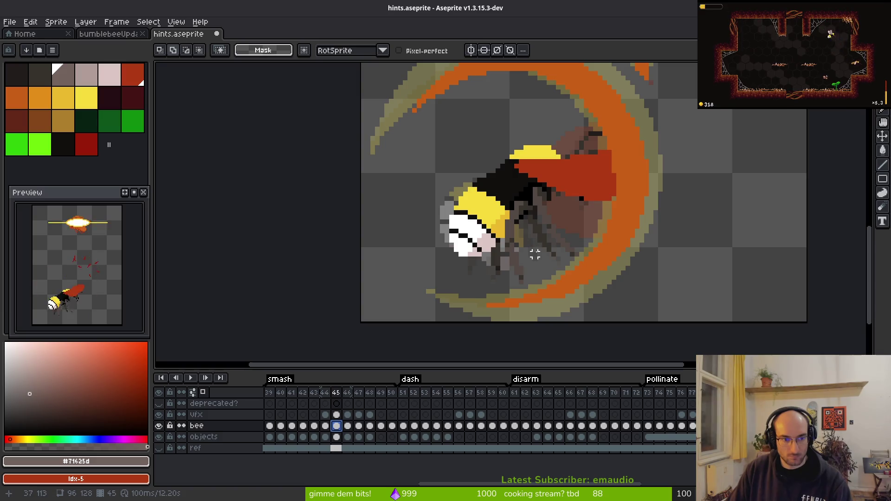
Step: Sample the red wing colour from frame 41, then return to frame 42
left_click_drag(535, 281, 481, 292)
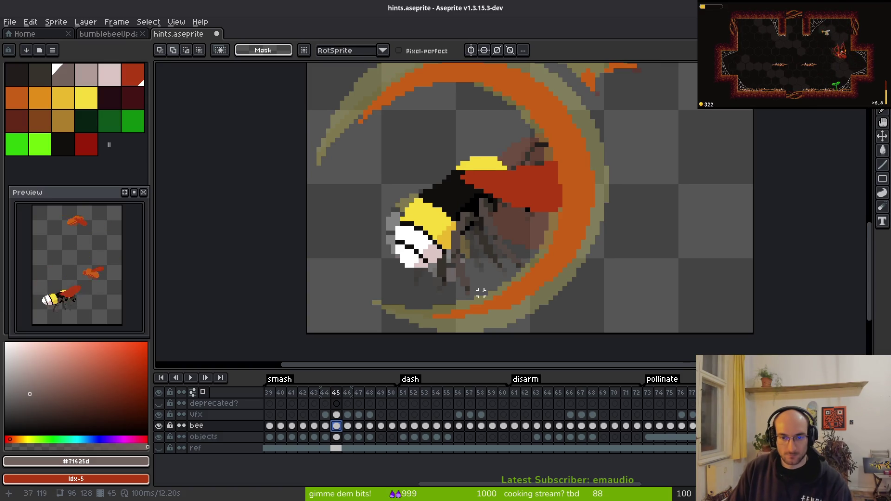
key("Right")
key("Right")
key("Right")
key("Left")
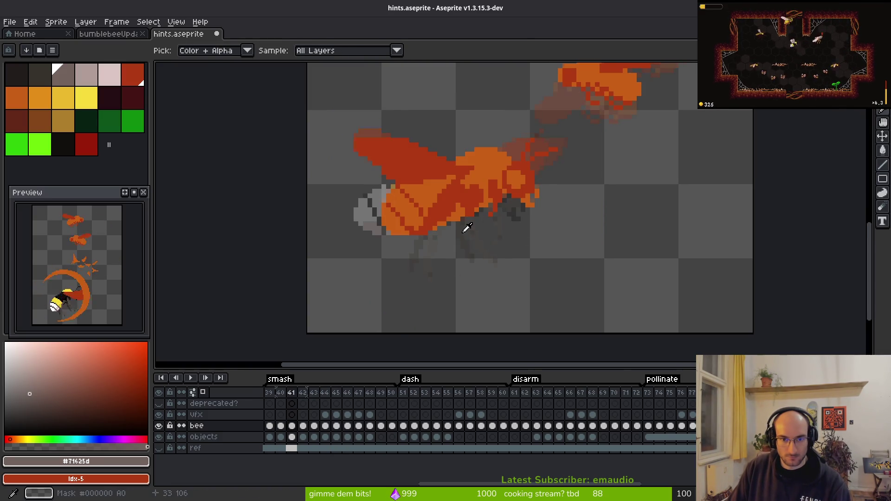
key("Right")
scroll(465, 230, "up", 1)
key("Left")
left_click(458, 238, "alt")
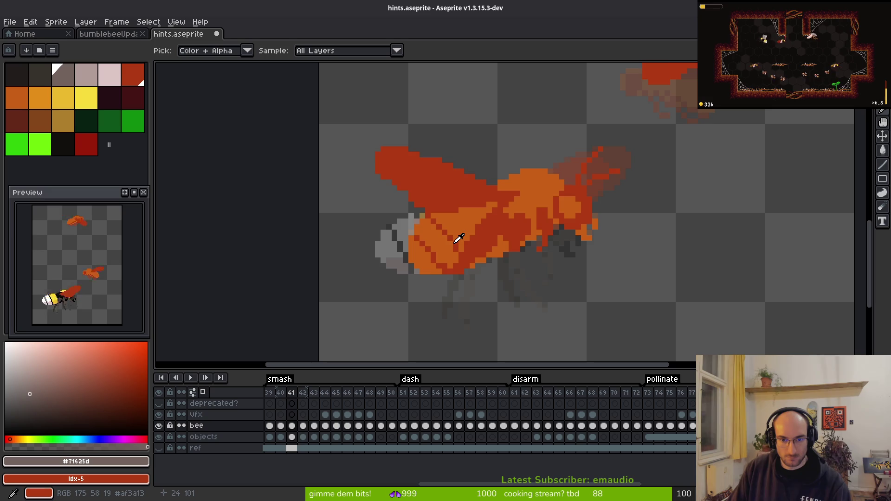
key("Right")
Step: Select the bee in frame 42 and nudge it up one pixel
key("m")
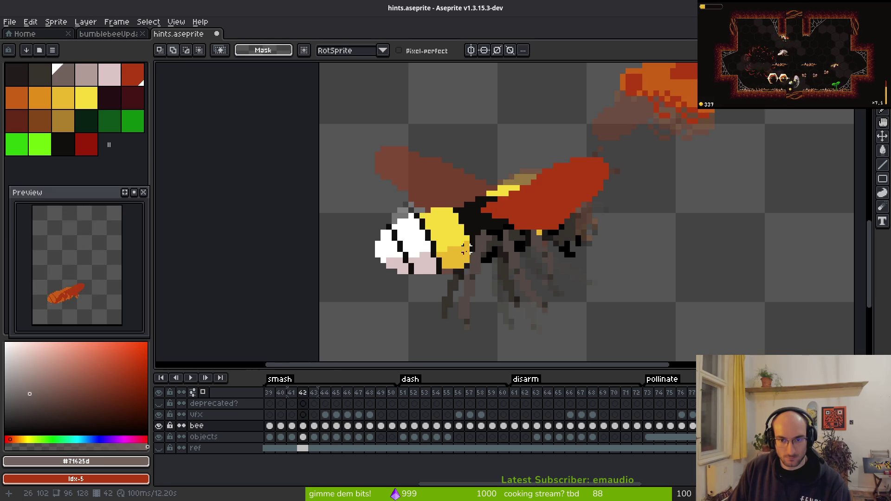
scroll(464, 250, "down", 2)
left_click_drag(408, 193, 567, 325)
scroll(521, 271, "up", 2)
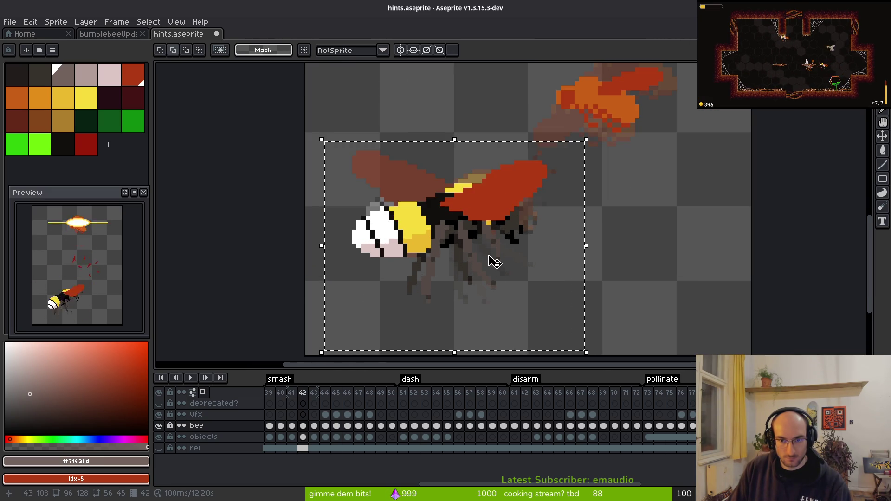
left_click(469, 247)
left_click_drag(478, 245, 476, 245)
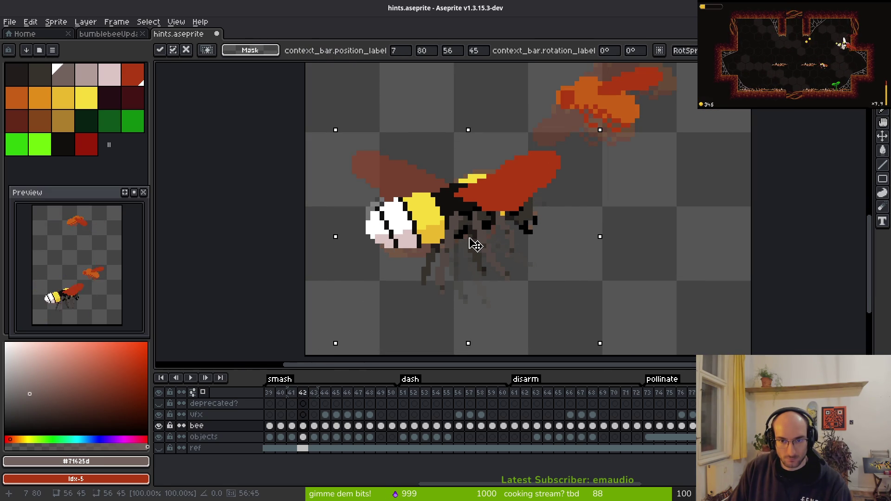
key("comma")
Step: Flip between frames 41 to 44 to compare the bee's position
key("i")
key("period")
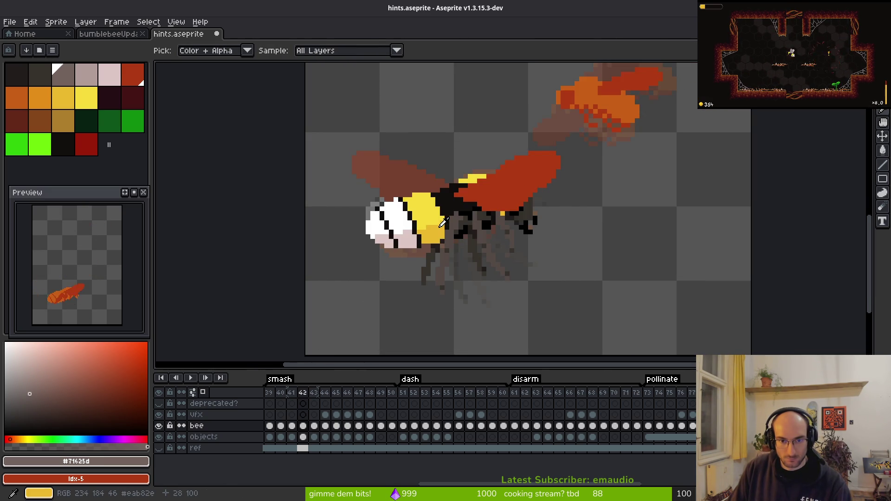
key("comma")
key("period")
key("period")
key("comma")
key("period")
key("comma")
key("period")
key("period")
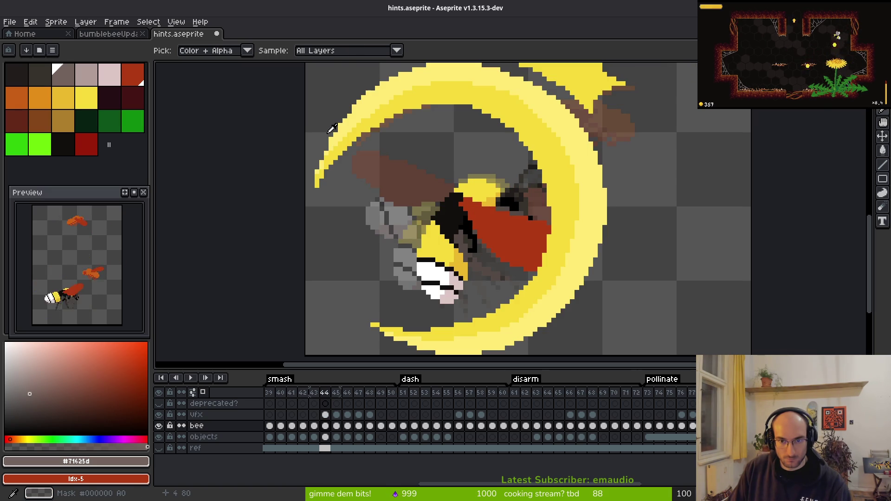
key("period")
key("period")
key("period")
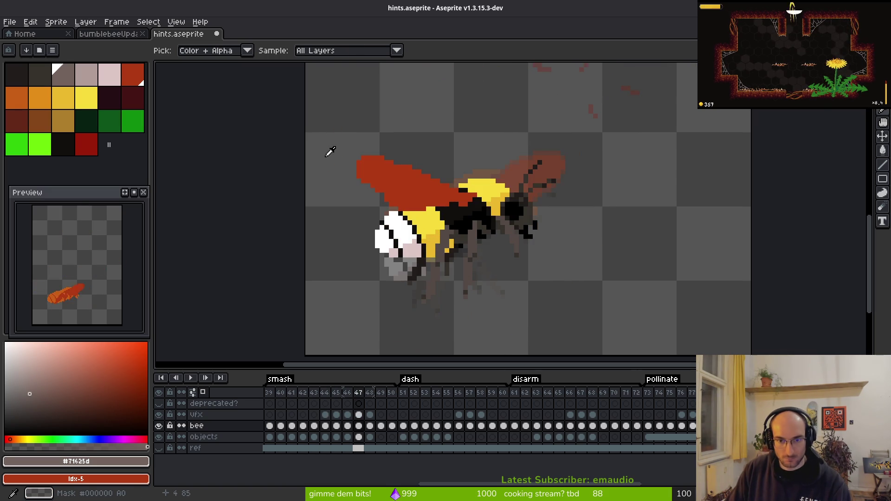
Step: Paste the coloured bee into frame 44, shifted one pixel left
key("ctrl+v")
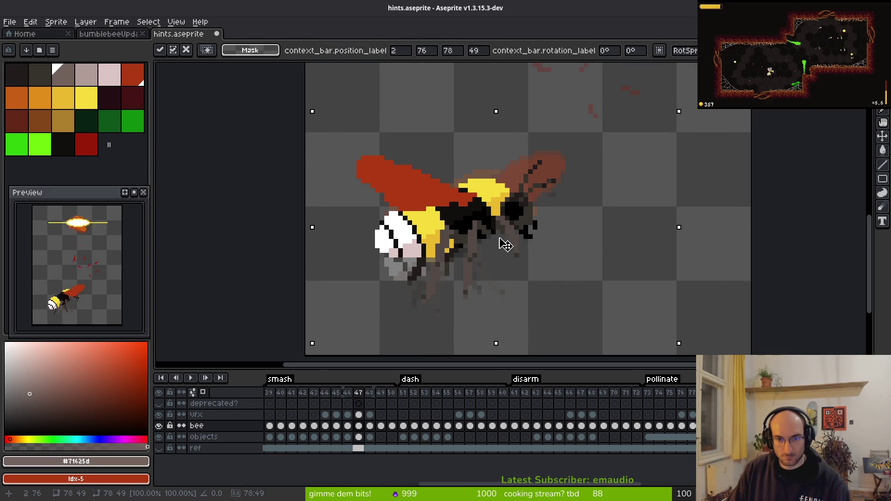
left_click_drag(512, 241, 509, 241)
key("Return")
Step: Select around the bee in frame 47, then undo the stray white rectangle
key("comma")
key("period")
key("period")
key("comma")
key("m")
mouse_move(336, 112)
left_mouse_down()
mouse_move(386, 159)
mouse_move(599, 282)
left_mouse_up()
left_click(585, 266)
key("ctrl+z")
left_click_drag(306, 106, 647, 344)
key("ctrl+z")
key("ctrl+z")
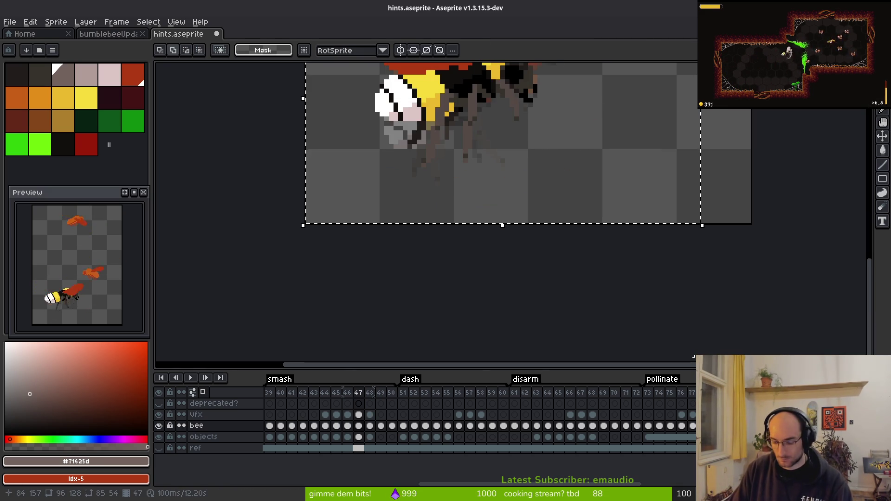
scroll(497, 249, "down", 4)
scroll(458, 220, "up", 4)
Step: Sample the red wing colour #af3a13 in frame 41 and return to frame 42
key("i")
key("comma")
key("comma")
key("comma")
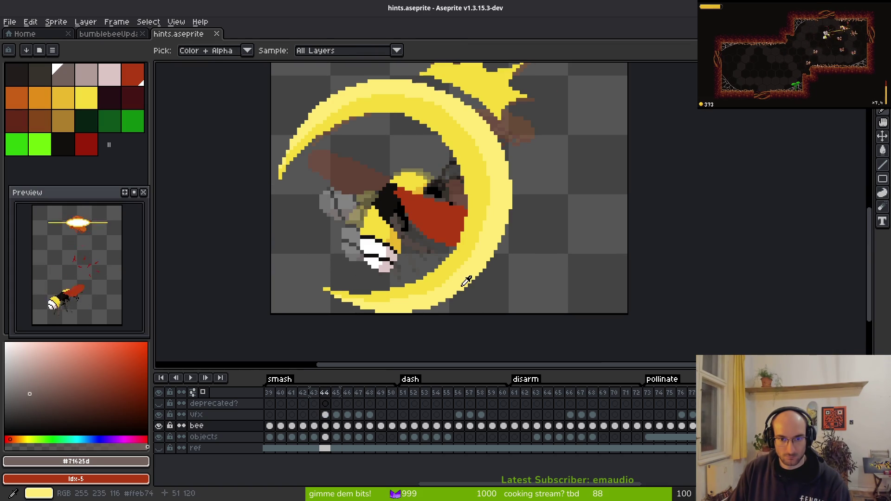
key("comma")
key("comma")
key("comma")
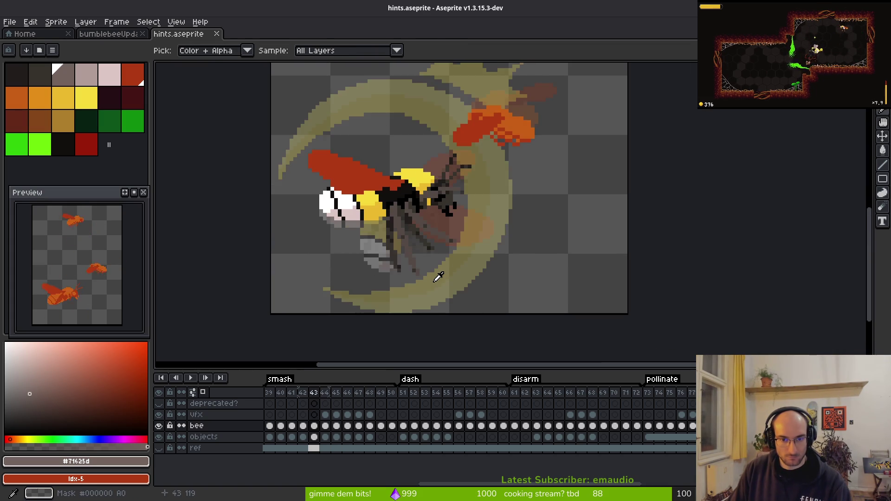
key("m")
scroll(467, 176, "up", 1)
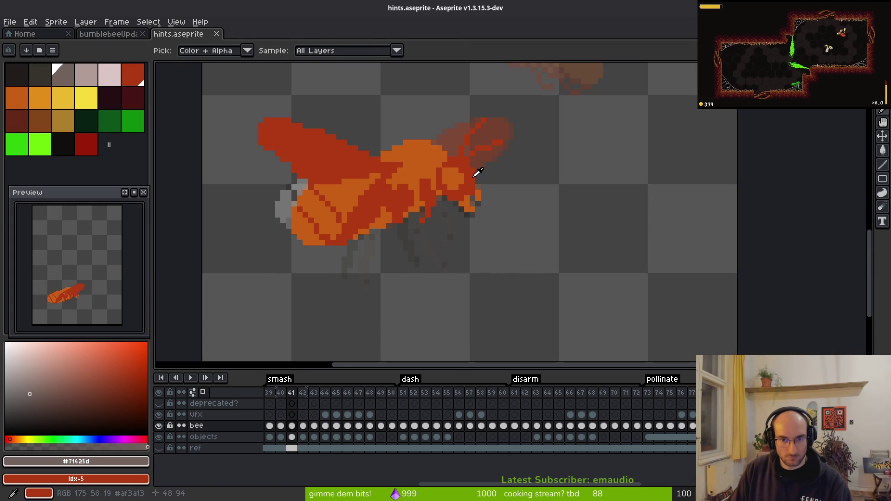
left_click(476, 176, "alt")
key("period")
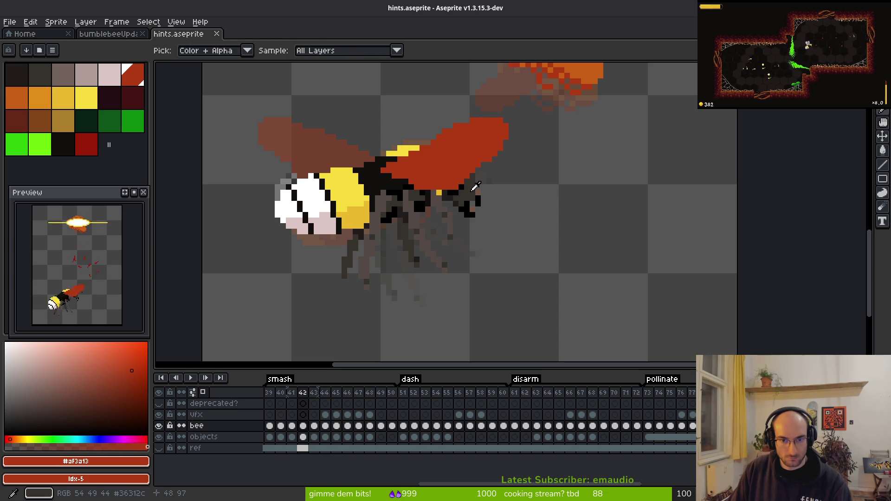
Step: Fill the grey patch by the bee's leg with red #af3a13 using the Paint Bucket
scroll(469, 237, "up", 1)
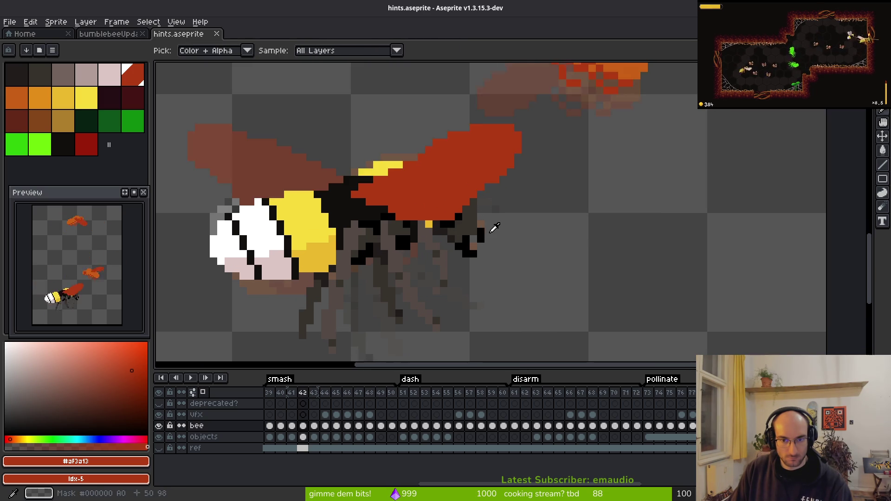
key("g")
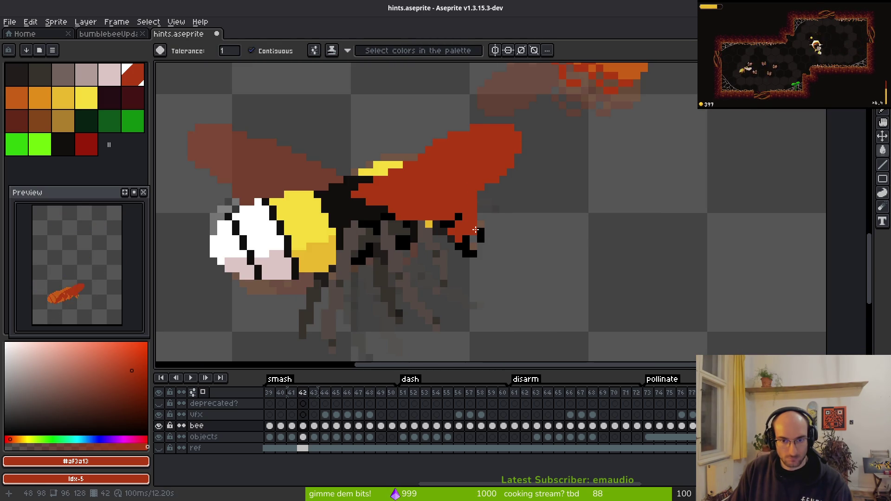
key("comma")
key("period")
scroll(387, 220, "up", 1)
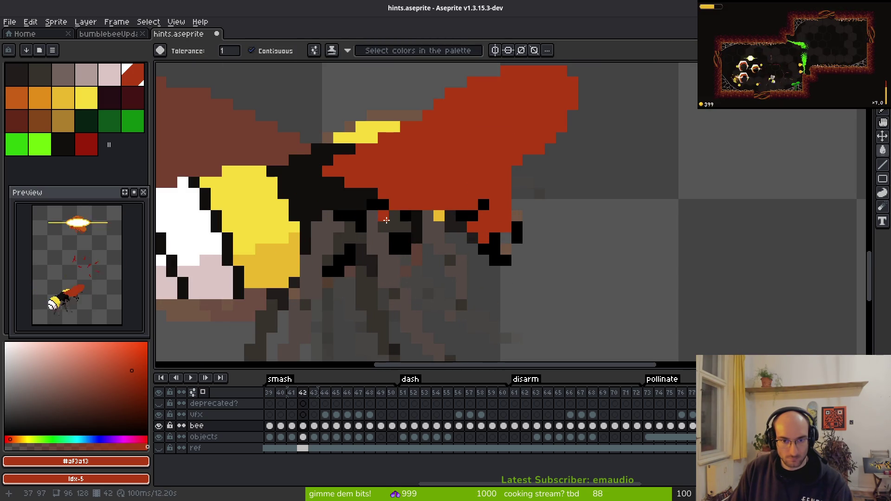
left_click(361, 294)
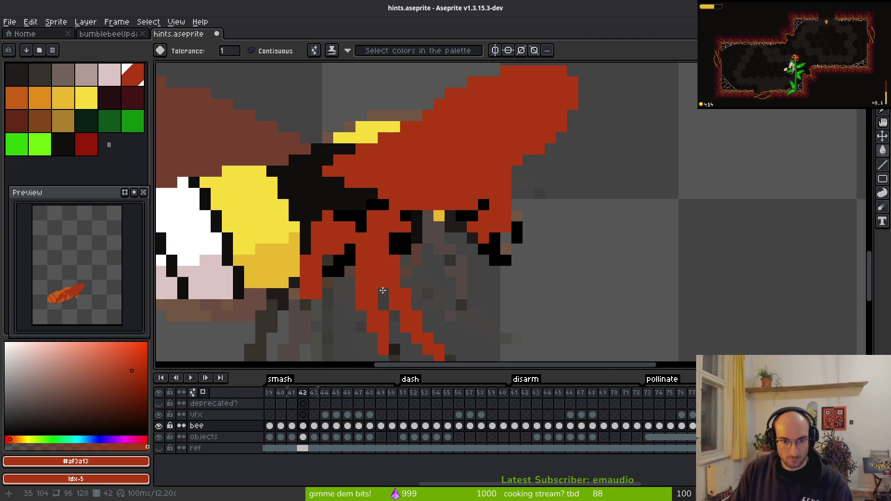
Step: Fill the remaining grey leg red and check the lower legs
left_click_drag(354, 296, 470, 216)
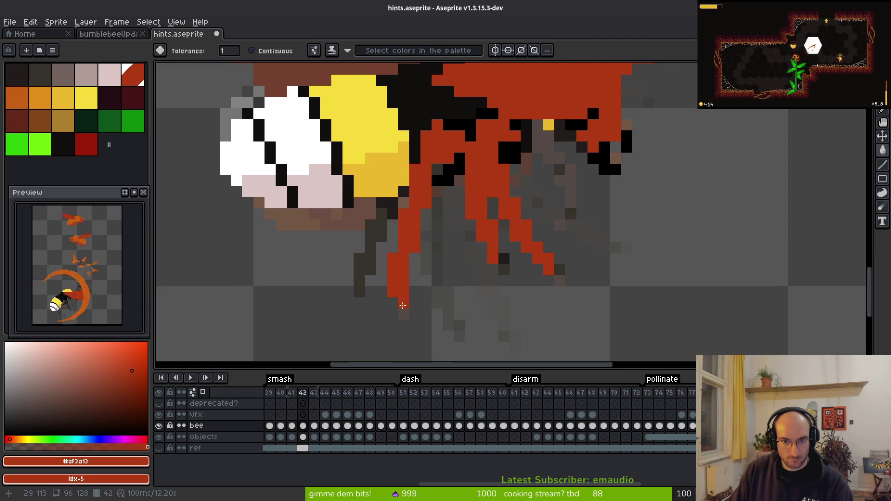
left_click(373, 264)
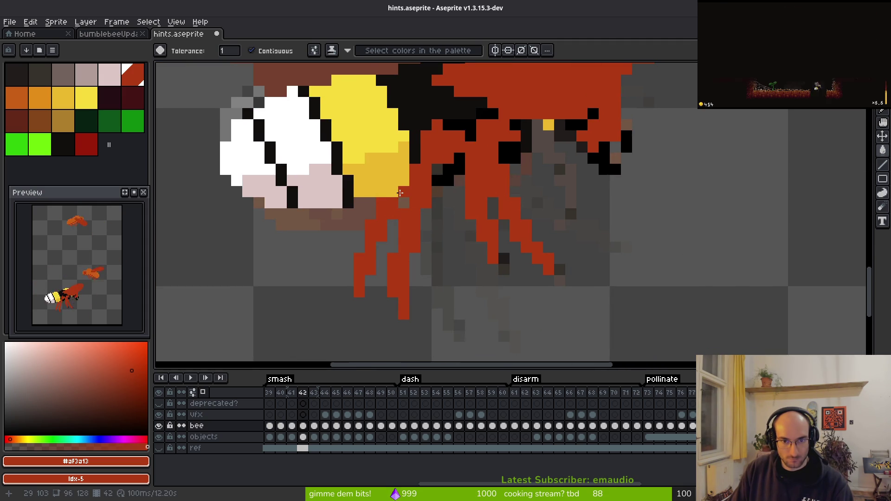
left_click_drag(561, 144, 552, 283)
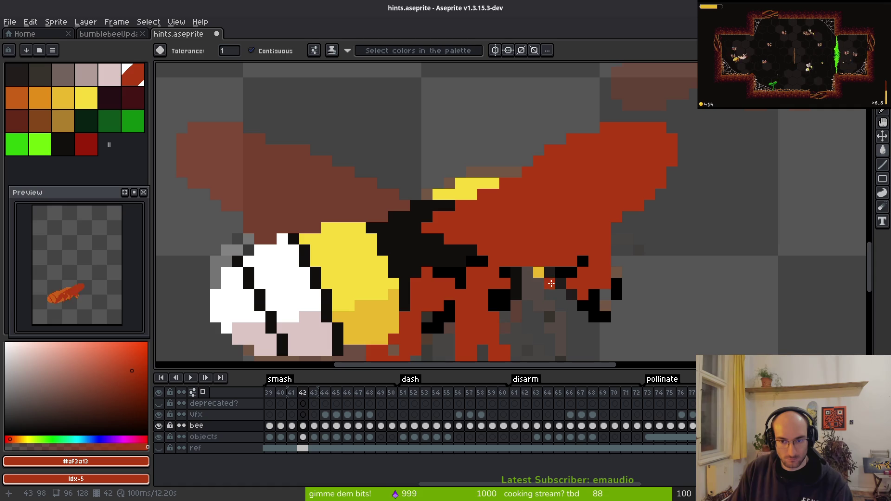
scroll(550, 311, "down", 2)
scroll(545, 322, "up", 5)
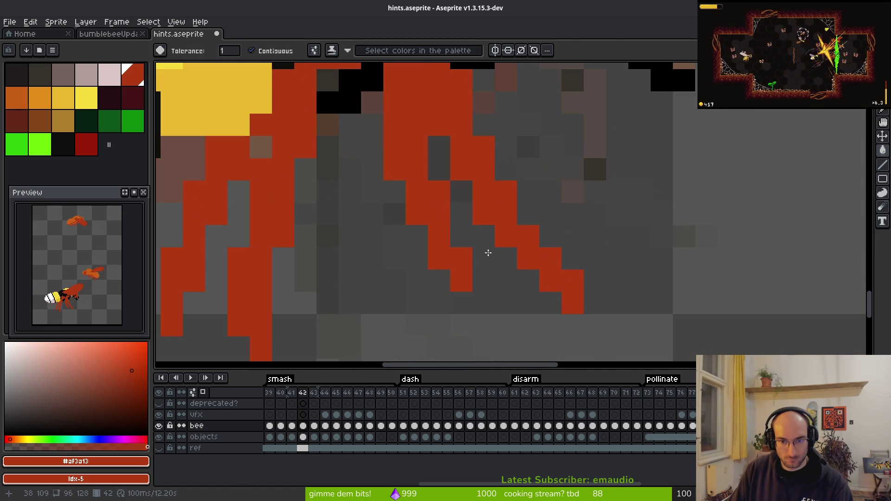
scroll(529, 308, "up", 3)
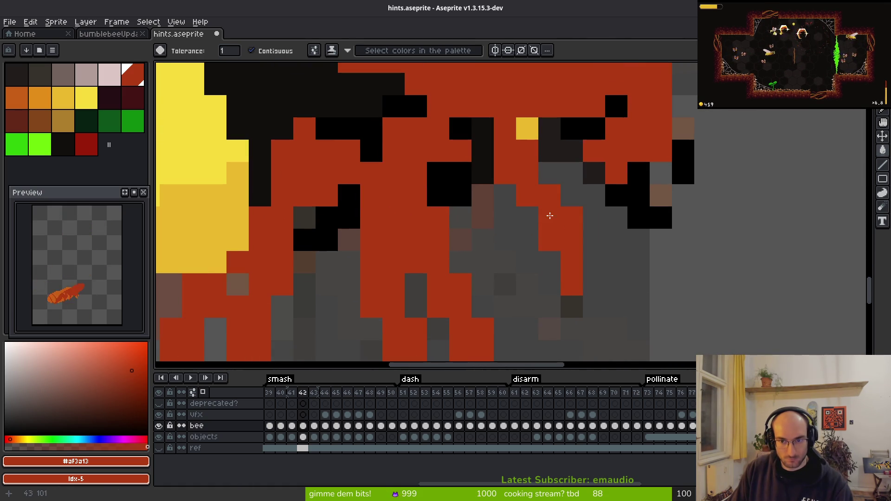
scroll(538, 260, "down", 5)
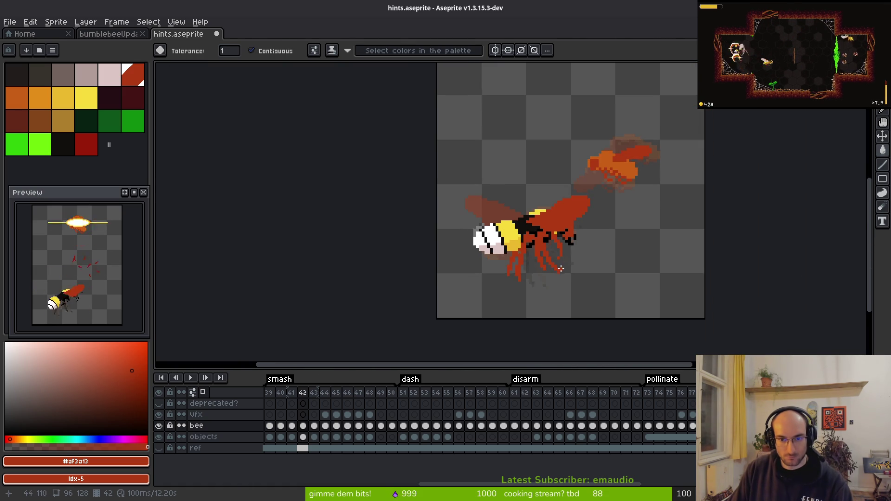
Step: Fill the black body pixel clusters and column with orange #c96016
key("i")
key("Left")
key("Right")
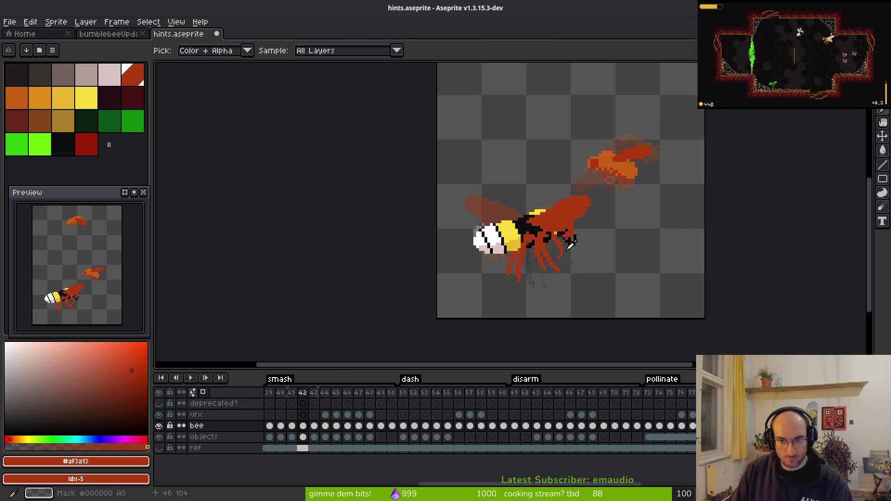
key("w")
scroll(569, 251, "up", 6)
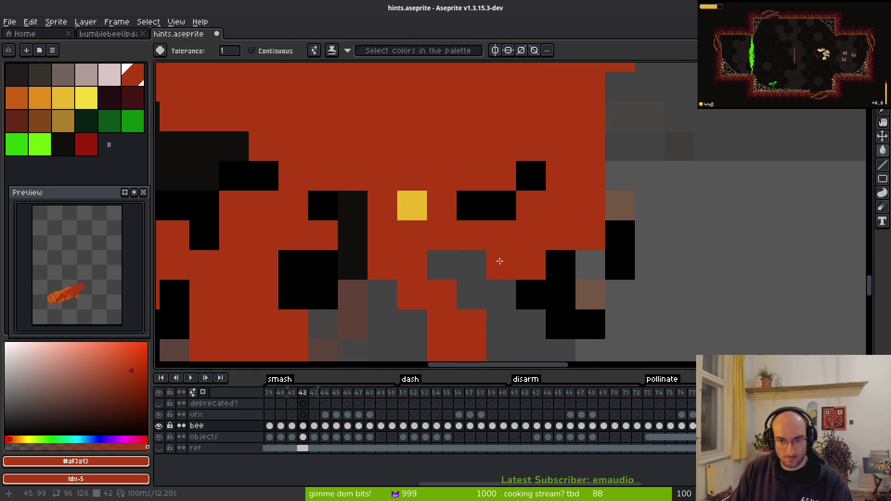
scroll(496, 255, "down", 4)
scroll(582, 251, "up", 4)
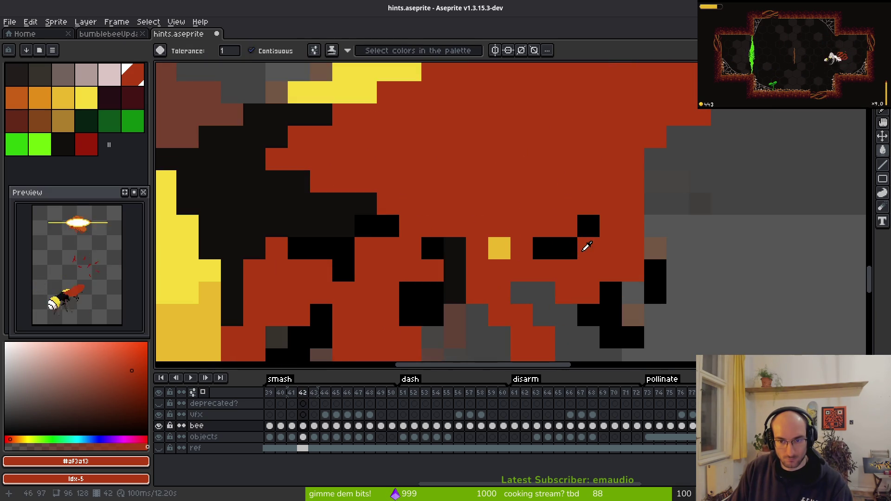
right_click(551, 199, "alt")
right_click(561, 244)
right_click(611, 293)
right_click(656, 281)
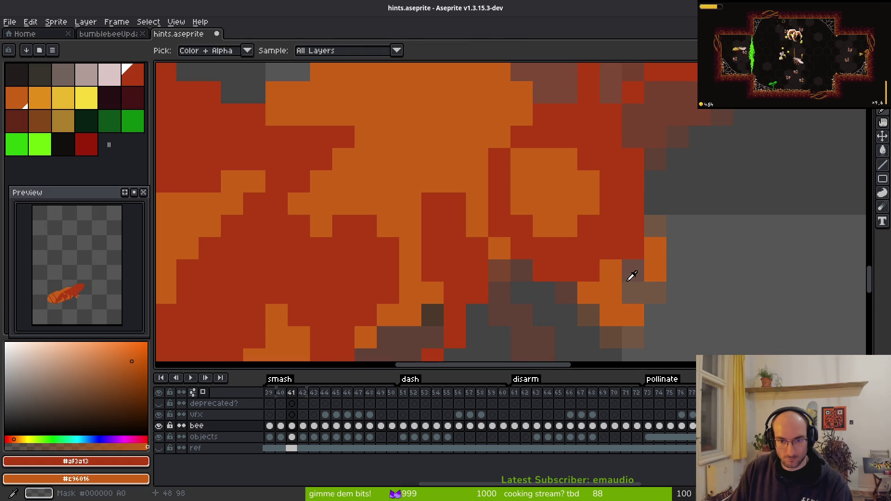
Step: Fill the yellow, white and pale pink body areas orange, then undo the stray fills
scroll(558, 254, "down", 1)
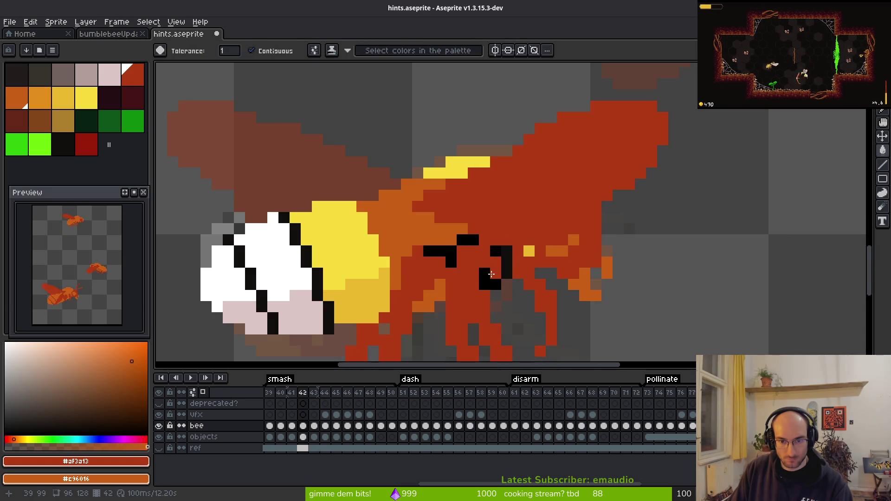
scroll(518, 267, "up", 4)
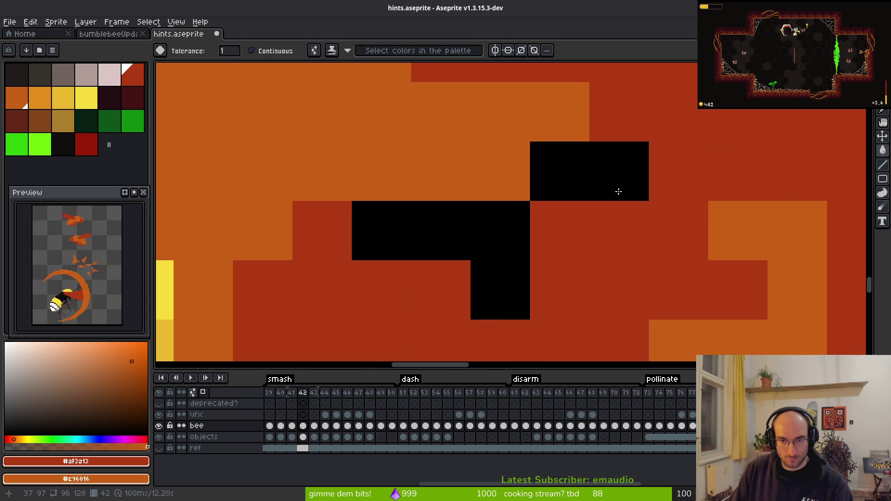
scroll(556, 263, "down", 3)
scroll(556, 264, "down", 3)
scroll(511, 208, "up", 3)
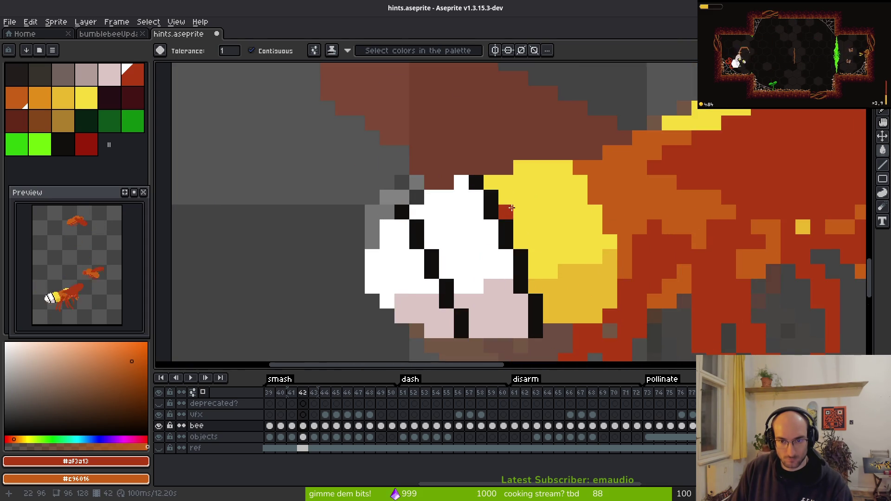
right_click(520, 231)
right_click(427, 198)
right_click(360, 209)
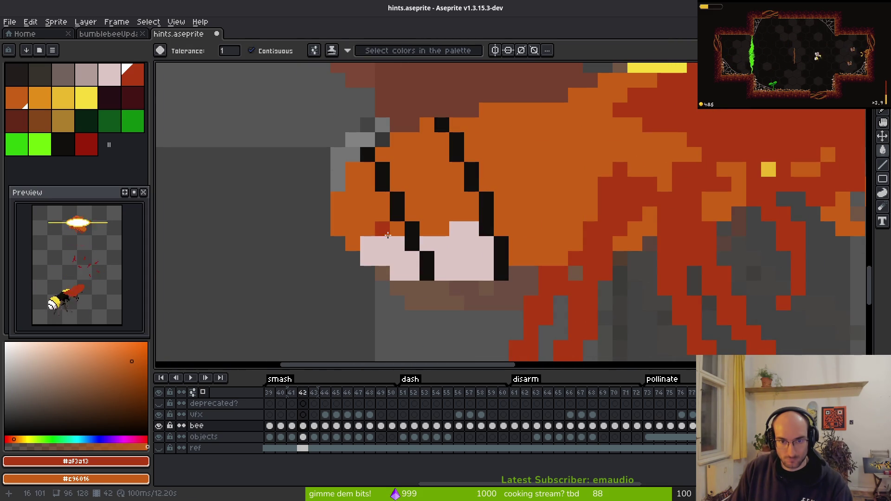
right_click(462, 255)
key("ctrl+z")
key("ctrl+z")
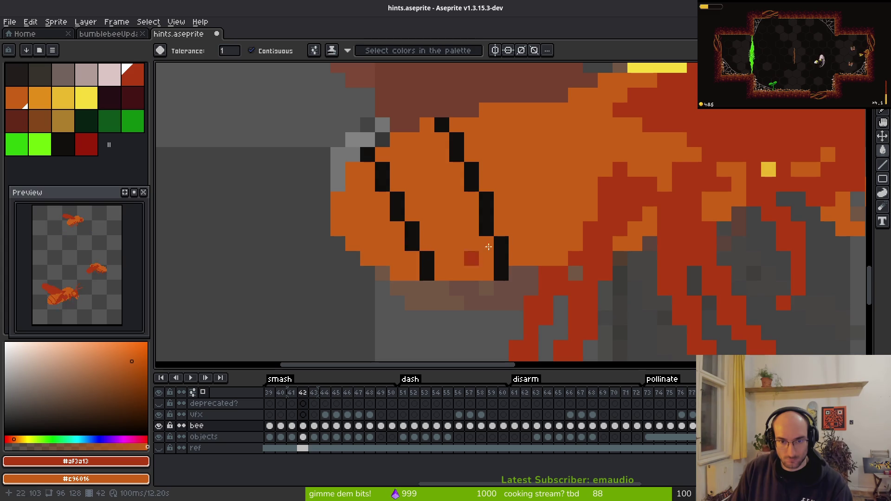
key("ctrl+z")
key("ctrl+z")
key("ctrl+z")
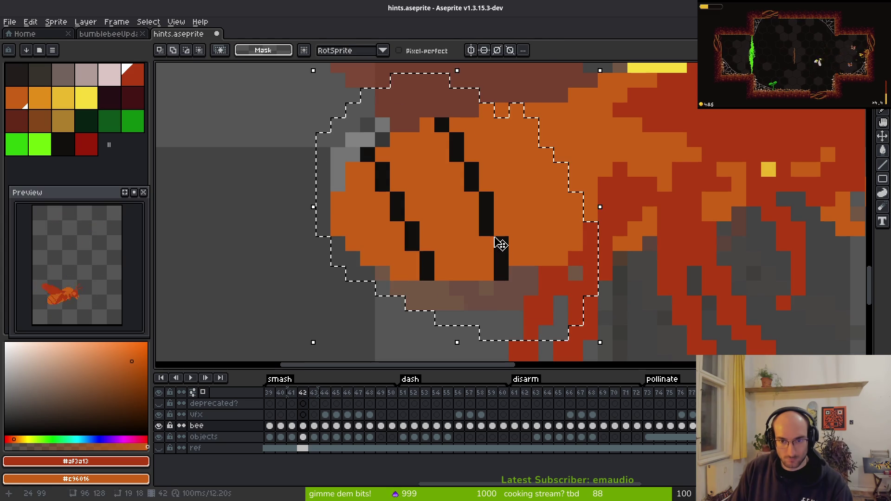
Step: Replace the black stripe colour #120f0c with red #af3a13 in the selection
left_click(500, 246, "alt")
right_click(626, 193)
key("shift+r")
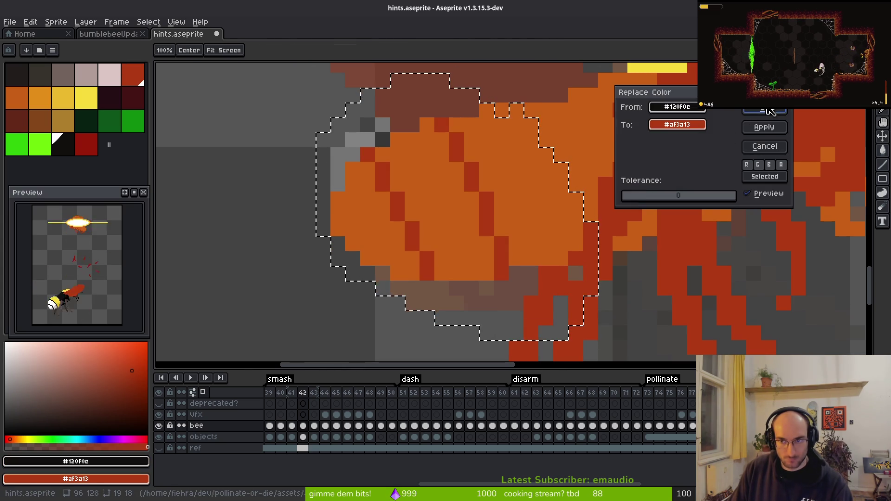
left_click(769, 111)
scroll(604, 186, "down", 2)
scroll(594, 177, "up", 2)
Step: Fill the leftover yellow patch with orange and save hints.aseprite
key("m")
left_click(593, 173, "alt")
scroll(625, 125, "up", 1)
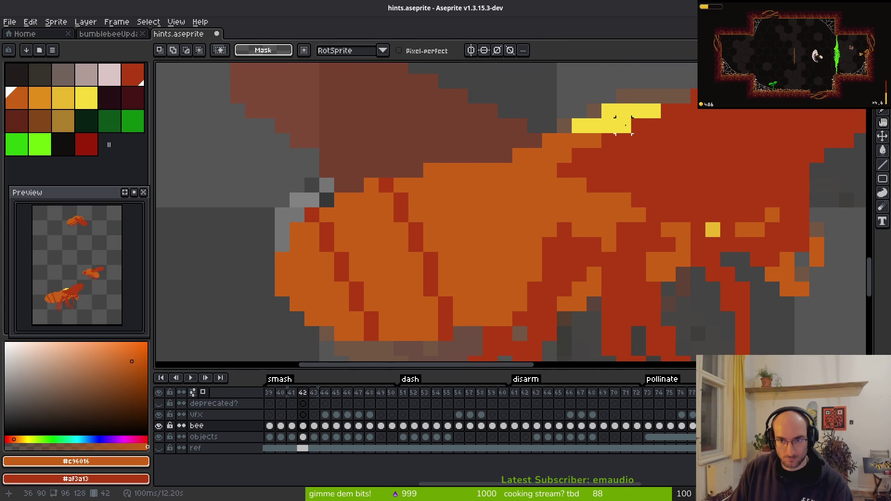
key("g")
left_click(627, 125)
scroll(709, 234, "down", 3)
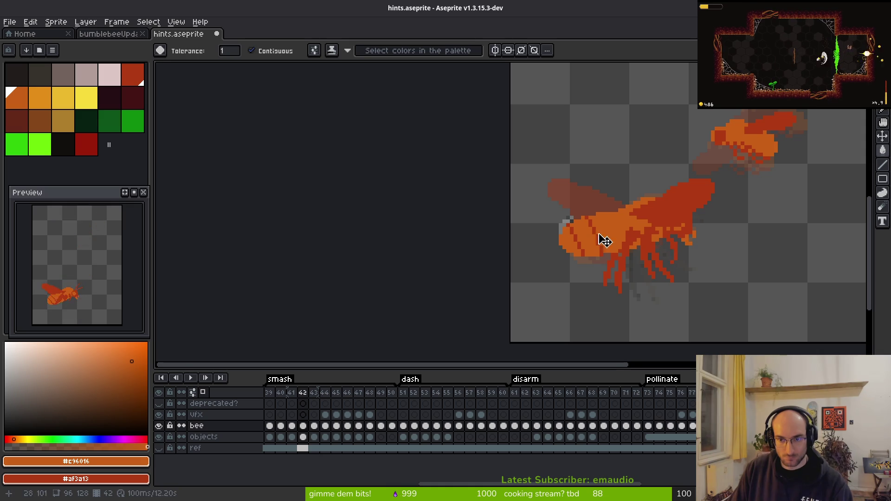
key("ctrl+s")
Step: Toggle the bee layer off and on to check beneath, re-save, and step to frame 43
scroll(570, 228, "up", 3)
scroll(567, 219, "down", 2)
scroll(588, 269, "up", 4)
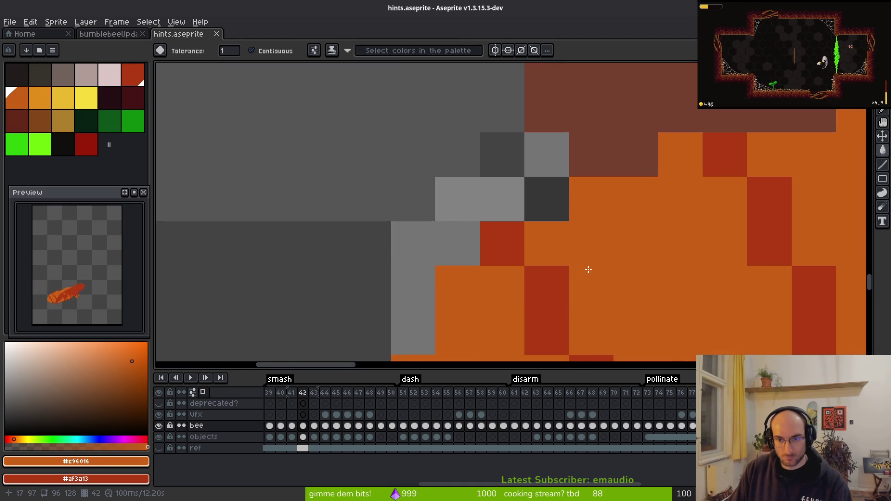
left_click(157, 426)
left_click(157, 427)
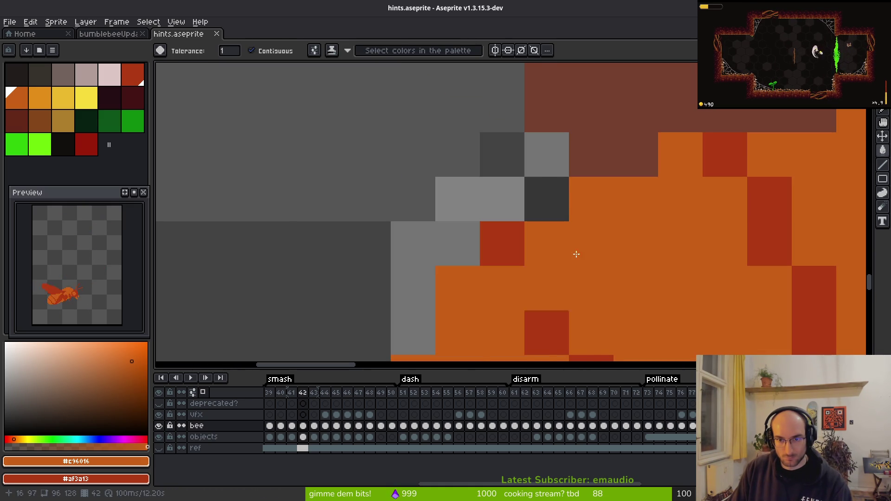
scroll(545, 280, "down", 2)
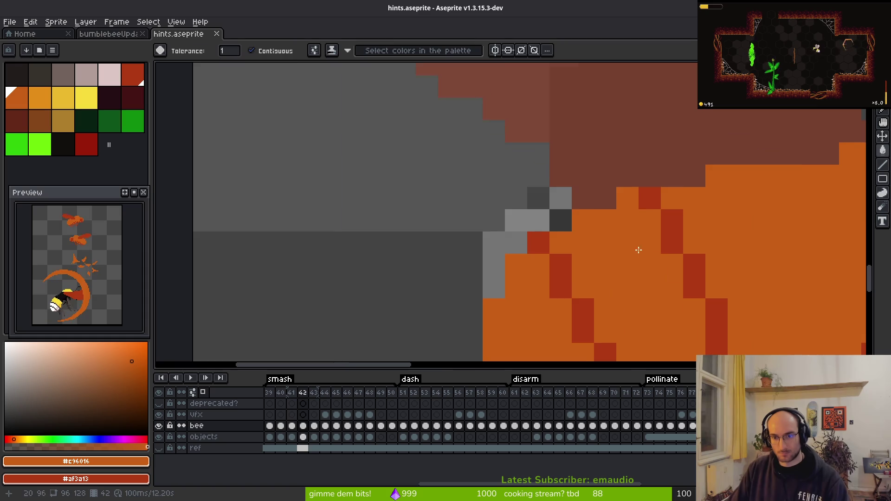
scroll(639, 249, "down", 1)
key("Left")
key("ctrl+s")
scroll(526, 265, "down", 1)
key("alt")
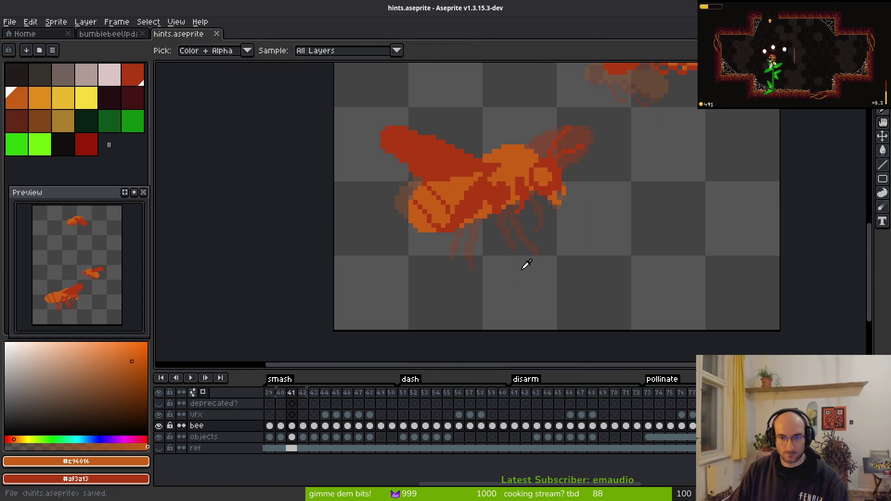
key("Right")
key("Right")
scroll(556, 212, "up", 2)
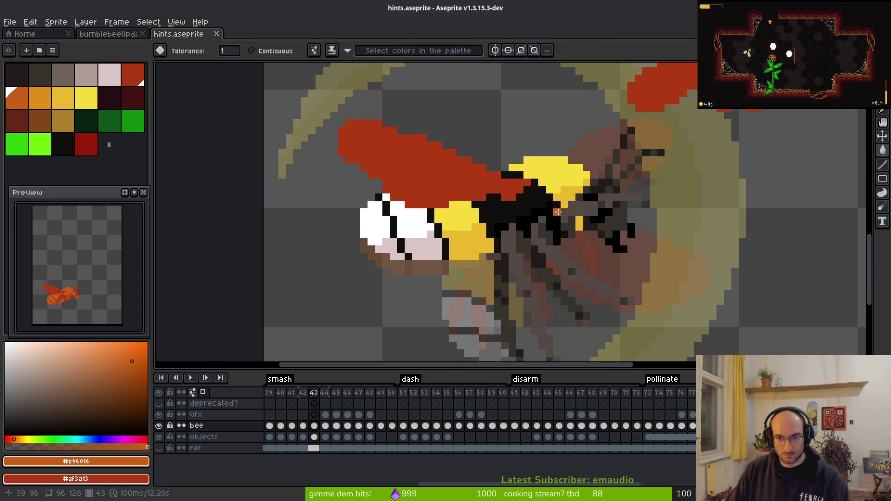
Step: On frame 43, replace the bee's yellow and darker yellow with orange
key("q")
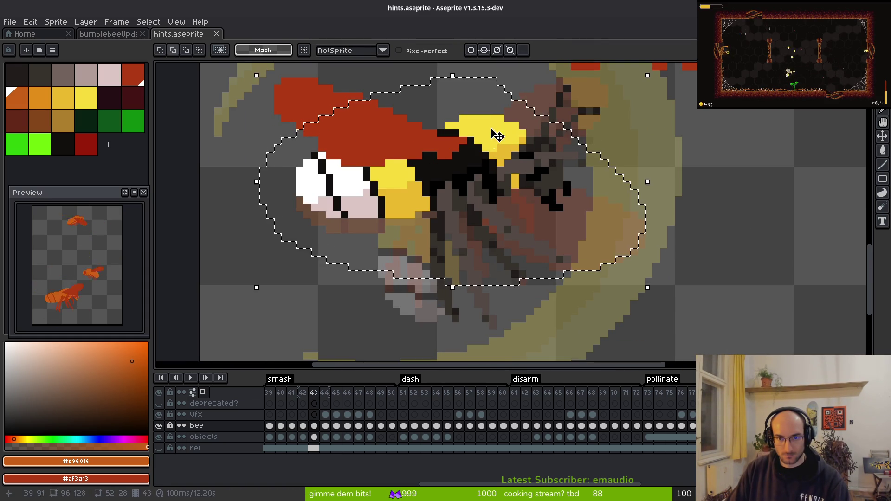
left_click(499, 145, "alt")
key("shift+r")
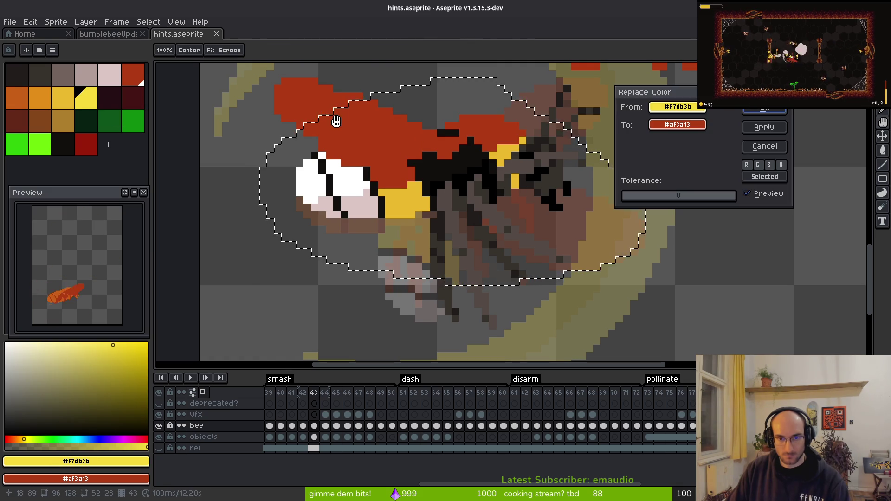
key("Escape")
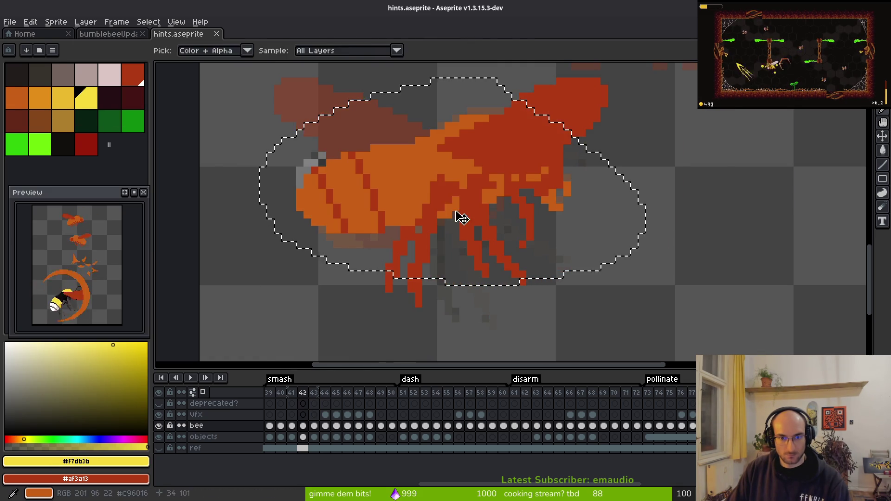
right_click(427, 164, "alt")
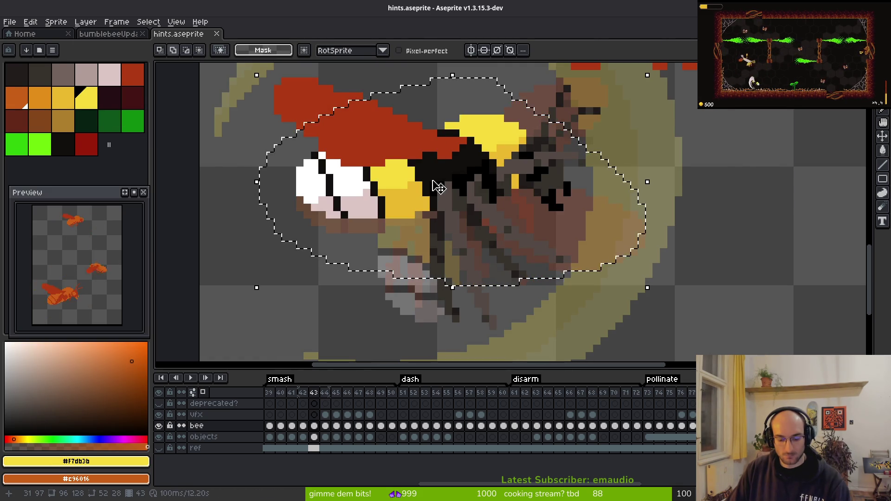
key("shift+r")
left_click(761, 111)
left_click(508, 144, "alt")
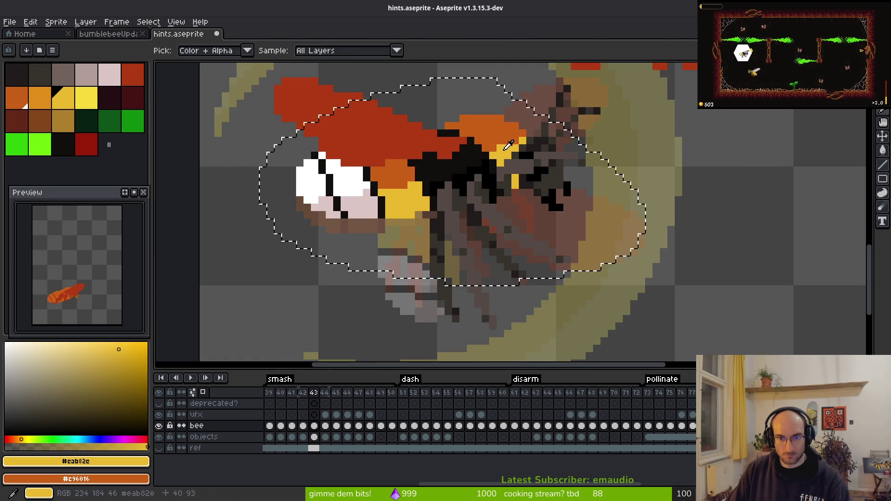
key("shift+r")
key("Return")
Step: Turn the bee's white and pale pink pixels orange, then deselect
left_click(355, 175, "alt")
key("shift+r")
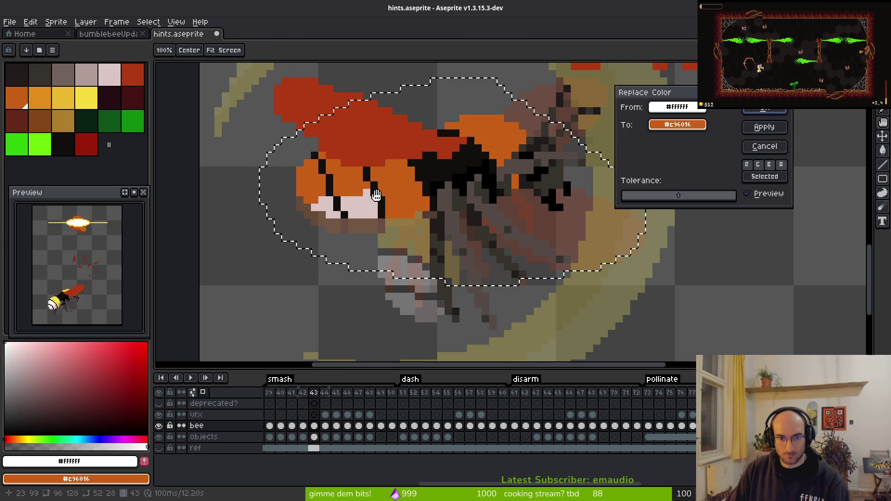
key("Return")
left_click(371, 207, "alt")
key("shift+r")
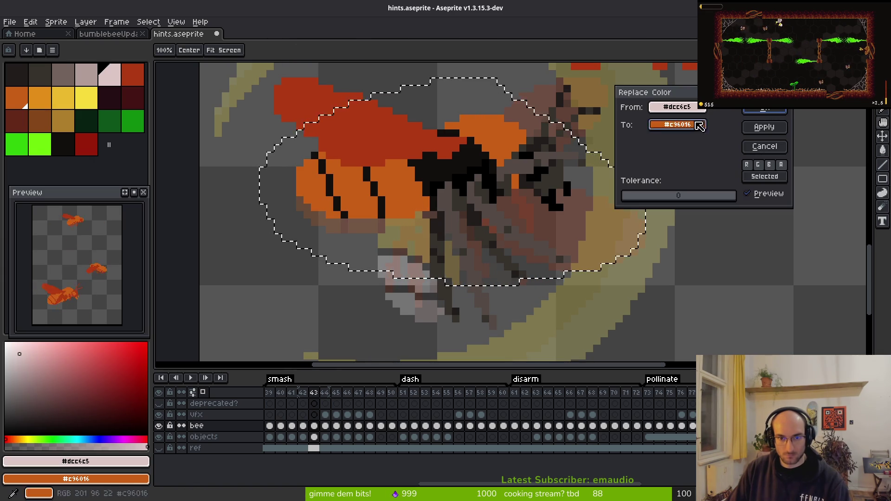
left_click(754, 112)
key("ctrl+d")
Step: Lasso the wing stripes and recolour their dark pixels red #af3a13
left_click(484, 173, "alt")
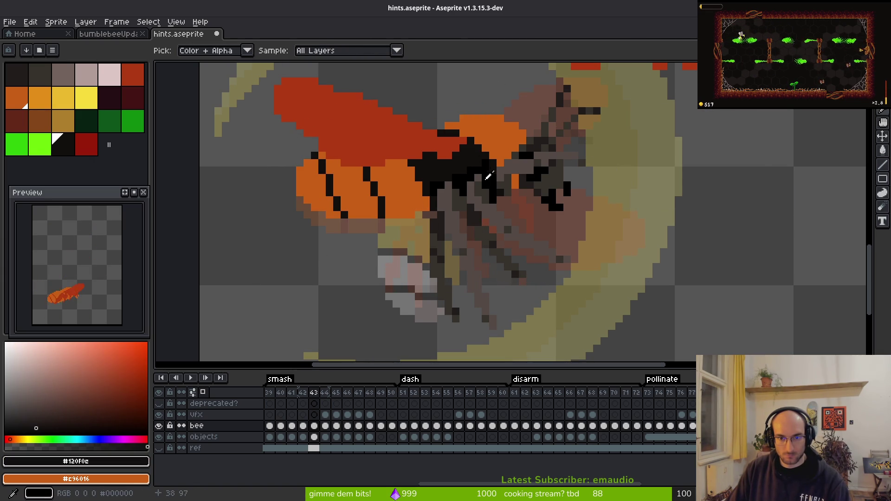
key("shift+r")
key("Escape")
key("shift+w")
mouse_move(405, 201)
left_mouse_down()
mouse_move(262, 156)
mouse_move(397, 194)
left_mouse_up()
mouse_move(393, 229)
left_mouse_down()
mouse_move(273, 116)
mouse_move(404, 241)
mouse_move(293, 125)
mouse_move(381, 231)
left_mouse_up()
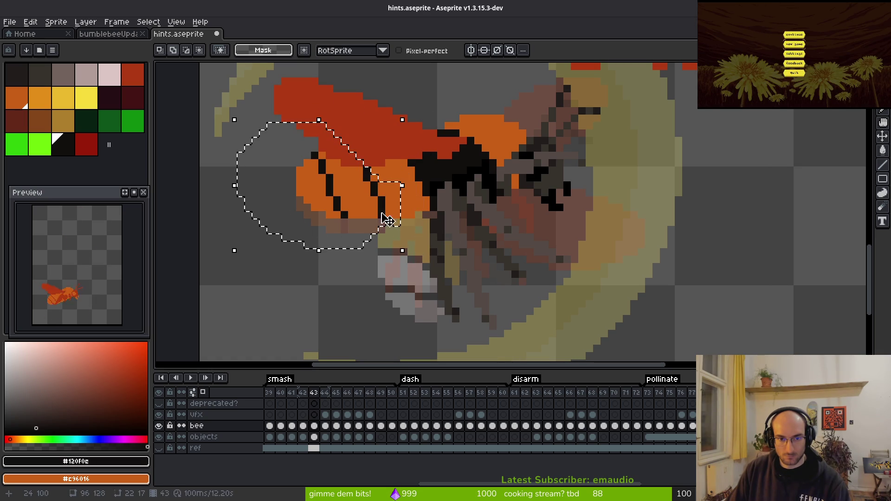
left_click(384, 131, "alt")
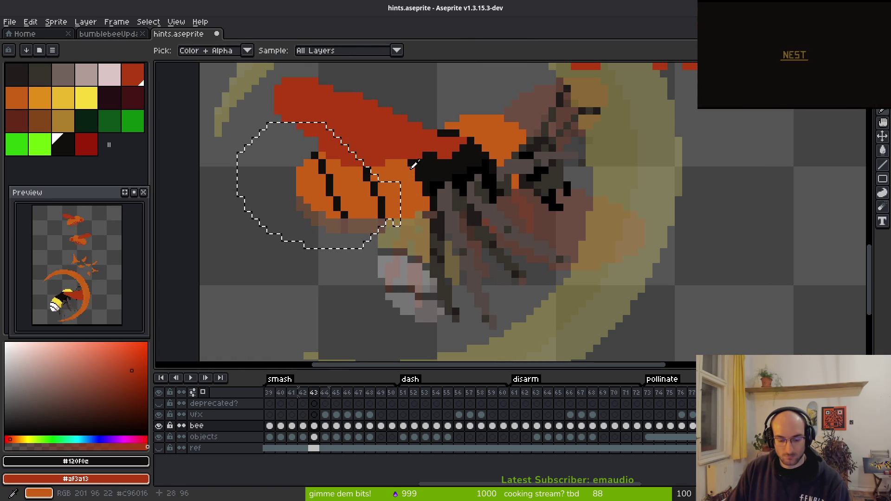
key("shift+r")
key("Return")
key("ctrl+d")
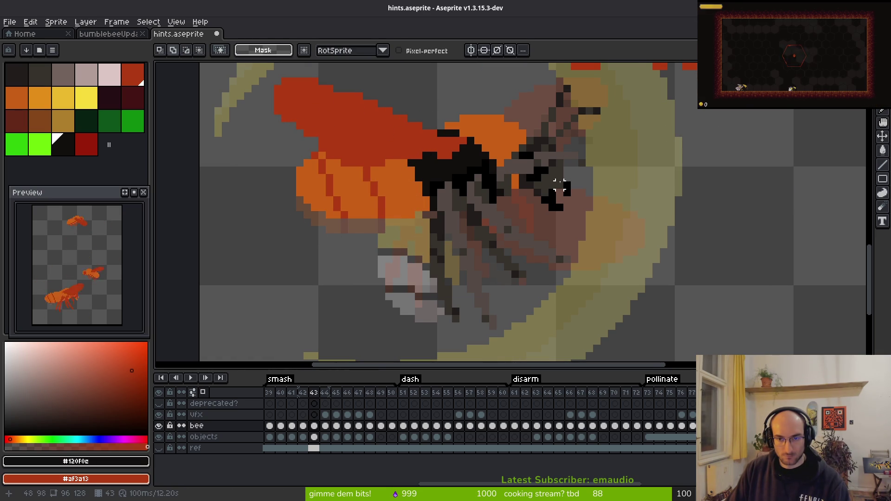
Step: Replace the bee's black body pixels with orange #c96016
scroll(547, 190, "up", 2)
scroll(547, 190, "up", 1)
key("alt")
left_click(523, 190, "alt")
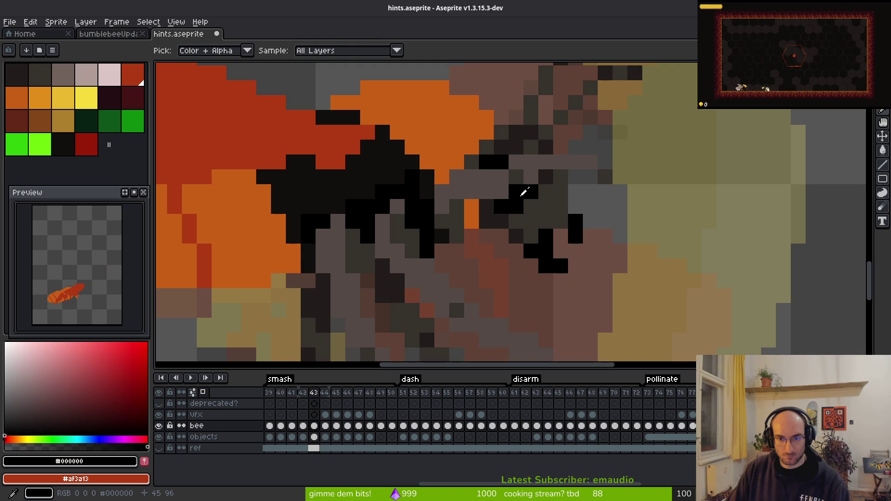
key("shift+r")
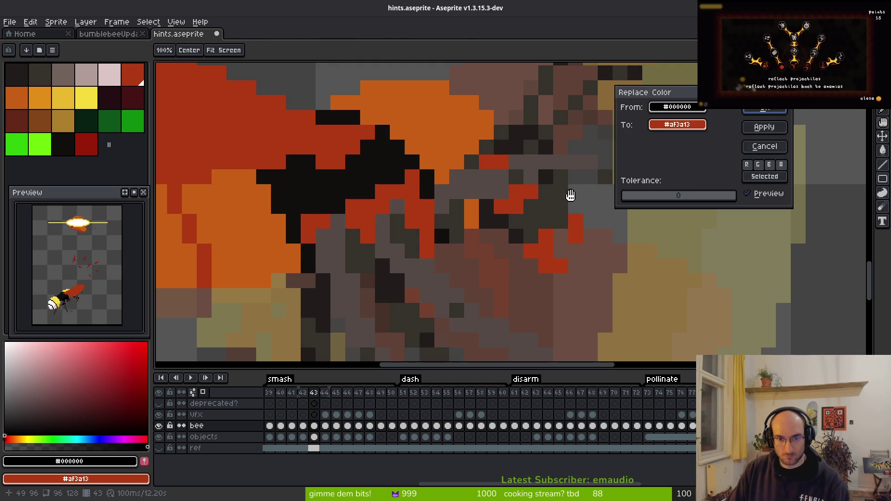
key("Escape")
left_click_drag(397, 175, 478, 170)
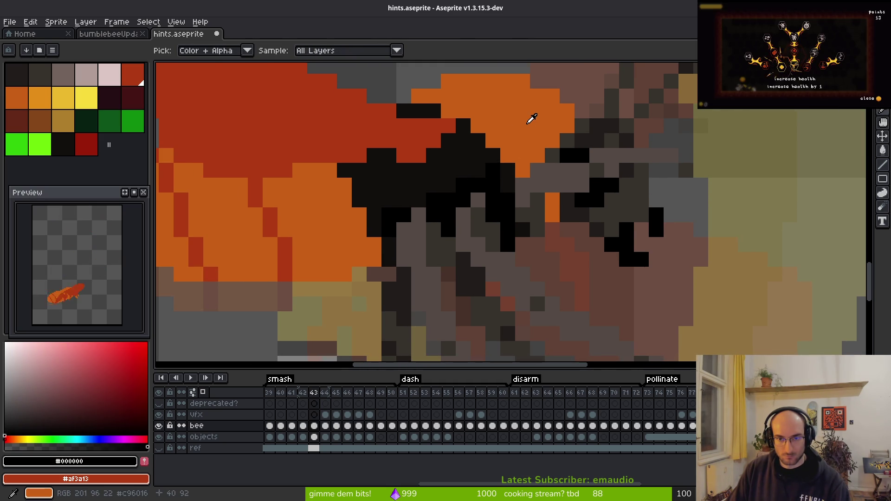
right_click(525, 125, "alt")
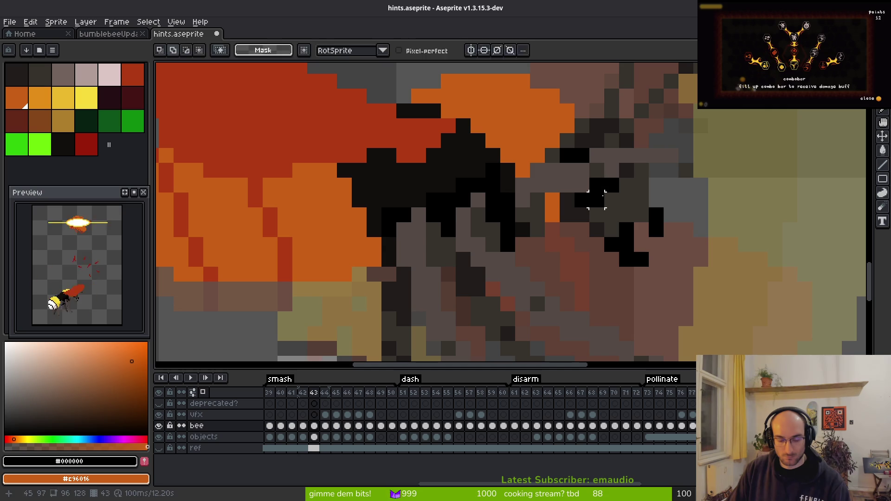
key("shift+r")
left_click(774, 111)
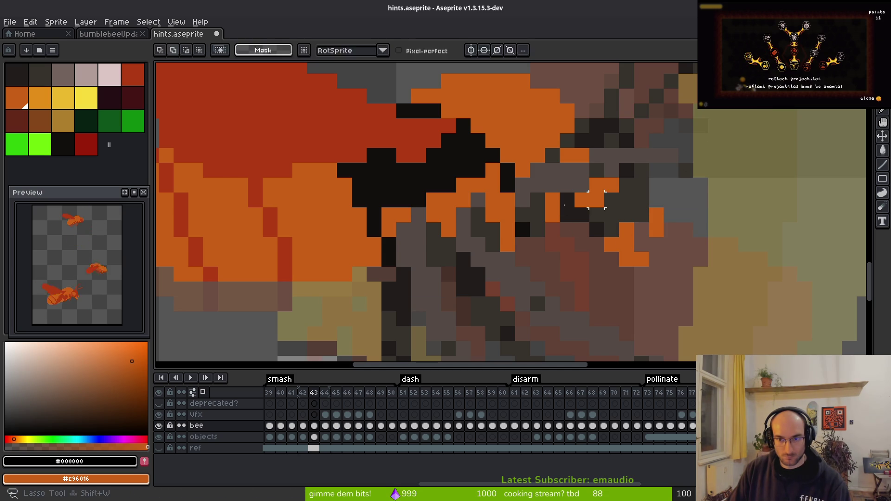
left_click(464, 155, "alt")
key("shift+r")
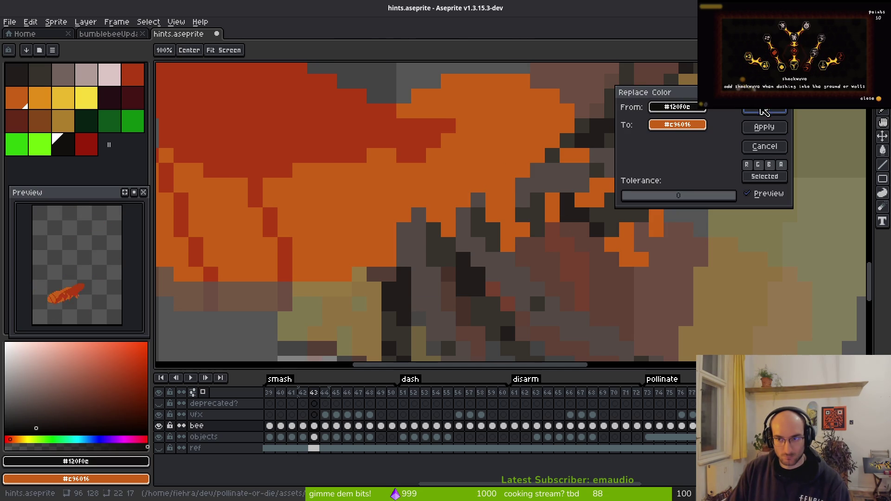
left_click(764, 112)
scroll(578, 239, "down", 3)
scroll(571, 186, "up", 2)
Step: Turn the leg colours #544a45, #36312c and #201c1a red #af3a13
left_click(564, 172)
right_click(421, 148)
key("shift+r")
left_click(762, 109)
key("shift+w")
key("i")
left_click(557, 193)
key("shift+r")
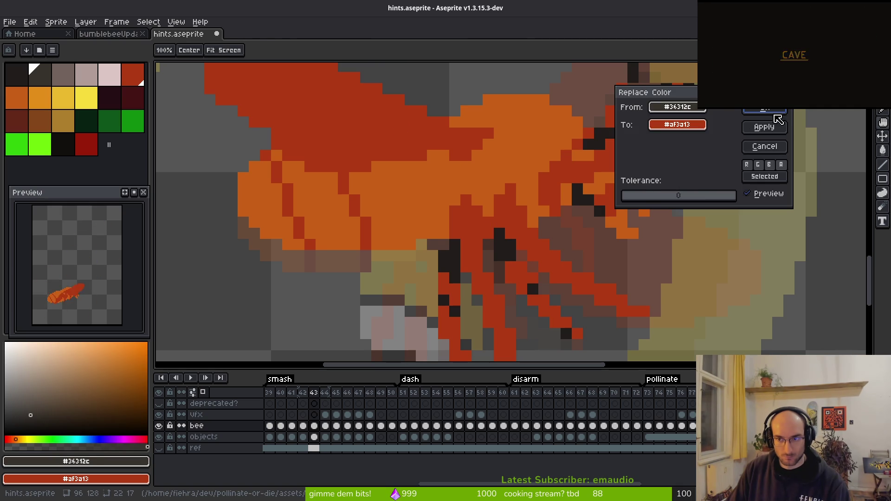
left_click(773, 111)
key("i")
left_click(456, 256)
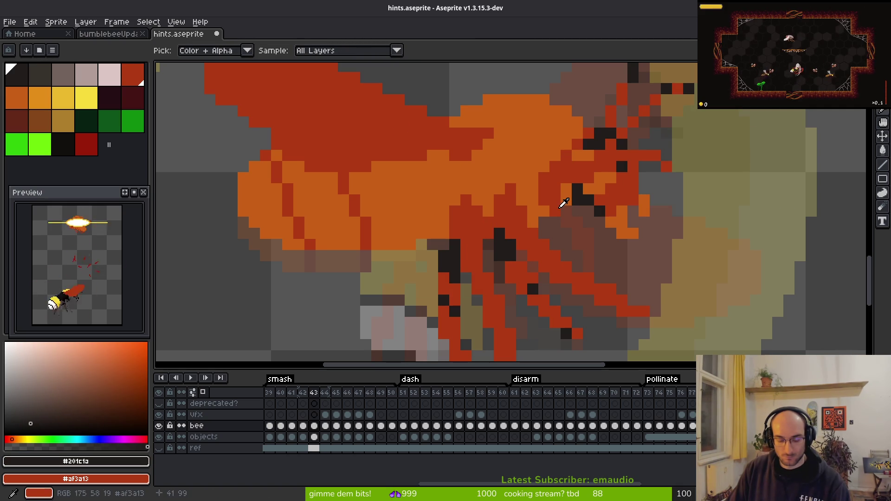
key("shift+r")
left_click(757, 111)
Step: Save hints.aseprite with frame 43 recoloured
key("shift+w")
scroll(661, 196, "down", 2)
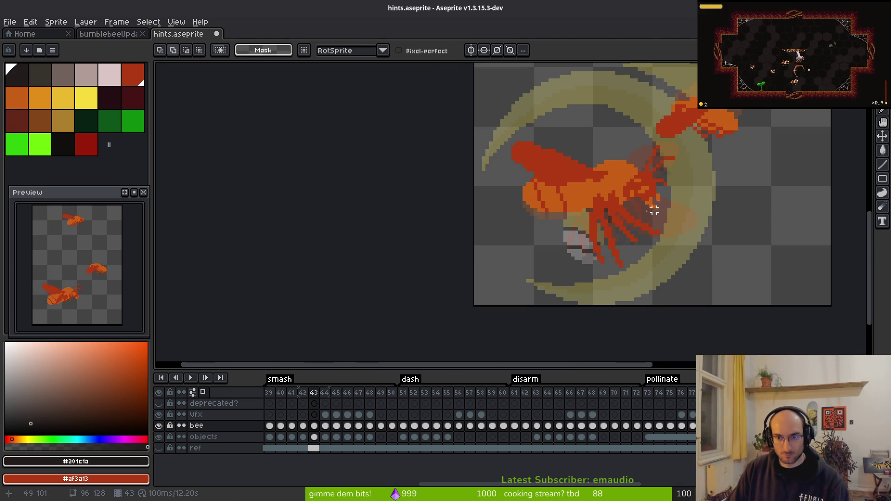
key("ctrl+s")
scroll(644, 215, "down", 2)
scroll(577, 193, "up", 1)
scroll(587, 218, "down", 2)
Step: Move to frame 44
key("comma")
key("i")
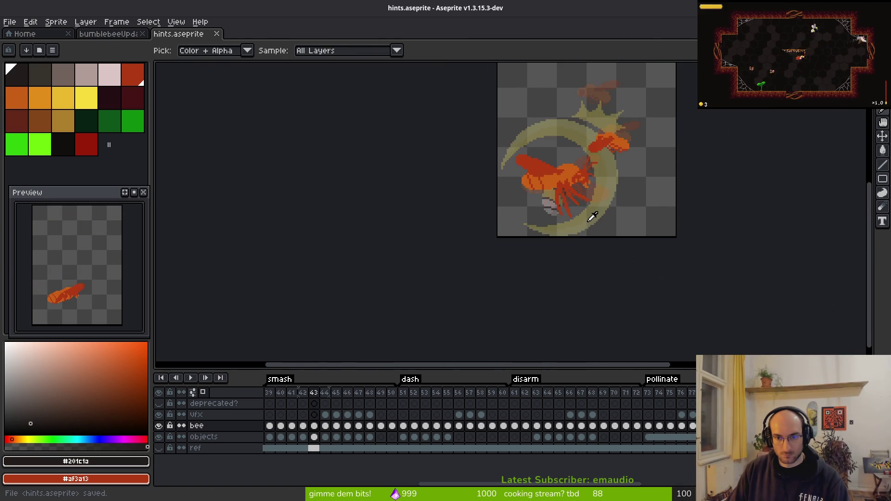
key("period")
key("period")
key("m")
scroll(563, 201, "up", 5)
scroll(535, 192, "down", 4)
Step: On frame 44, replace yellow #f7db3b and darker yellow #cab82e with orange #c96016
key("i")
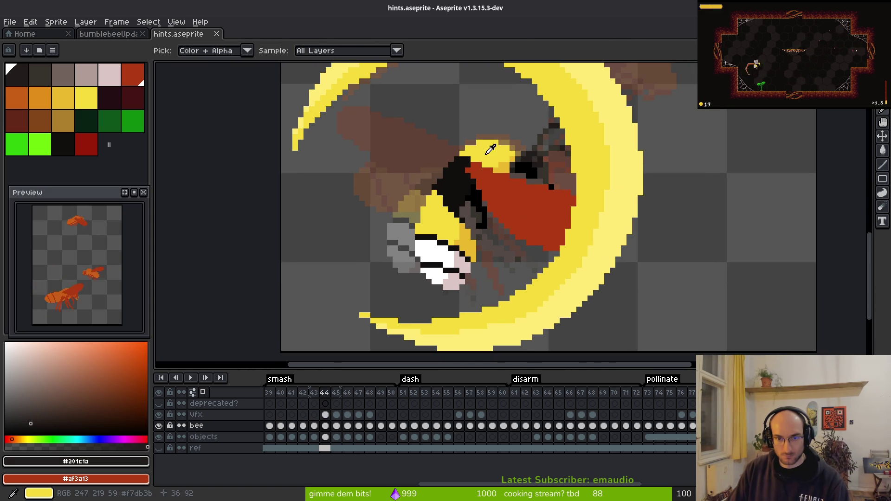
left_click(486, 153)
key("m")
key("period")
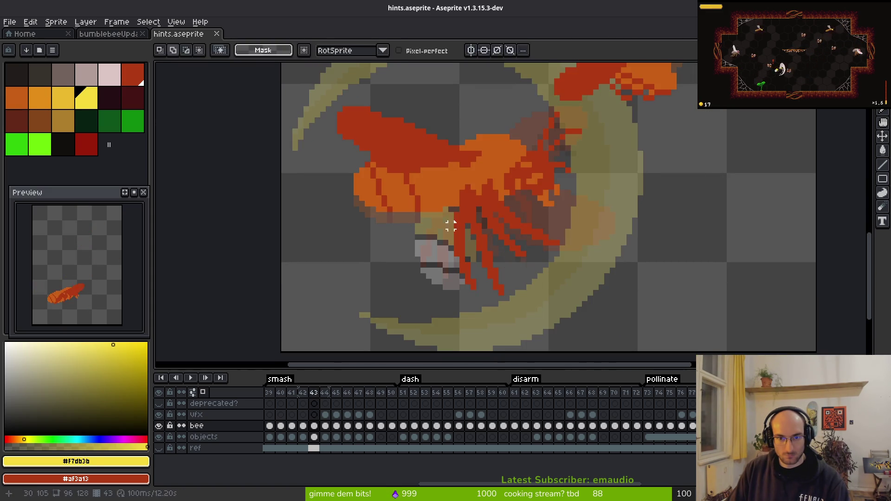
right_click(467, 198, "alt")
key("comma")
key("shift+r")
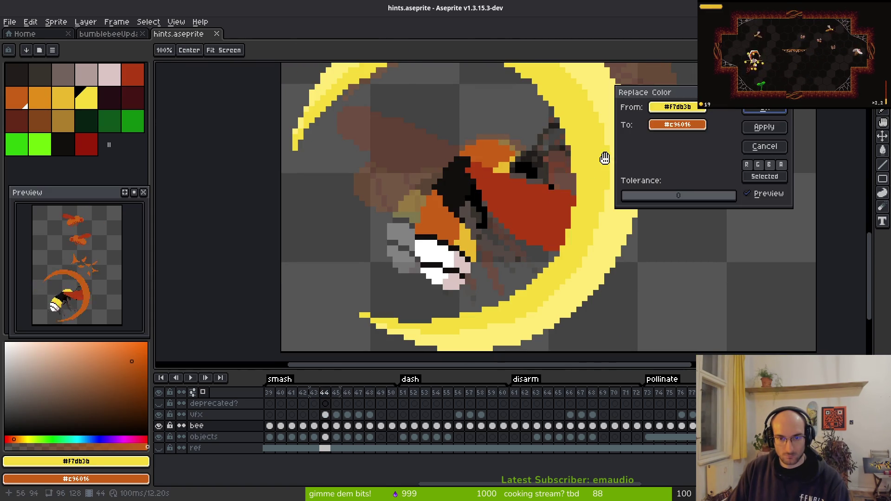
key("Return")
left_click(477, 236)
key("shift+r")
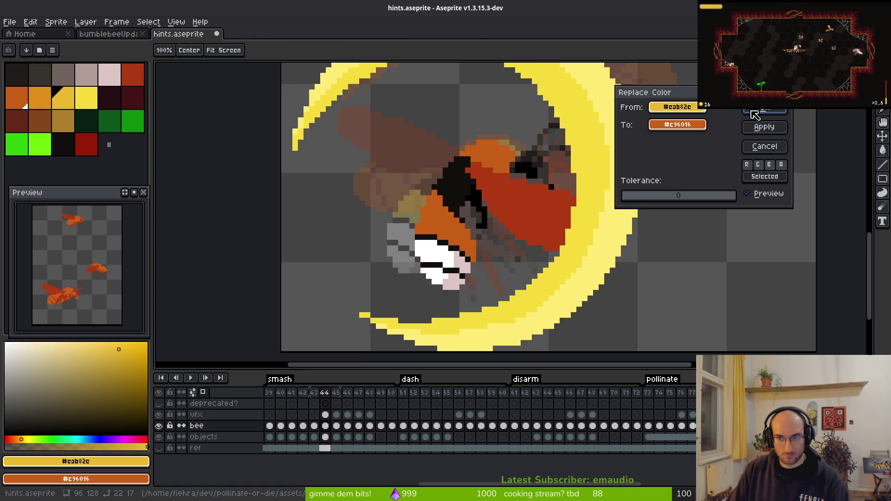
key("Return")
Step: Lasso the bee's tail and turn its near-black stripes red #af3a13
scroll(493, 182, "up", 1)
left_click(455, 195, "alt")
key("shift+r")
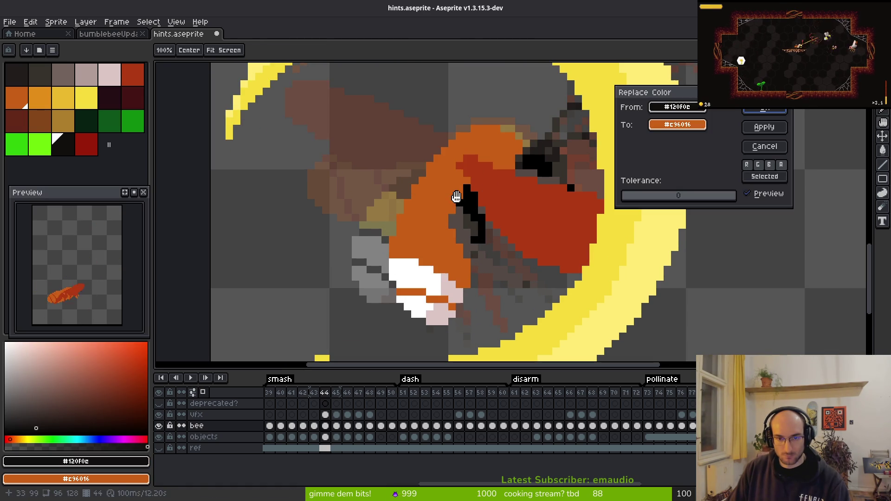
key("Escape")
key("q")
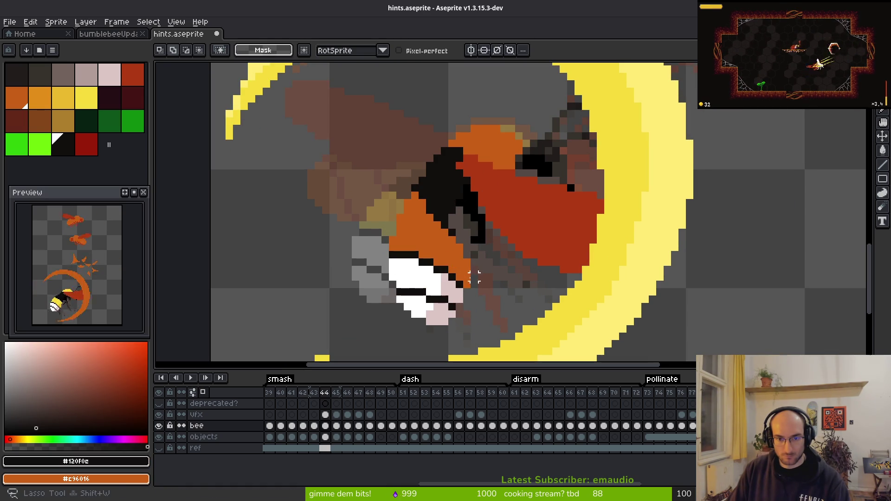
left_click_drag(457, 263, 392, 310)
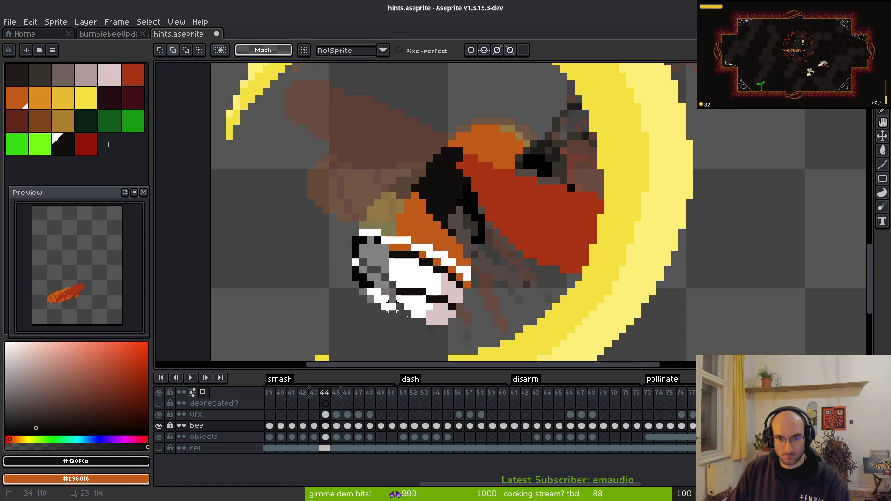
left_click(529, 230, "alt")
key("shift+r")
key("Return")
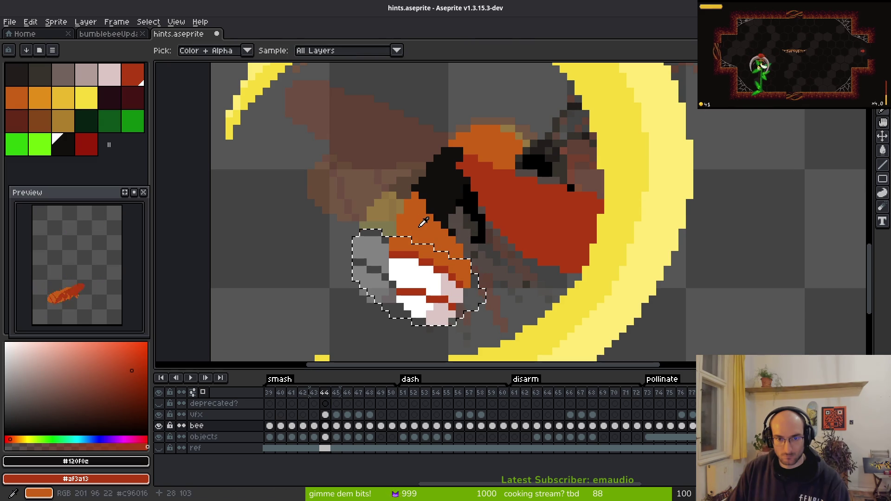
Step: Turn the tail's white and light pink #dcc6c5 orange, deselect, and save
left_click(431, 276)
right_click(420, 218)
key("shift+r")
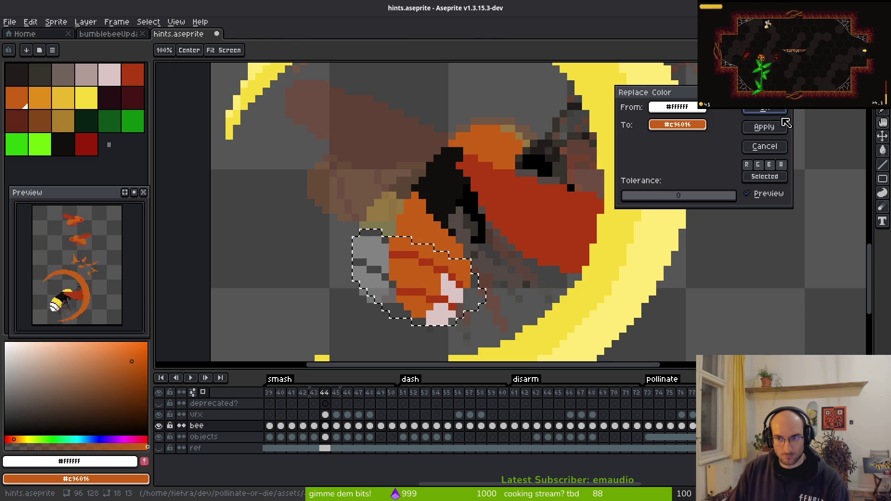
key("Return")
left_click(446, 288)
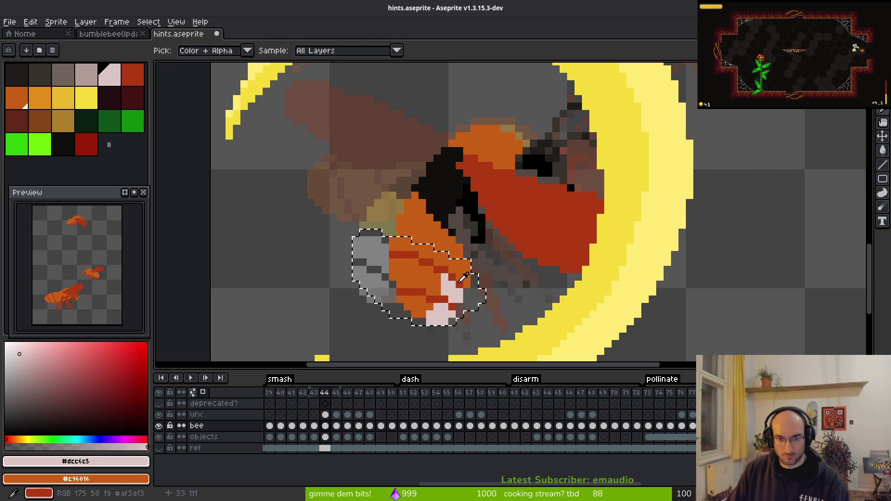
key("shift+r")
left_click(764, 112)
key("ctrl+d")
key("ctrl+s")
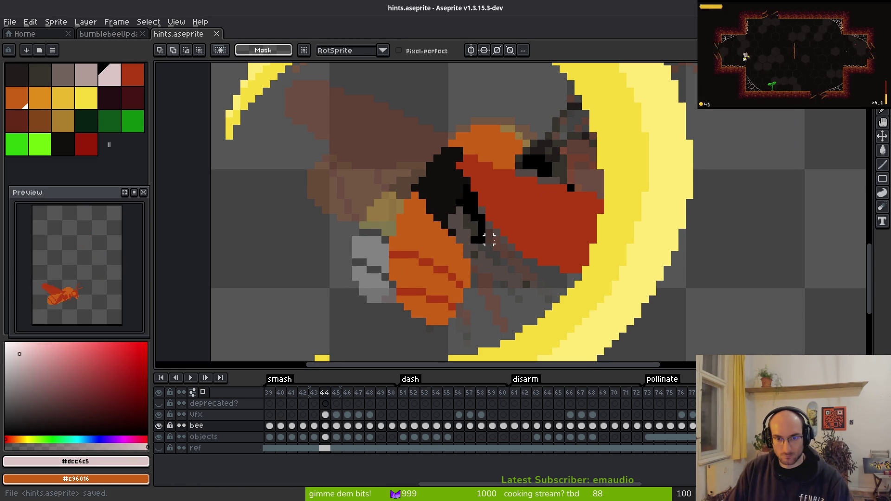
Step: Replace grey-brown #544a45 and dark #36312c with red #af3a13 on frame 44
left_click_drag(457, 233, 445, 231)
left_click(457, 230)
right_click(510, 214)
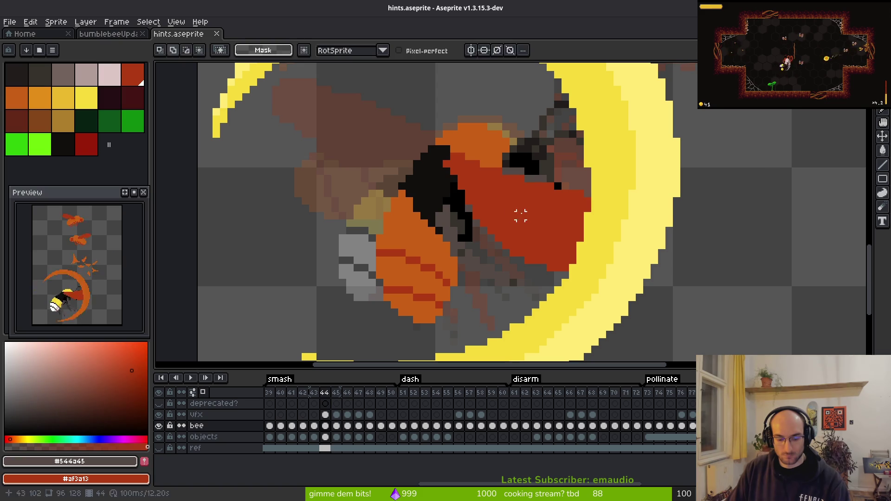
key("shift+r")
left_click(759, 111)
left_click(40, 75)
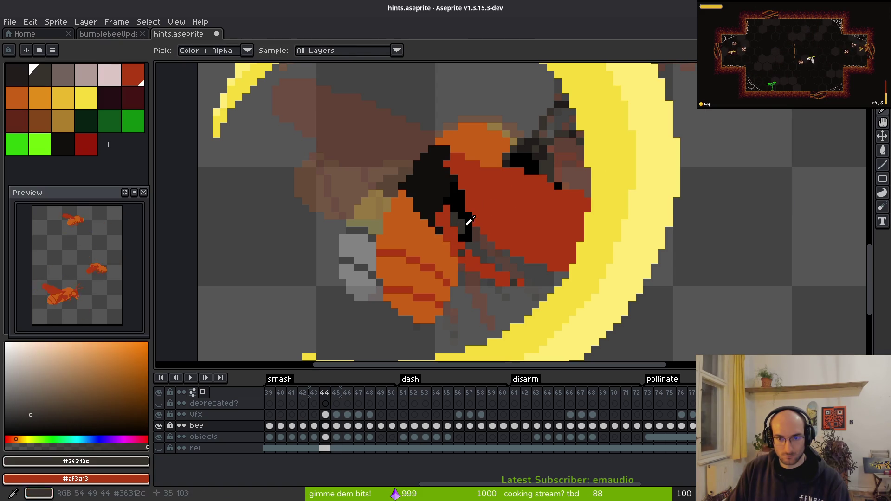
key("shift+r")
left_click_drag(533, 193, 429, 188)
left_click(767, 111)
Step: Replace black with orange #c96016, then start swapping #120f0e and #201c1a to orange
scroll(413, 153, "up", 2)
key("i")
left_click(441, 140)
right_click(333, 102)
key("shift+r")
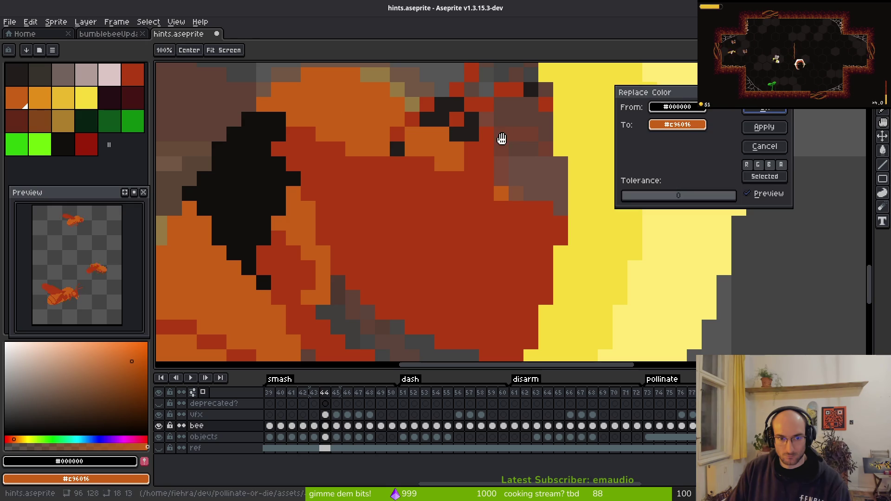
left_click(764, 111)
left_click(257, 177)
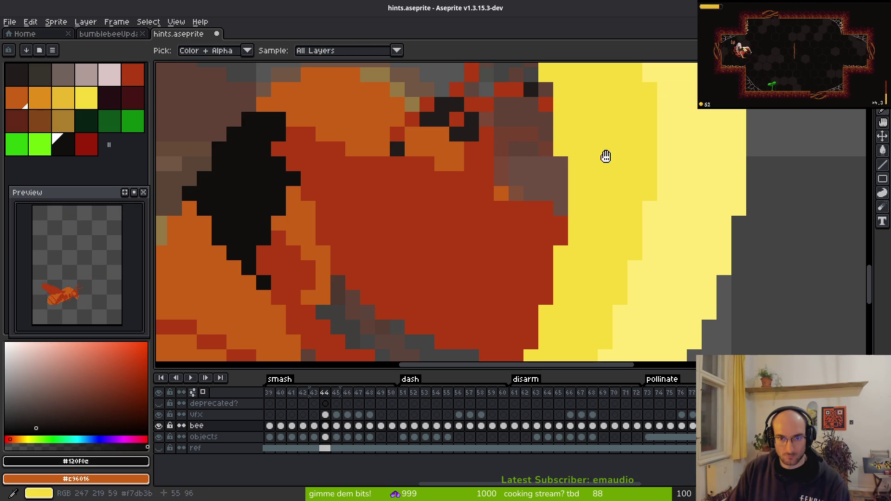
key("shift+r")
left_click(453, 113, "alt")
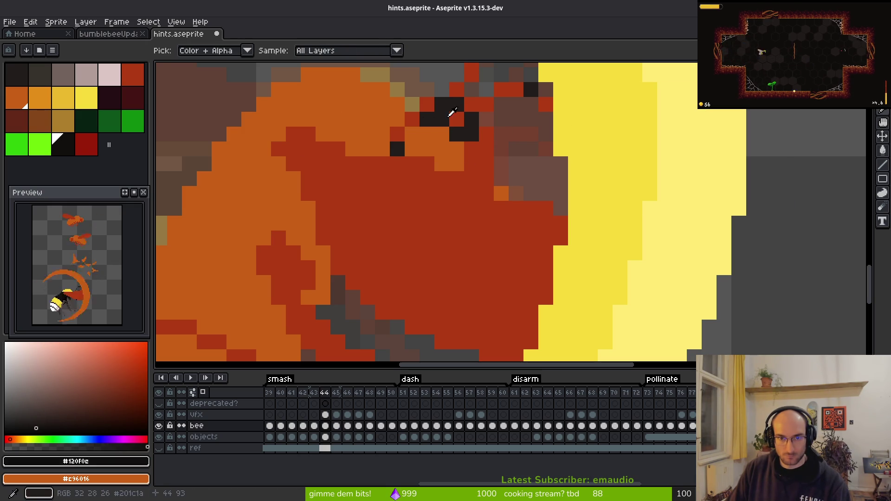
scroll(453, 113, "down", 3)
key("shift+r")
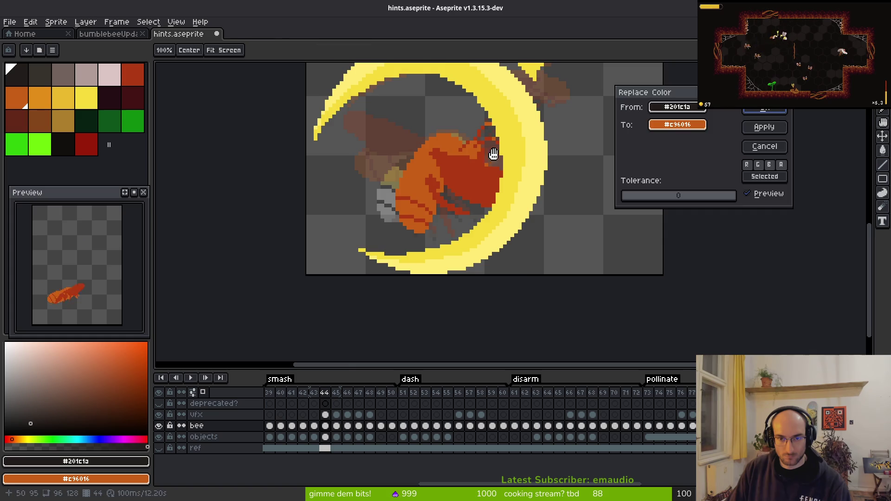
Step: Replace the remaining dark brown on frame 44 with orange #c96016 and save hints.aseprite
key("Escape")
scroll(493, 157, "up", 5)
key("i")
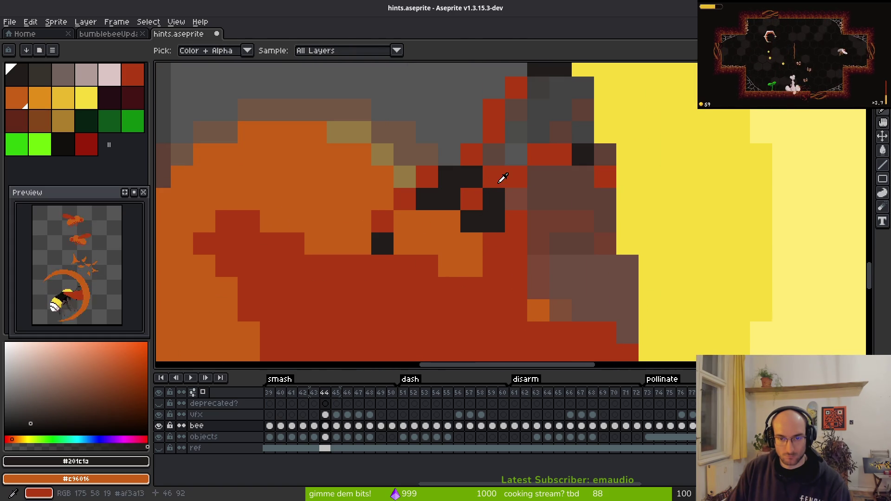
key("m")
key("shift+r")
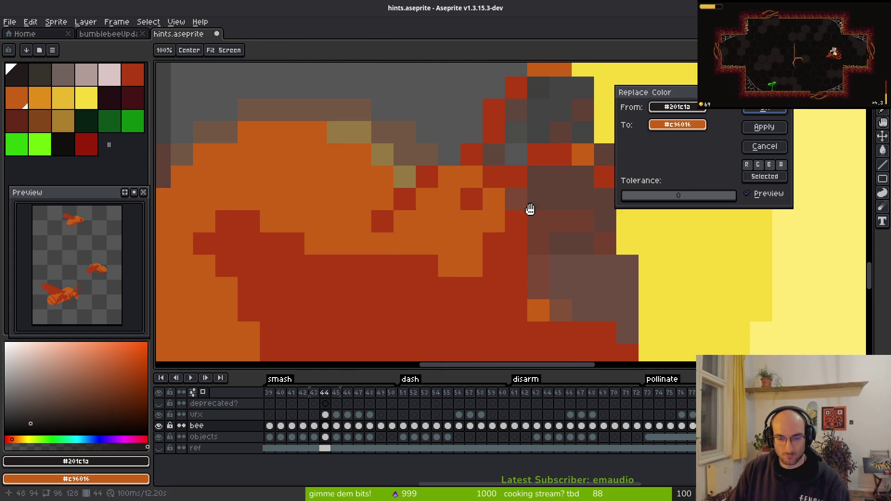
key("Return")
key("ctrl+s")
Step: Sample the bee's red and paint two red touch-up pixels on its body
scroll(636, 139, "down", 4)
key("i")
scroll(482, 188, "up", 3)
left_click(487, 184)
key("b")
left_click(517, 168)
left_click(527, 228)
scroll(483, 274, "down", 8)
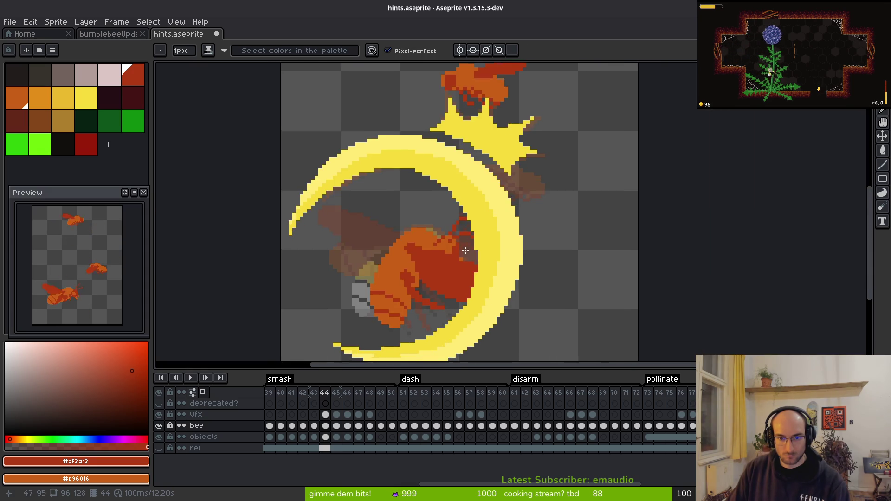
Step: Compare against frame 43, then add a dark-red touch-up pixel to frame 44's bee
key("comma")
scroll(483, 269, "up", 8)
key("i")
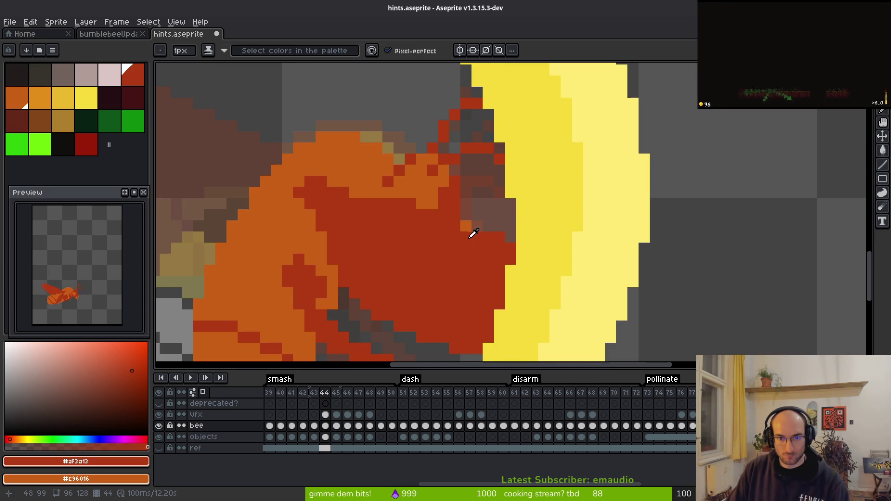
key("period")
key("b")
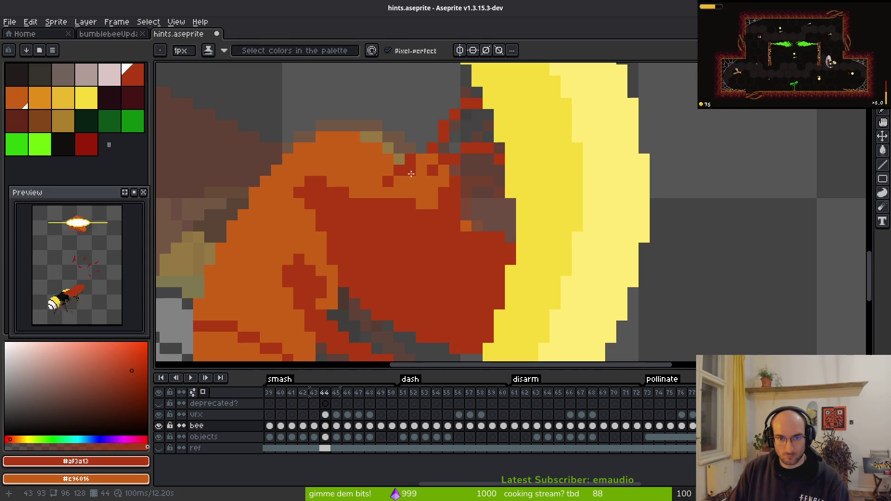
left_click(419, 182)
Step: Save hints.aseprite again and advance to smash frame 45
scroll(436, 202, "down", 6)
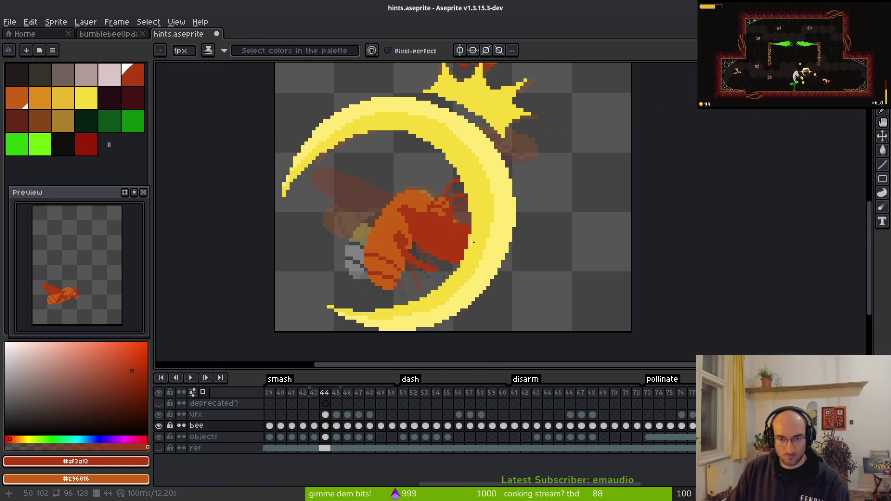
scroll(436, 228, "up", 6)
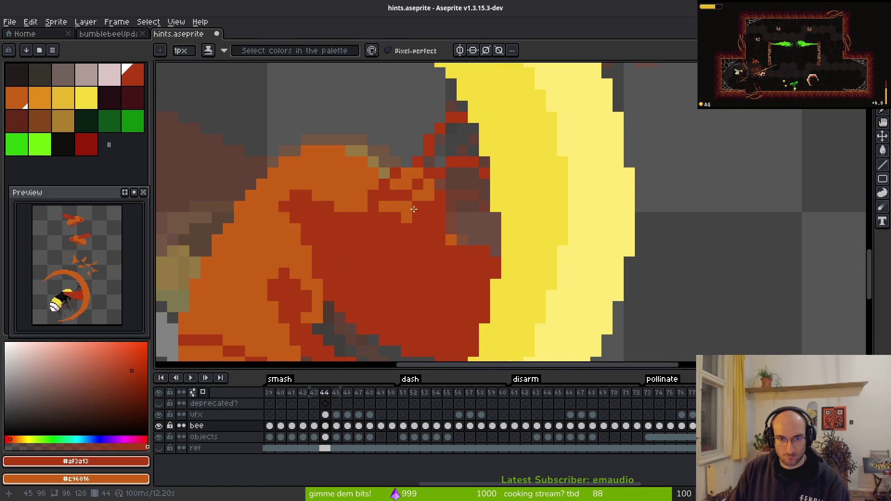
scroll(444, 239, "down", 4)
scroll(450, 255, "up", 4)
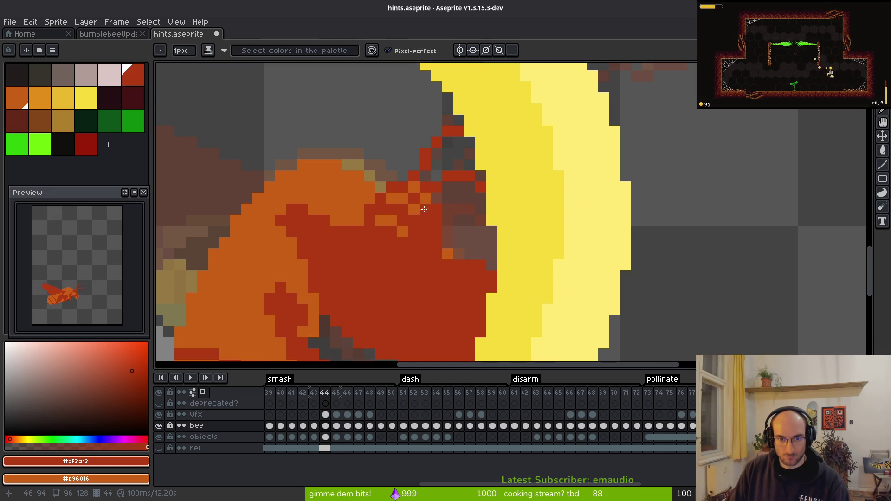
scroll(451, 237, "down", 4)
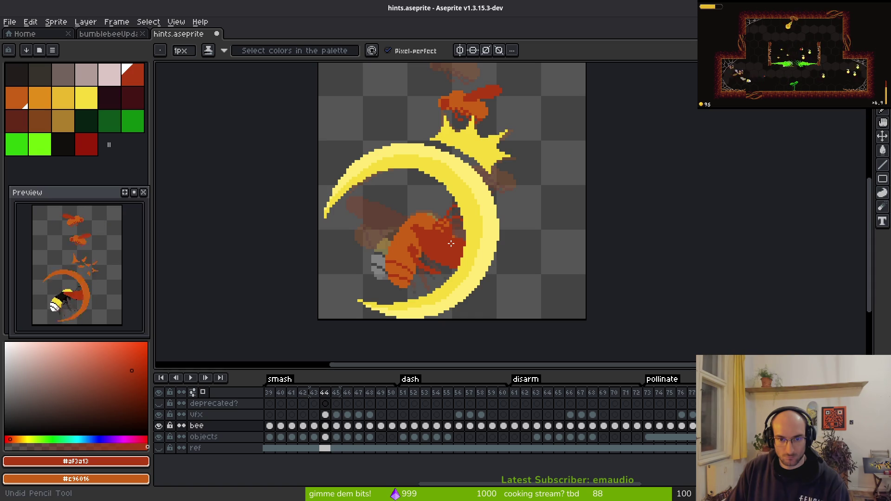
scroll(450, 213, "up", 3)
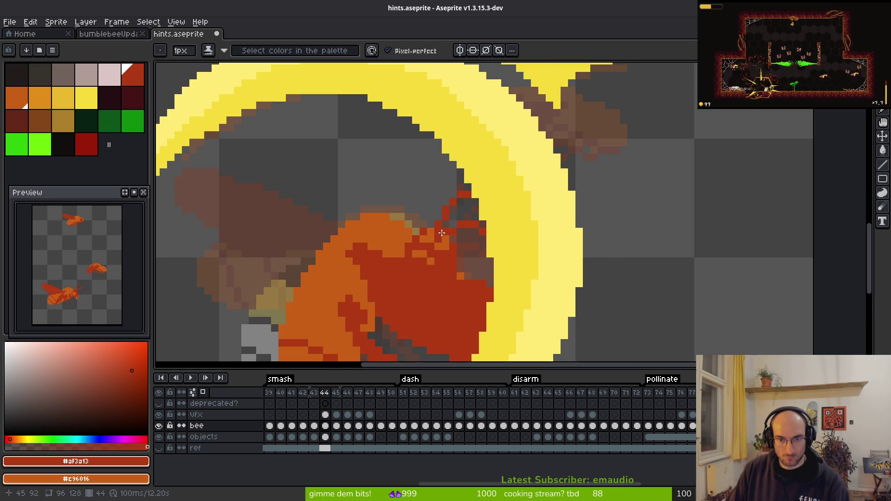
scroll(457, 270, "down", 5)
scroll(457, 270, "up", 5)
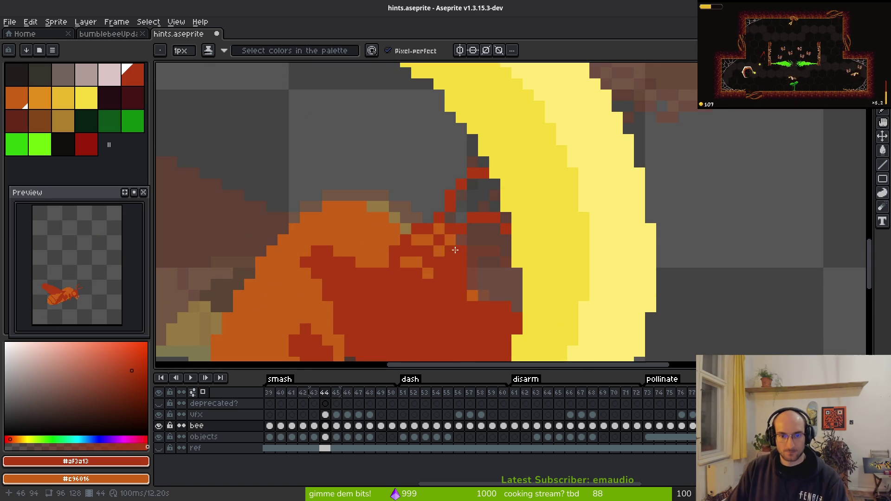
scroll(431, 239, "down", 5)
key("ctrl+s")
key("Right")
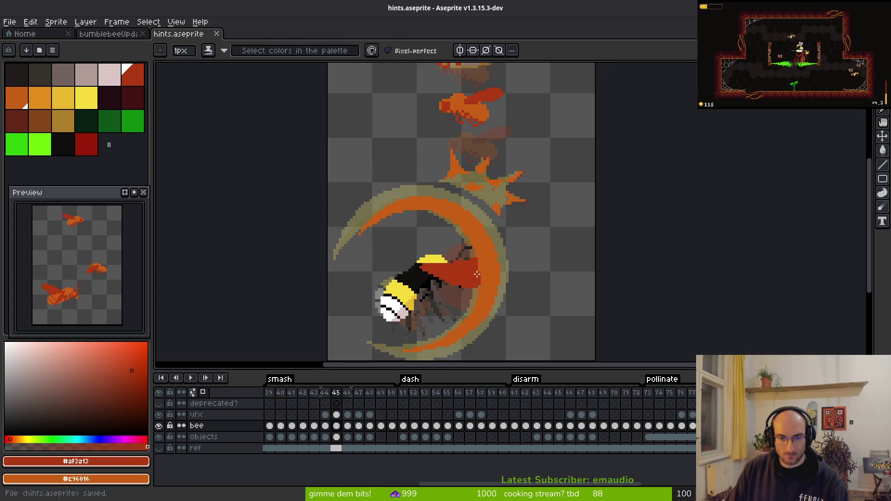
Step: Sample pure black from the bee and draw black stripe pixels along its body
scroll(463, 283, "up", 3)
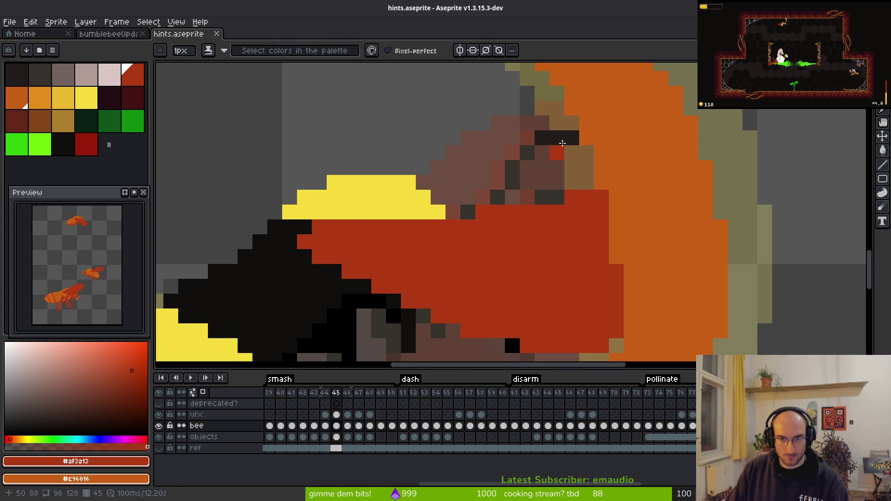
key("i")
left_click(563, 143)
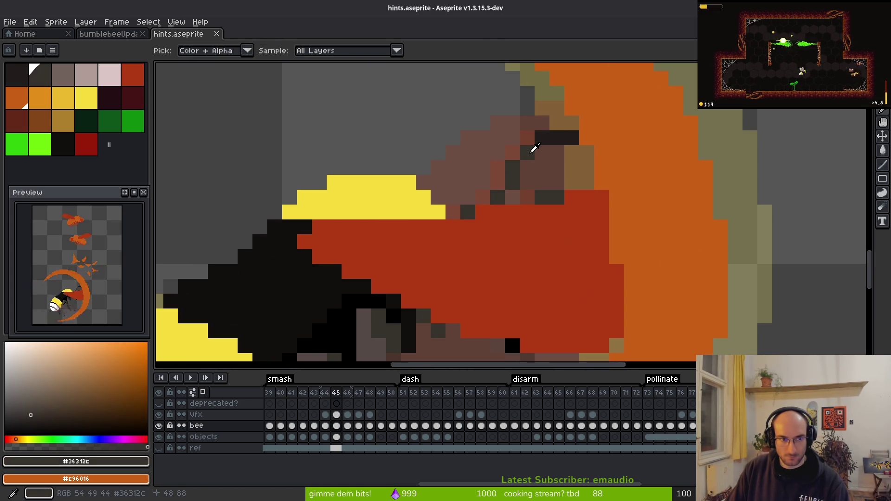
left_click(316, 280)
left_click(338, 314)
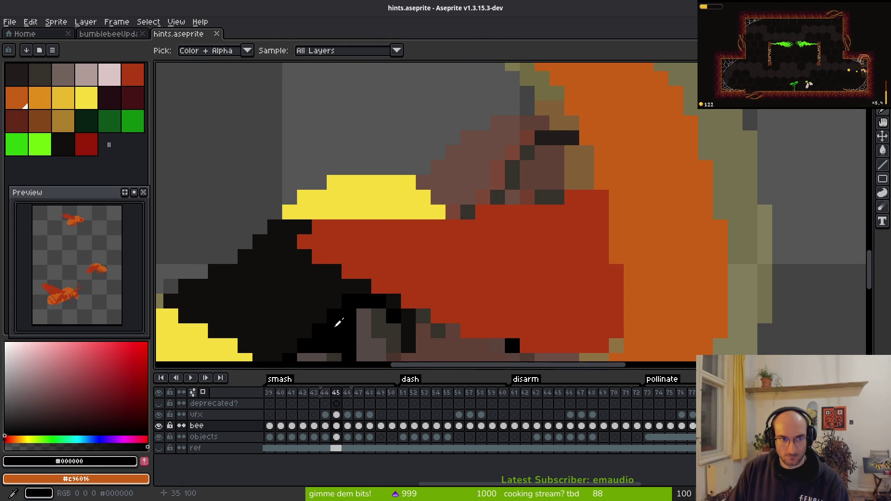
key("b")
left_click_drag(343, 353, 325, 298)
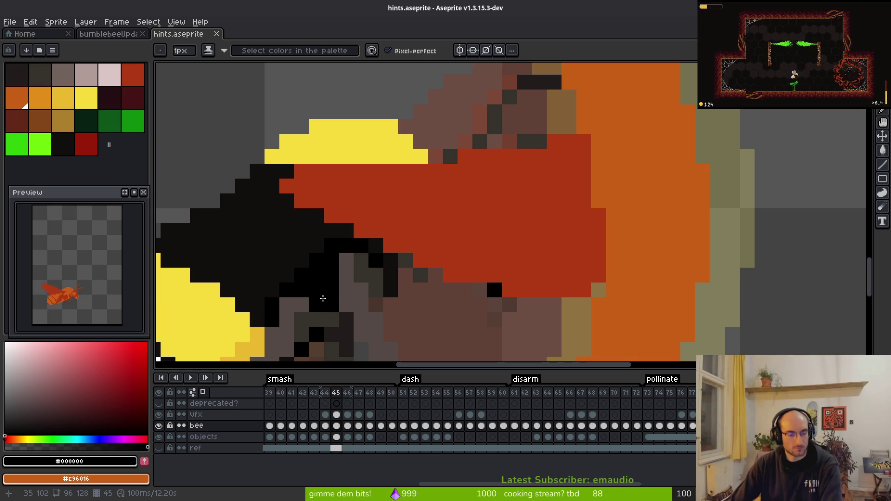
Step: Replace the bee's bright yellow and darker yellow with orange #c96016
scroll(323, 298, "down", 2)
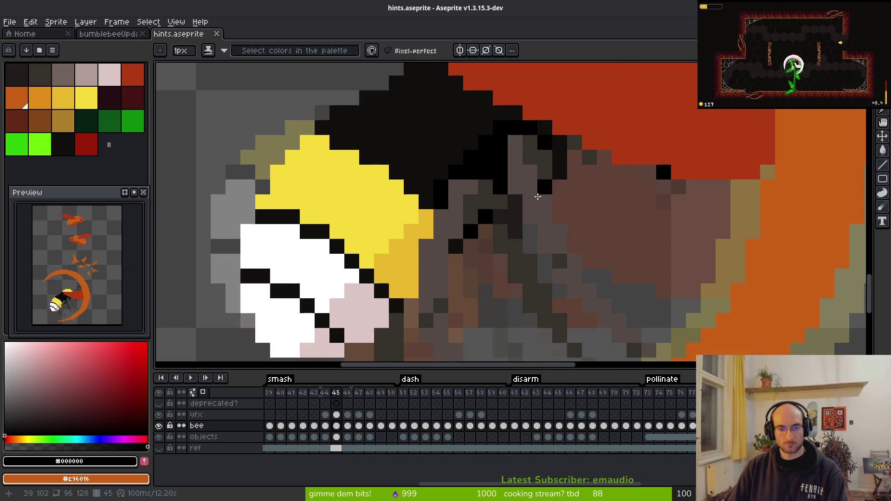
left_click_drag(307, 257, 445, 258)
left_click(429, 206, "alt")
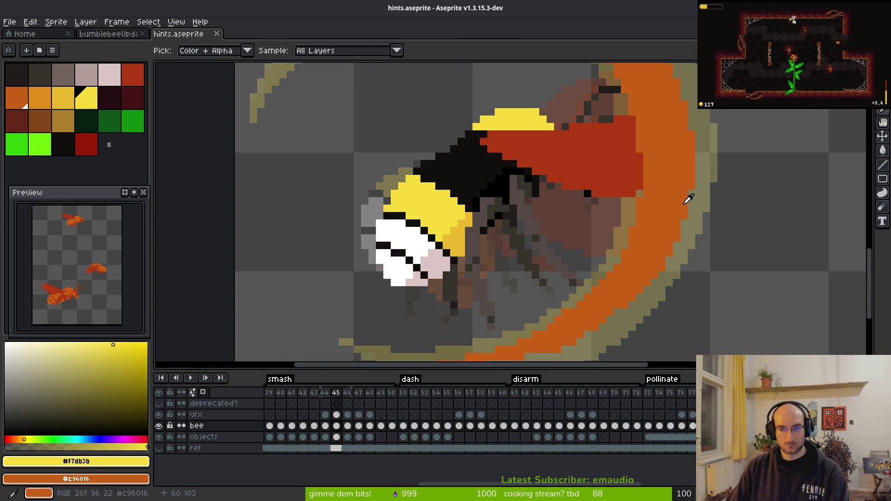
key("shift+r")
left_click(767, 115)
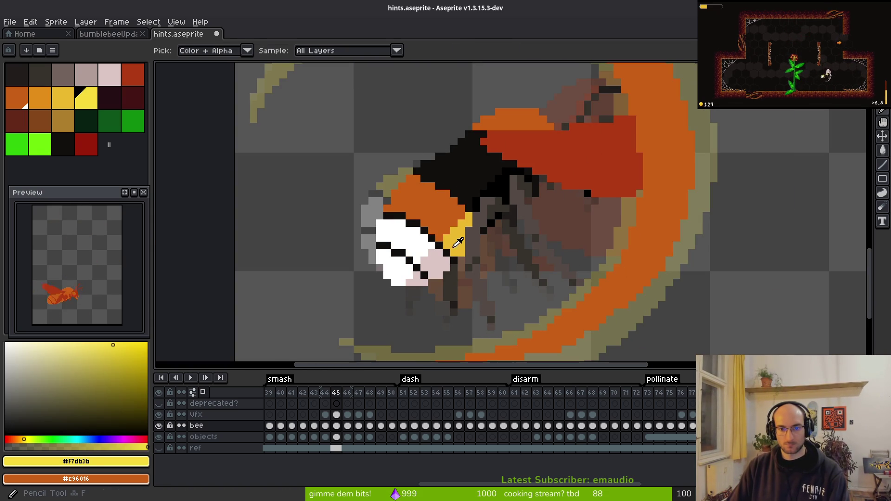
left_click(457, 232, "alt")
key("shift+r")
left_click(784, 116)
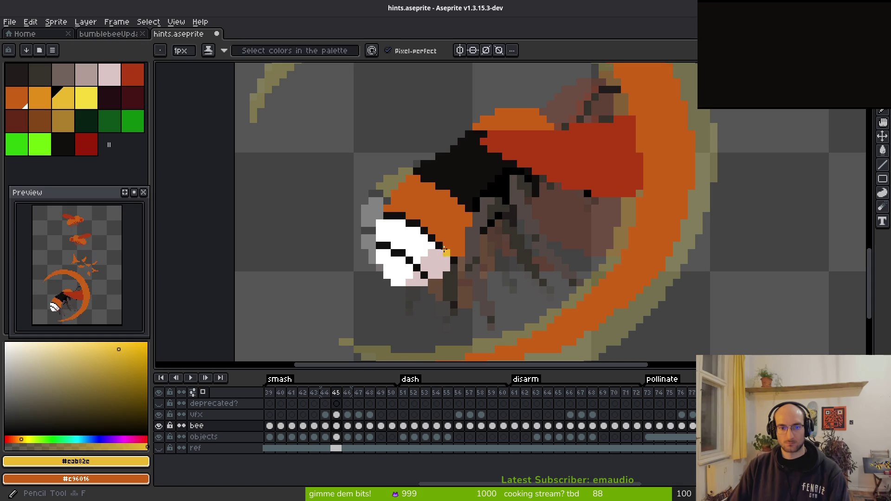
Step: Recolour the white face and light pink areas orange, then lasso the striped rear
left_click(430, 241, "alt")
key("shift+r")
left_click(762, 113)
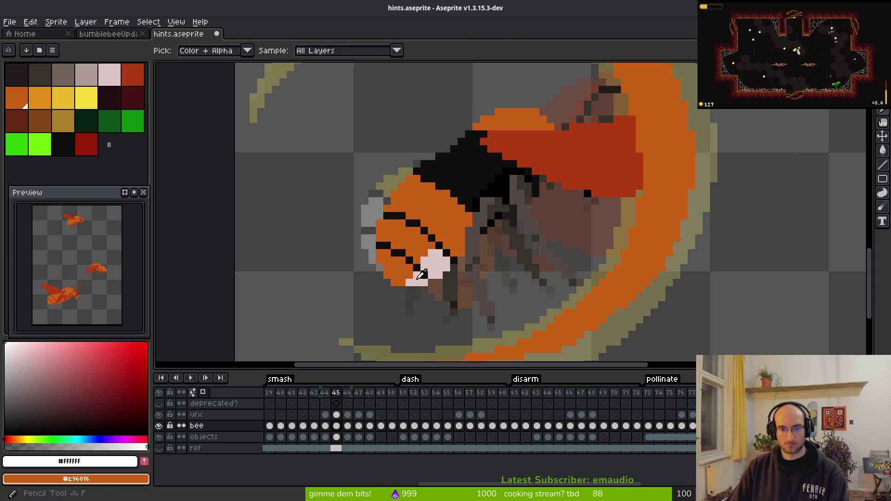
left_click(434, 265, "alt")
key("shift+r")
left_click(757, 115)
key("q")
mouse_move(451, 240)
left_mouse_down()
mouse_move(390, 295)
mouse_move(485, 253)
left_mouse_up()
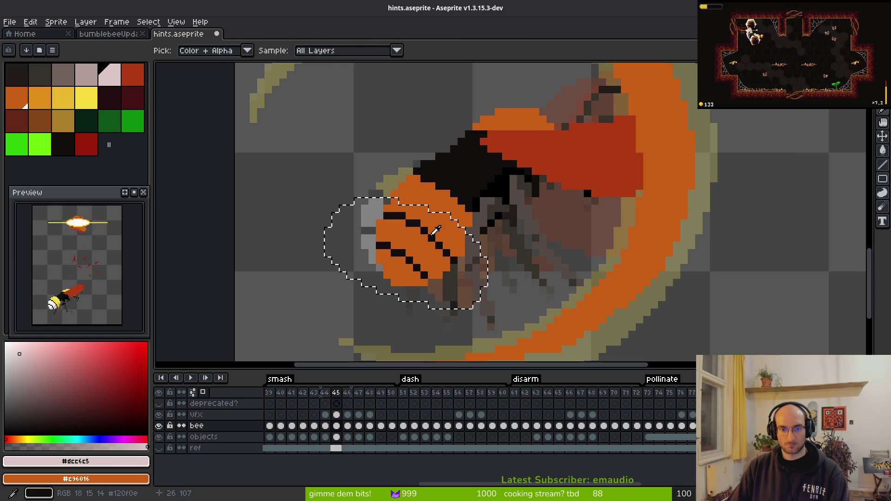
Step: Turn the black stripes inside the lasso red #af3a13 and clear the selection
left_click(432, 234)
right_click(589, 149)
key("shift+r")
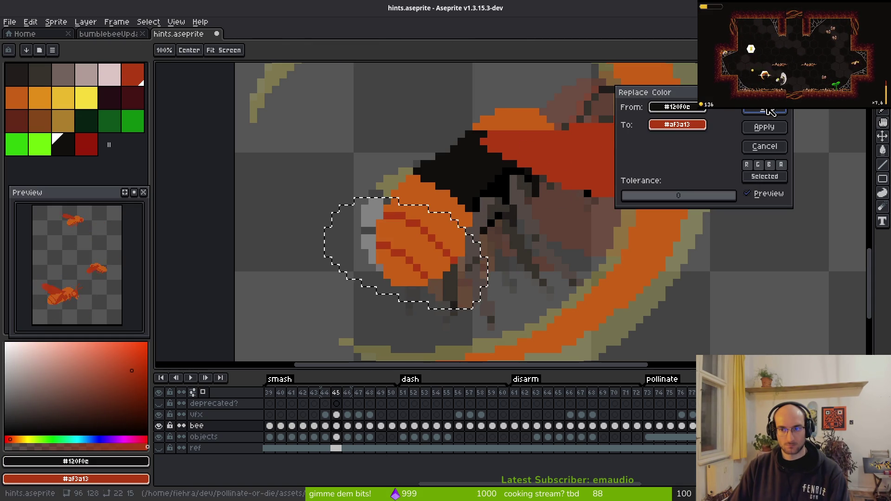
key("Return")
key("v")
key("ctrl+d")
Step: Replace the grey-brown, dark brown and near-black brown leg shades with red #af3a13
left_click(602, 193, "alt")
key("shift+r")
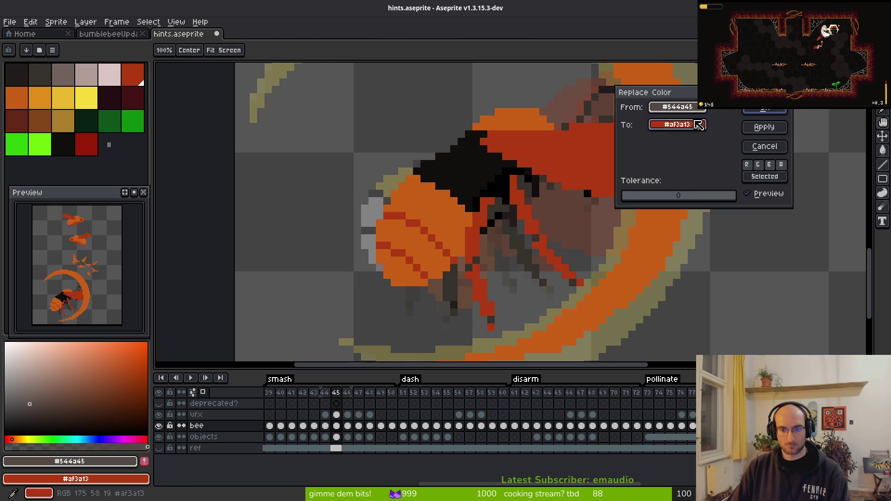
left_click(765, 119)
left_click(501, 200, "alt")
key("shift+r")
left_click(766, 120)
scroll(517, 195, "up", 3)
left_click(503, 253, "alt")
key("shift+r")
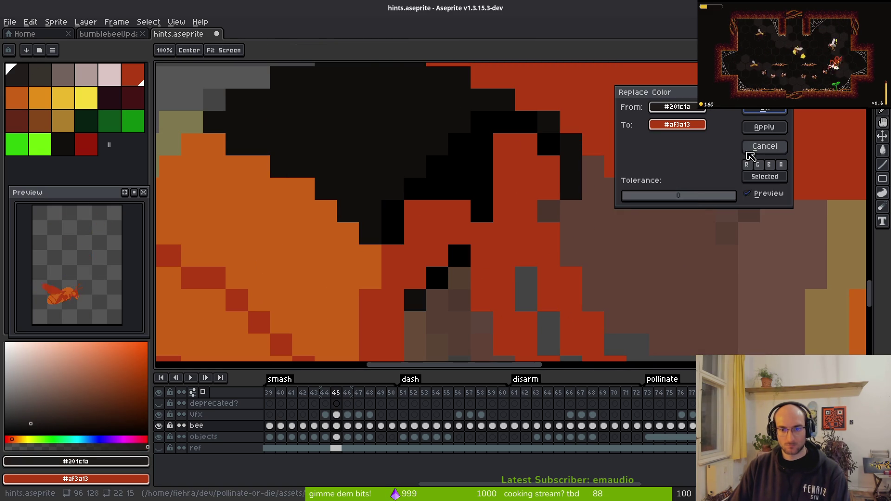
scroll(607, 215, "down", 3)
left_click(766, 119)
Step: Replace the black of the bee's back with orange #c96016
scroll(589, 204, "up", 3)
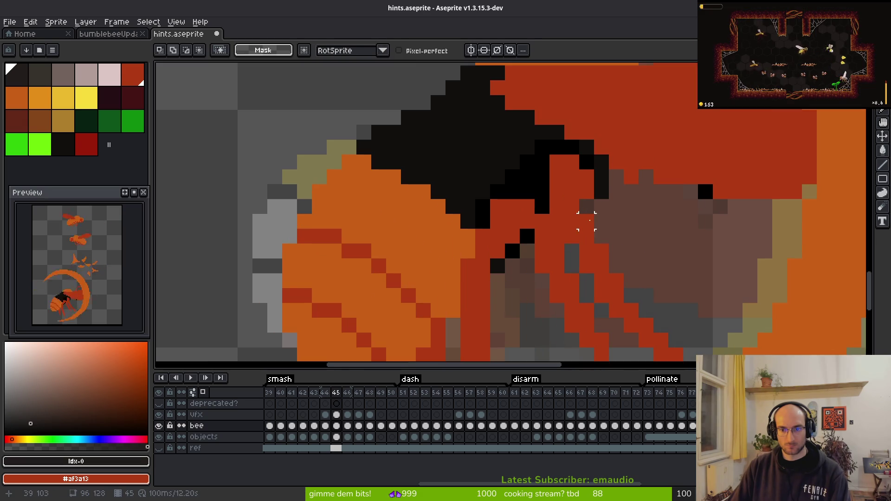
scroll(519, 201, "down", 2)
left_click_drag(518, 200, 474, 201)
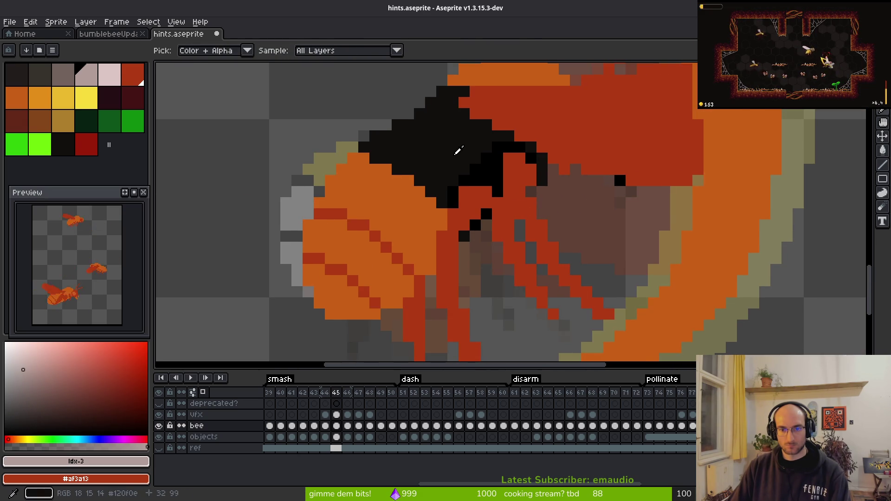
left_click(455, 149, "alt")
right_click(418, 204, "alt")
key("shift+r")
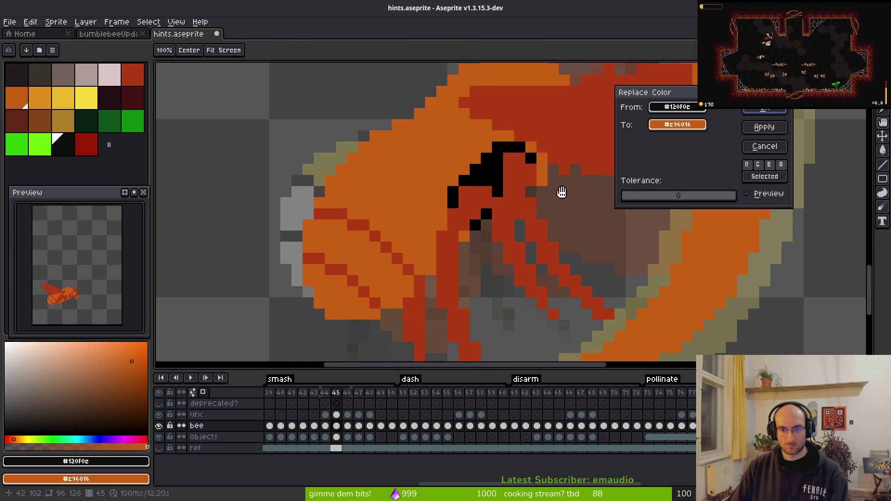
scroll(567, 194, "down", 2)
key("Escape")
Step: Replace the remaining pure black pixels with orange as well
key("shift+w")
scroll(542, 171, "up", 3)
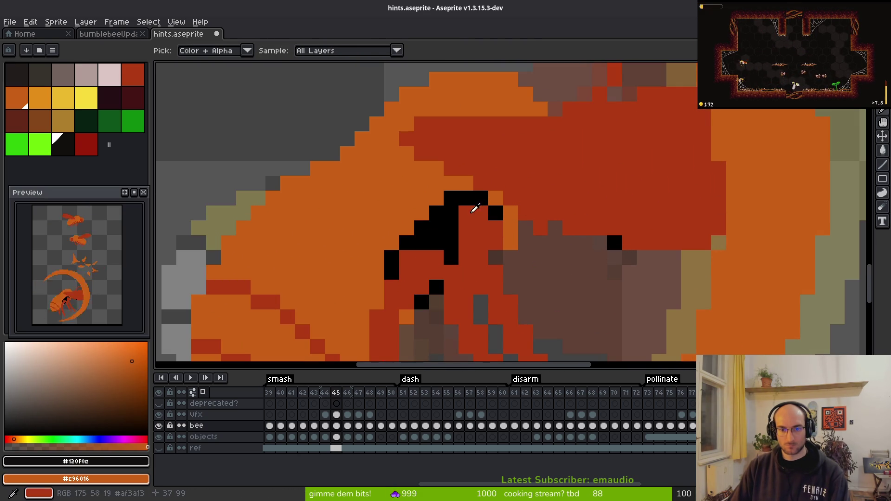
left_click(478, 209, "alt")
key("shift+r")
key("Return")
scroll(544, 225, "down", 3)
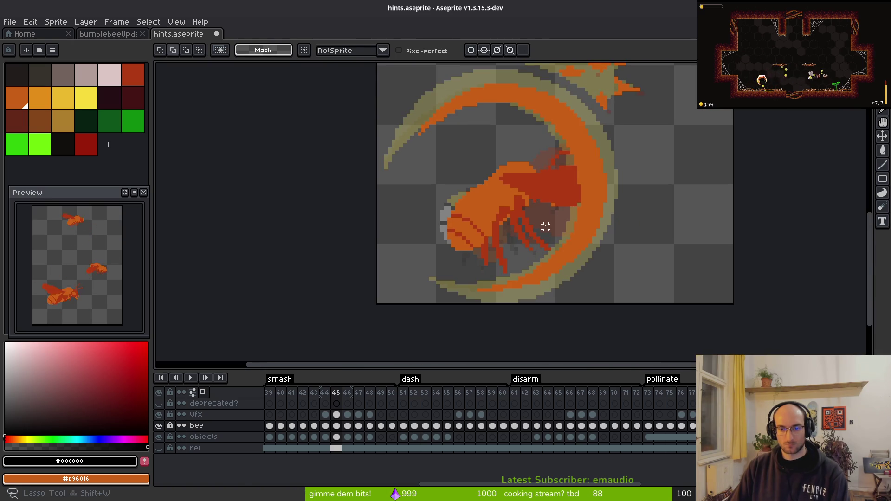
Step: Save hints.aseprite and step through the frames toward frame 46
key("w")
key("ctrl+s")
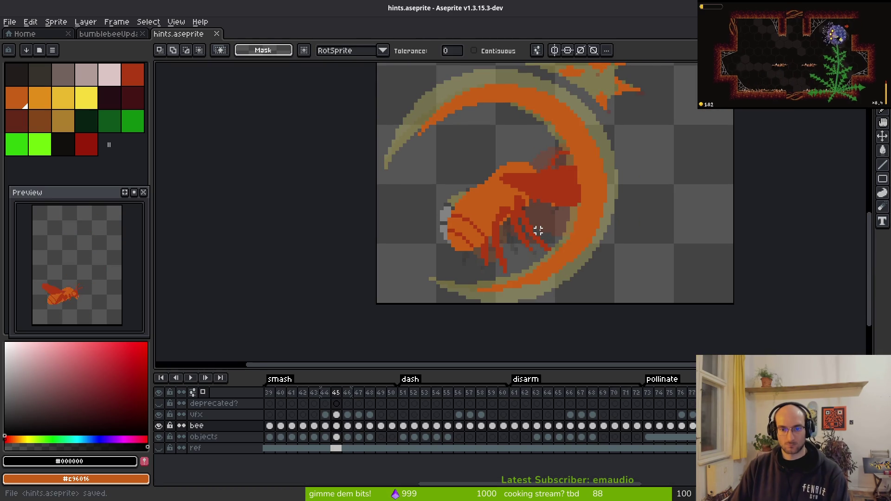
key("i")
key("Left")
key("Left")
key("Left")
key("Right")
key("Right")
key("Right")
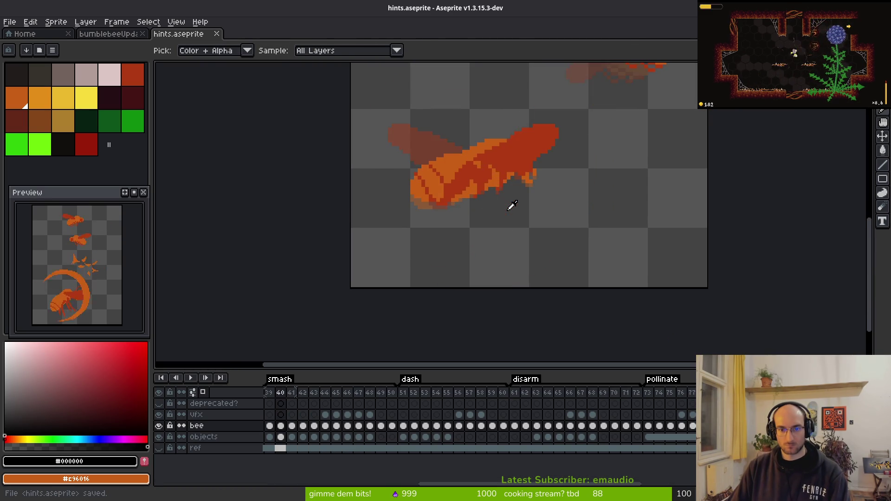
Step: Flip between neighbouring frames, settle on frame 46 and pick the Rectangular Marquee tool
key("Right")
key("Left")
key("m")
scroll(462, 280, "up", 1)
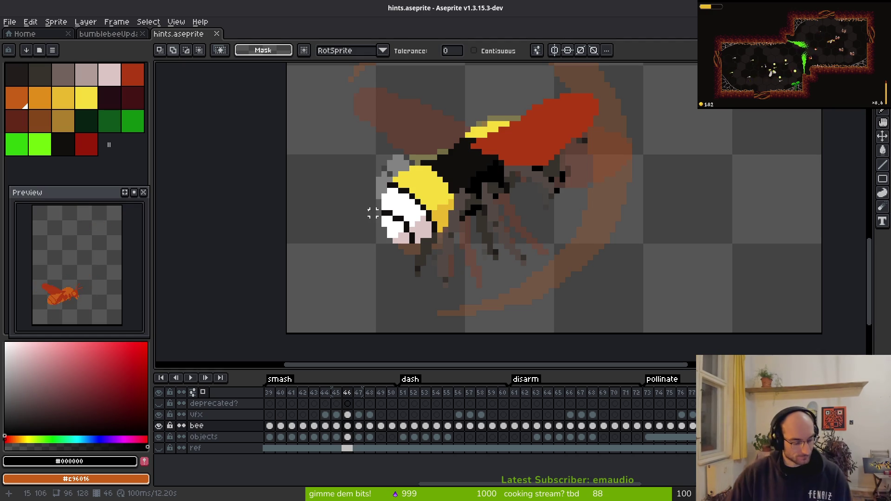
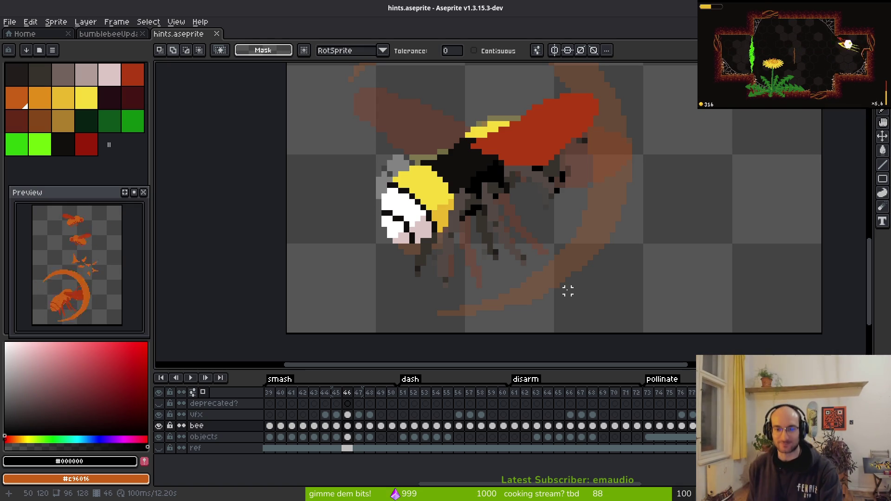
Step: Replace the bee's grey wing colour with dark red #af3a13
scroll(476, 203, "up", 3)
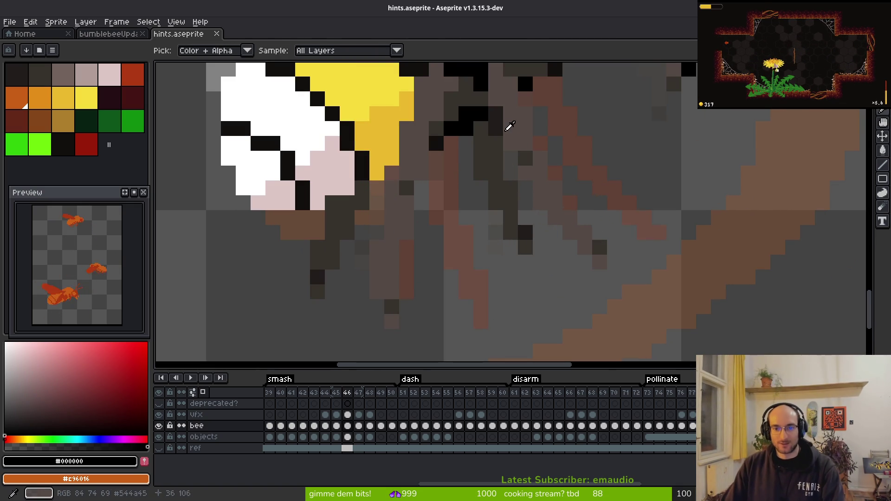
left_click(515, 135)
scroll(583, 258, "down", 4)
key("shift+r")
key("Escape")
right_click(668, 114)
key("shift+r")
key("Return")
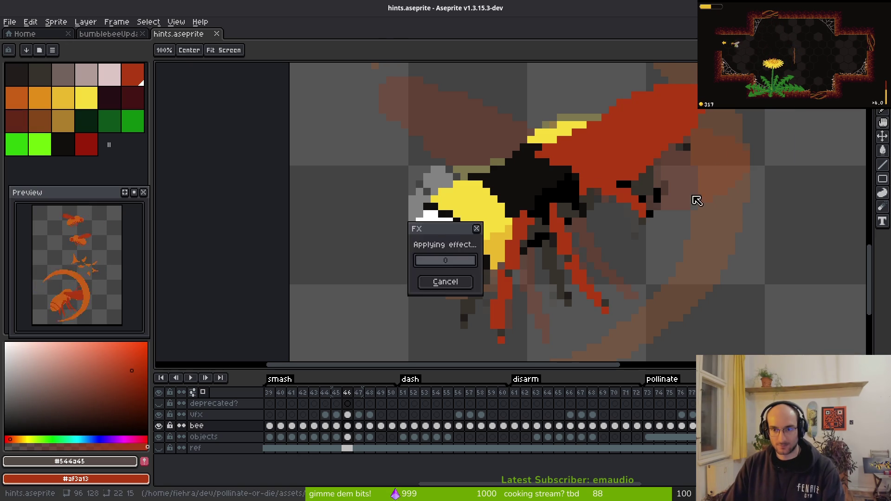
Step: Turn the dark brown and near-black wing pixels red as well
left_click(577, 205, "alt")
key("shift+r")
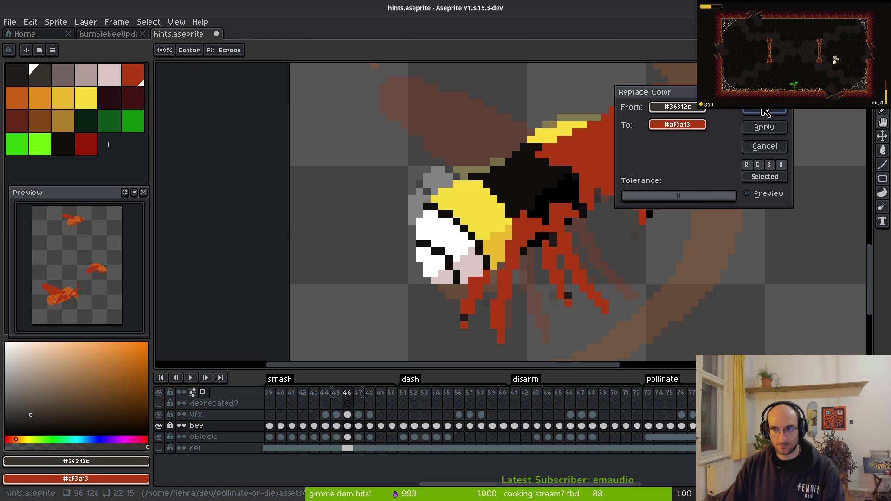
left_click(765, 111)
left_click(575, 290, "alt")
key("shift+r")
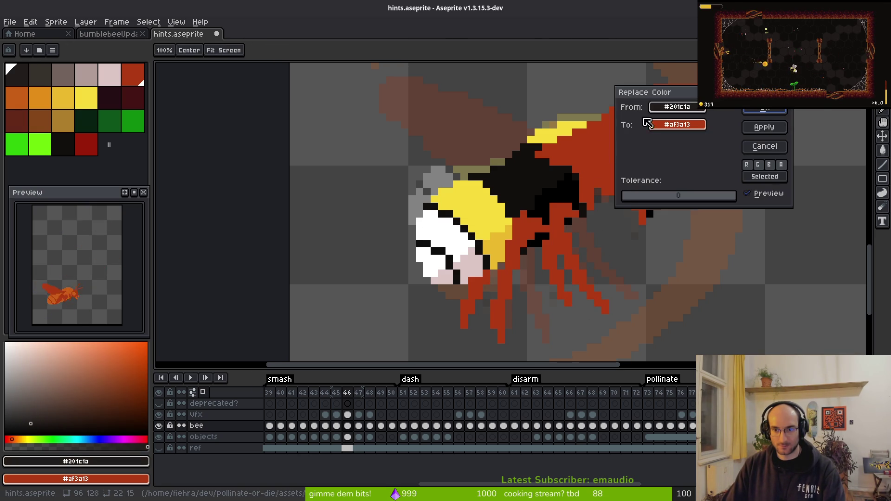
left_click(765, 111)
Step: Replace the bee's black with orange #c96016
left_click(651, 214, "alt")
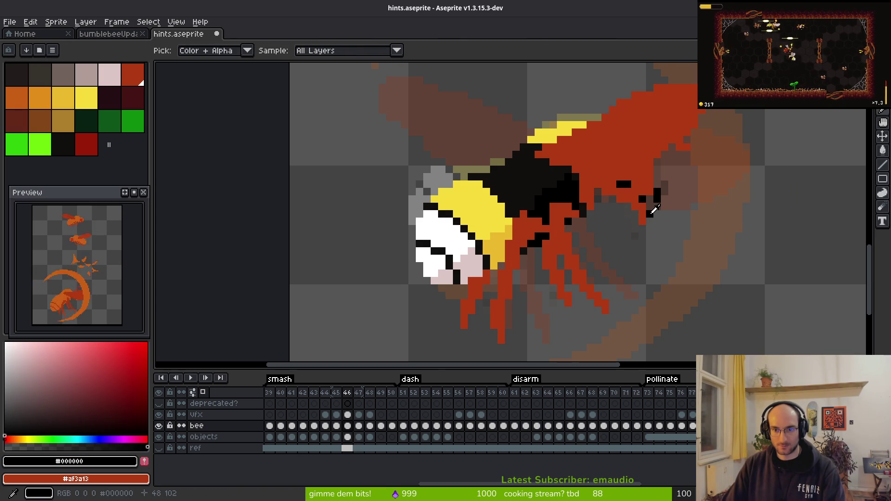
right_click(580, 225)
key("shift+r")
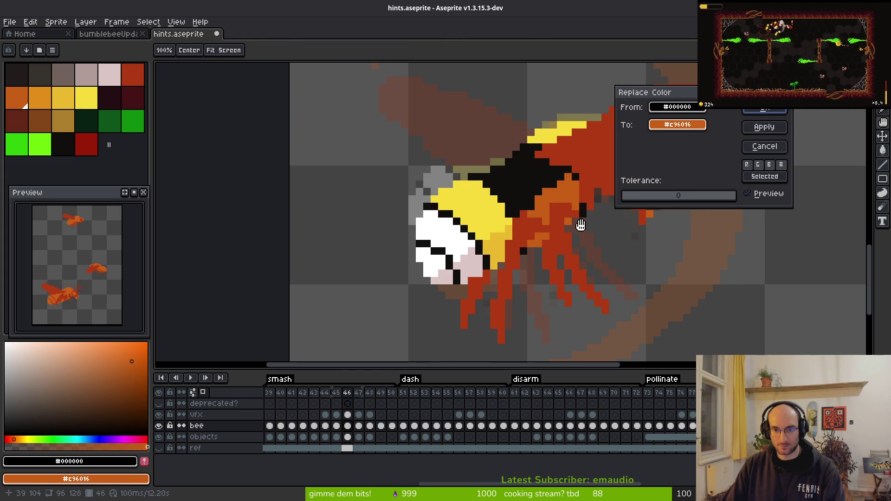
key("Return")
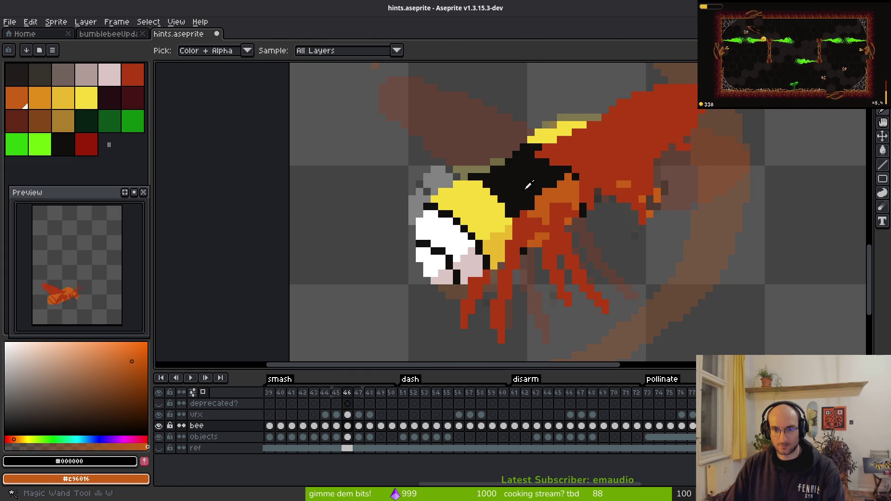
Step: Recolour the bright yellow and darker yellow body colours to orange
left_click(474, 199, "alt")
key("shift+r")
key("Return")
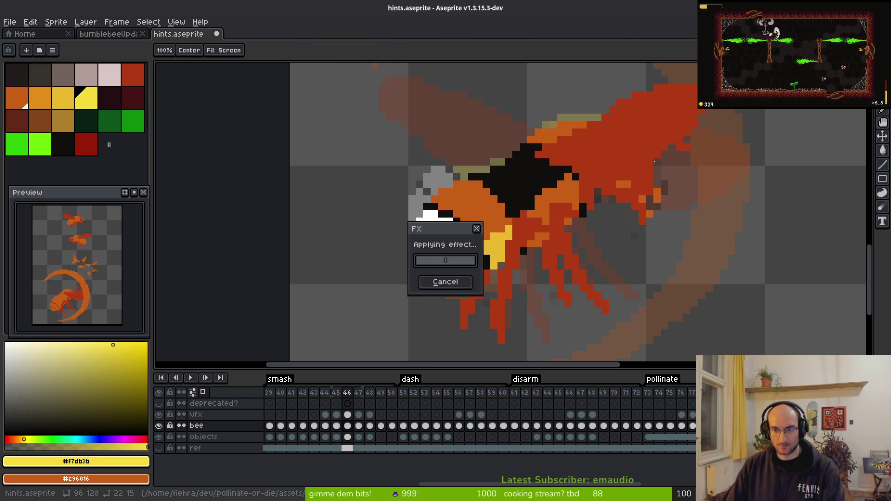
left_click(508, 243, "alt")
key("shift+r")
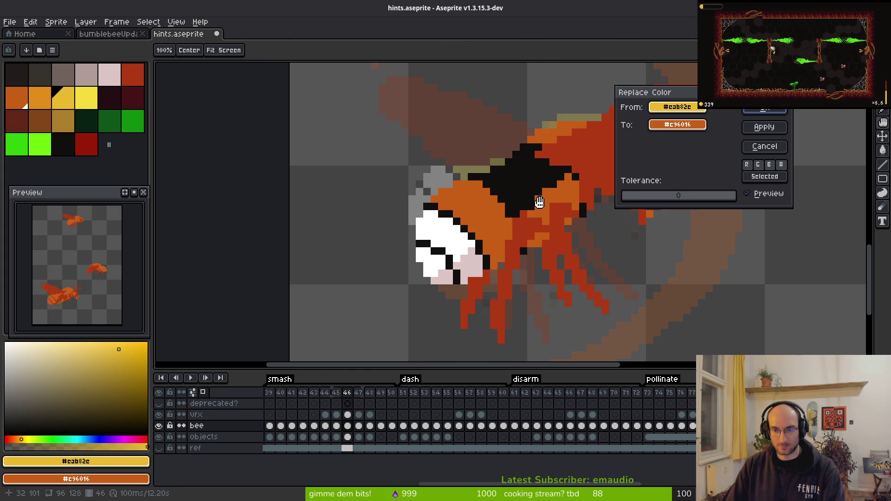
left_click(765, 112)
Step: Turn the white and pale pink face colours orange
key("shift+r")
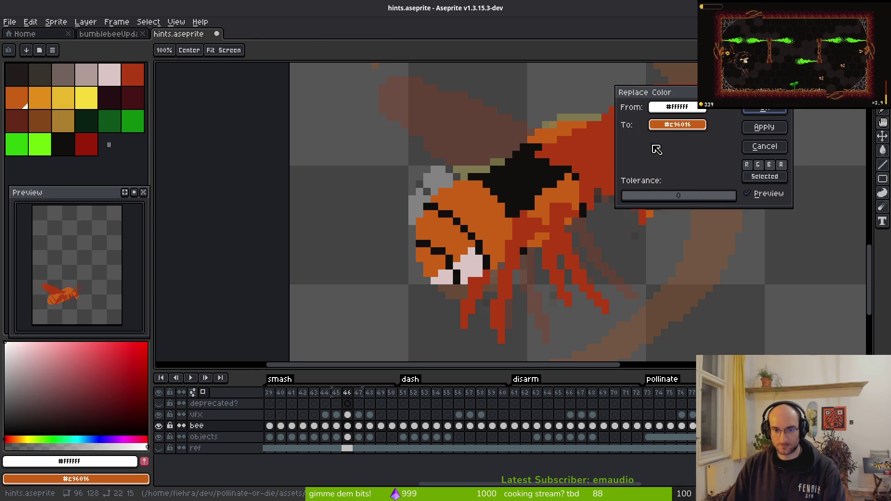
key("Return")
left_click(471, 259, "alt")
key("shift+r")
key("Return")
Step: Lasso the bee's left body region and turn its black stripes red
key("w")
scroll(522, 253, "up", 2)
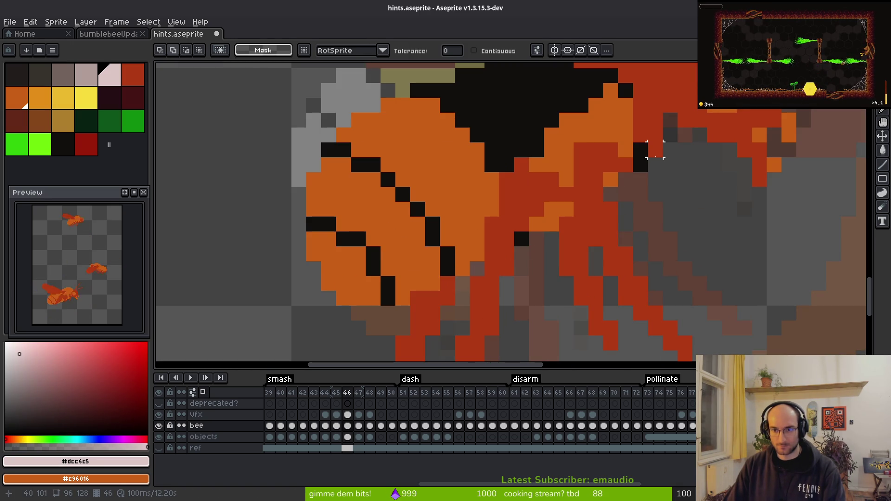
scroll(664, 223, "down", 3)
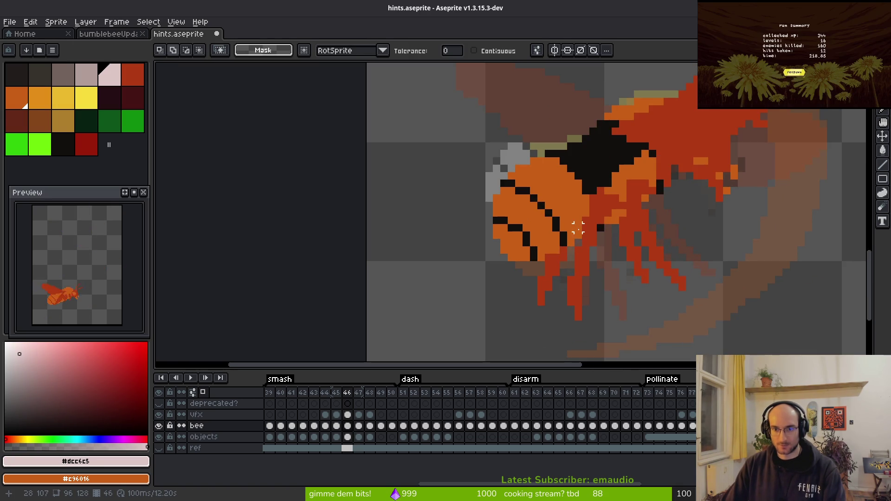
key("q")
mouse_move(581, 211)
left_mouse_down()
mouse_move(508, 160)
mouse_move(577, 255)
mouse_move(581, 211)
left_mouse_up()
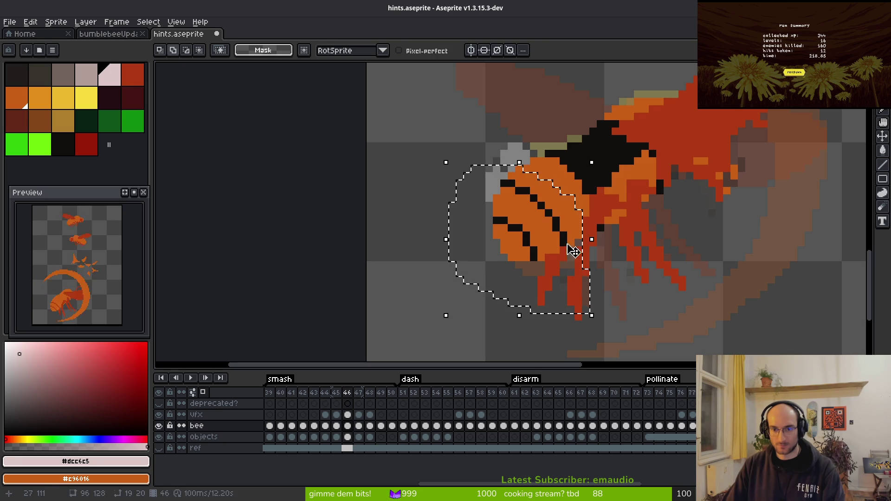
key("i")
left_click(558, 222)
right_click(645, 189)
key("shift+r")
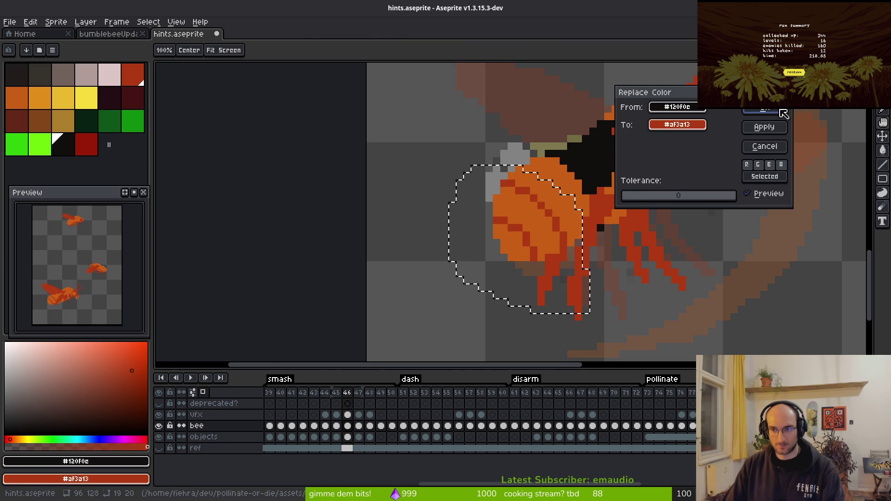
key("Return")
key("ctrl+d")
Step: Replace the remaining black pixels across the bee with orange
key("i")
right_click(634, 164)
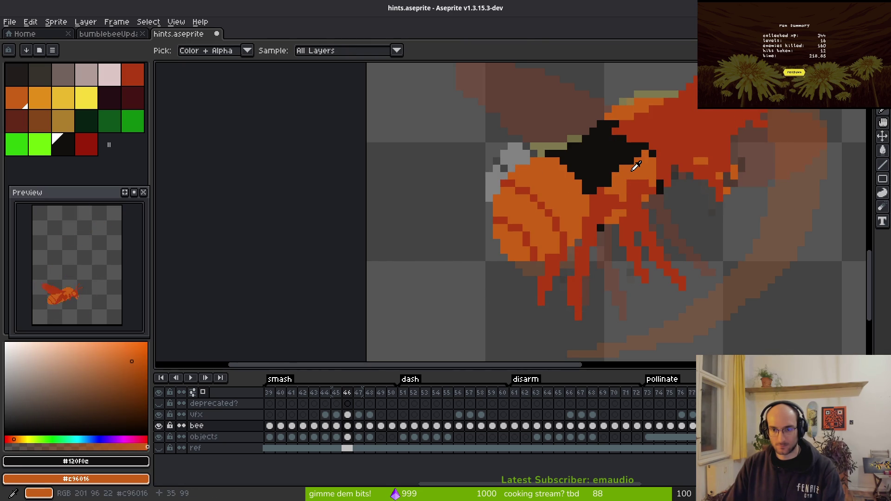
key("shift+r")
left_click(764, 127)
Step: Save hints.aseprite and move on to frame 47
key("ctrl+s")
scroll(671, 181, "down", 3)
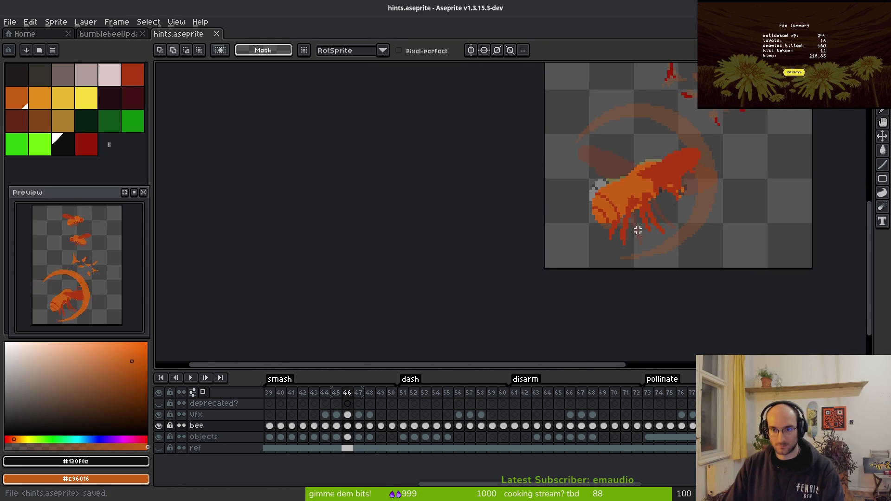
key("Right")
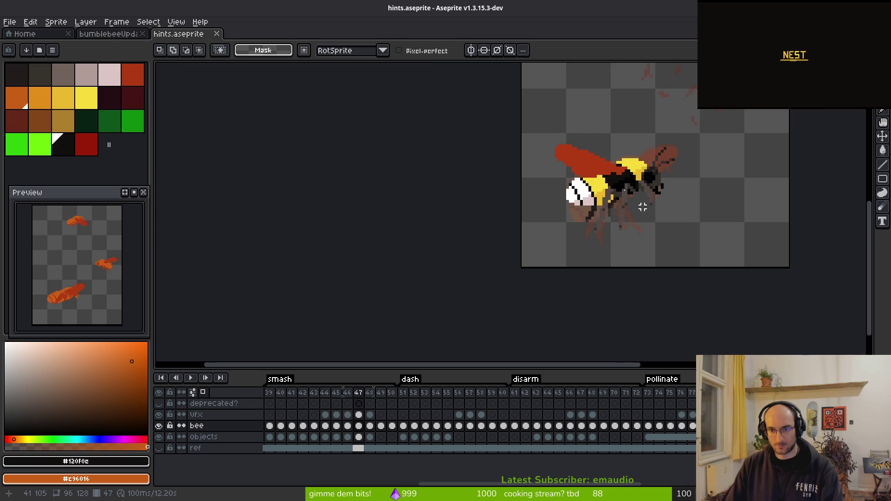
Step: Recolour frame 47's bright yellow and darker yellow body colours to orange
scroll(612, 230, "up", 2)
scroll(546, 223, "up", 2)
key("i")
left_click(483, 203)
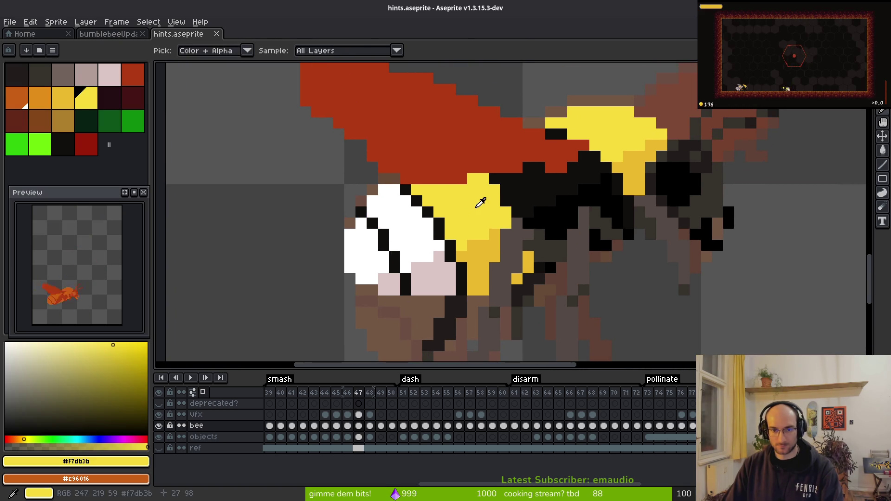
key("shift+r")
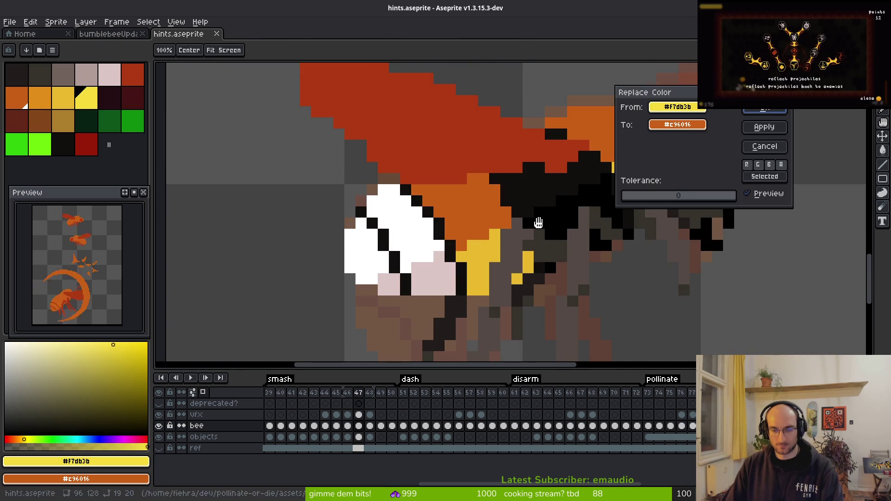
left_click(774, 111)
key("shift+r")
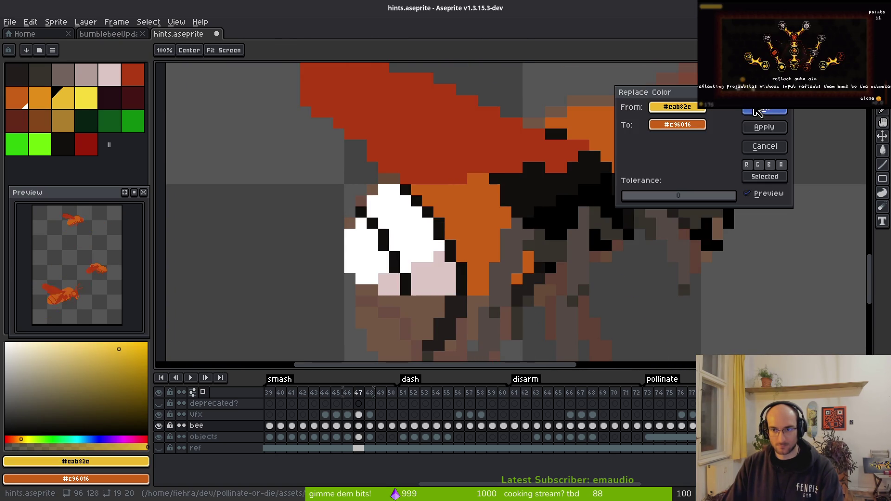
left_click(765, 114)
Step: Turn the bee's black, white and pink pixels orange
left_click(692, 178)
key("shift+r")
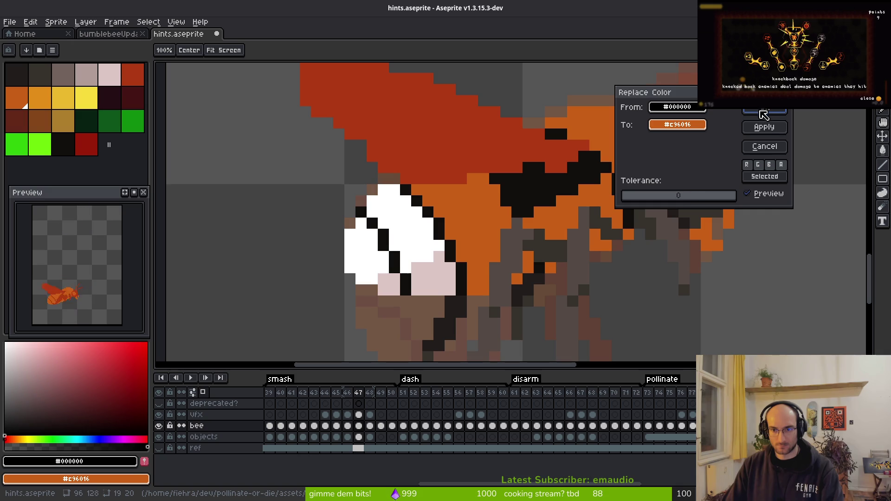
left_click(751, 124)
left_click(426, 235, "alt")
key("shift+r")
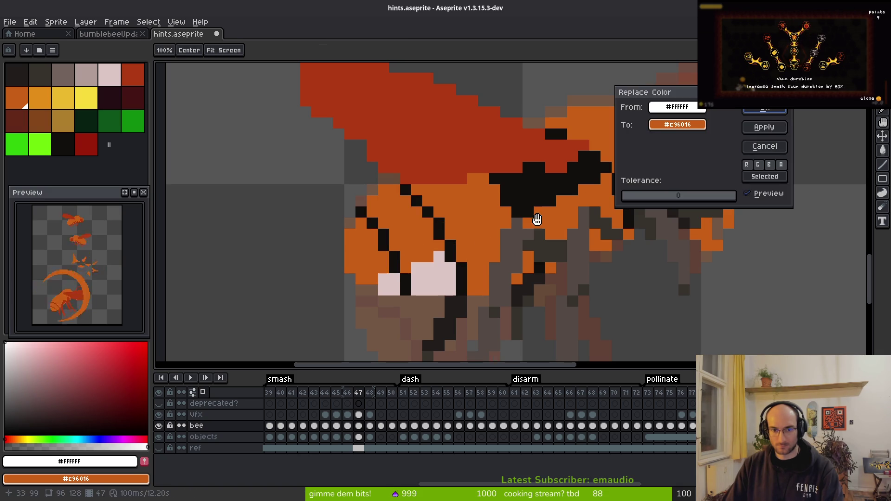
left_click(783, 114)
key("shift+w")
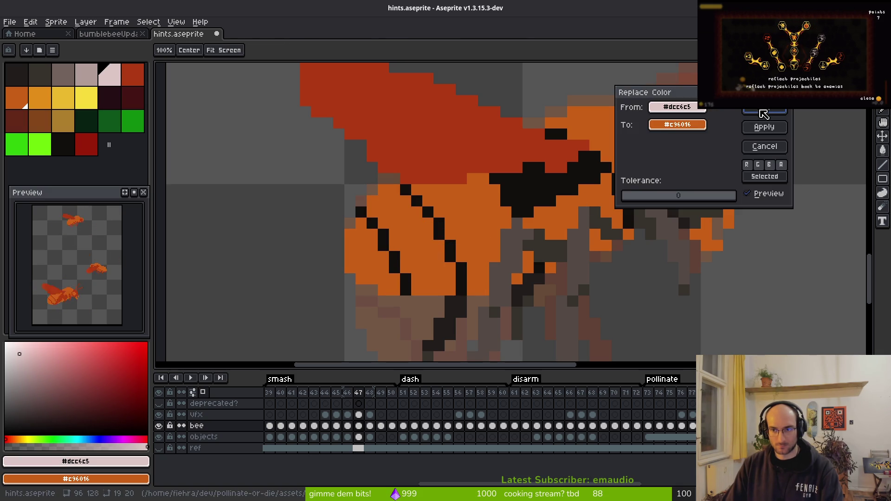
key("Return")
Step: Change the dark brown, grey and near-black wing colours to red
left_click(548, 253, "alt")
right_click(571, 158, "alt")
key("shift+r")
left_click(764, 127)
left_click(514, 247, "alt")
key("shift+r")
left_click(765, 127)
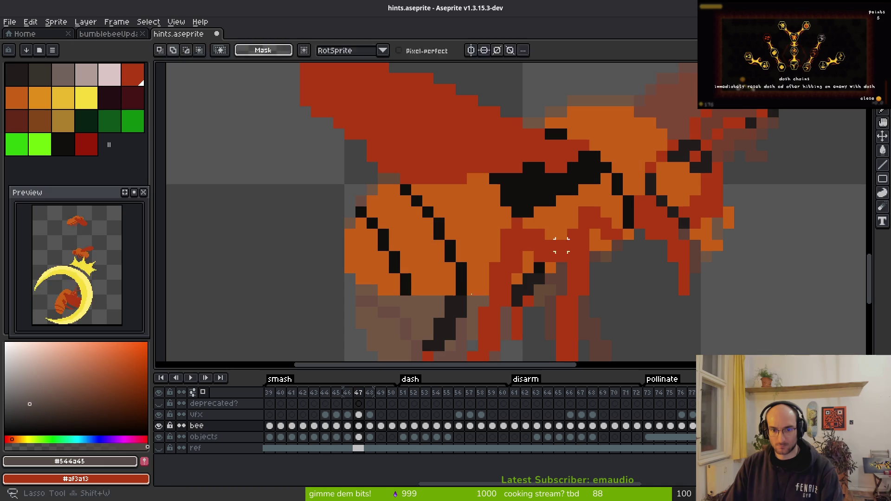
left_click(458, 299, "alt")
key("shift+r")
left_click(764, 109)
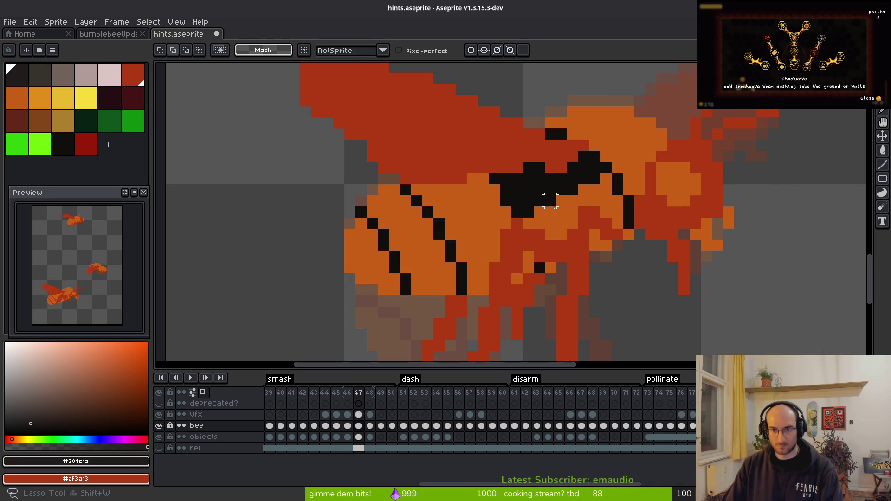
Step: Lasso the wing area and recolour the black stripes inside it
mouse_move(464, 225)
left_mouse_down()
mouse_move(445, 325)
mouse_move(478, 269)
left_mouse_up()
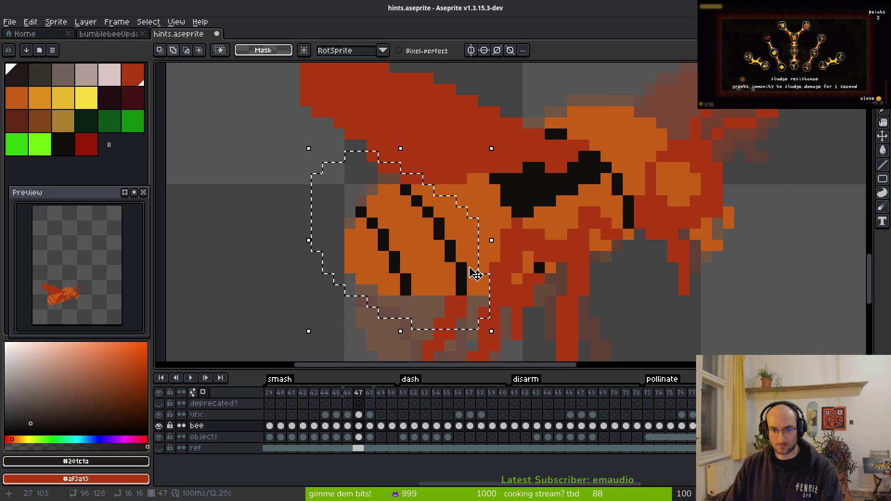
left_click(453, 249, "alt")
key("shift+r")
left_click(765, 110)
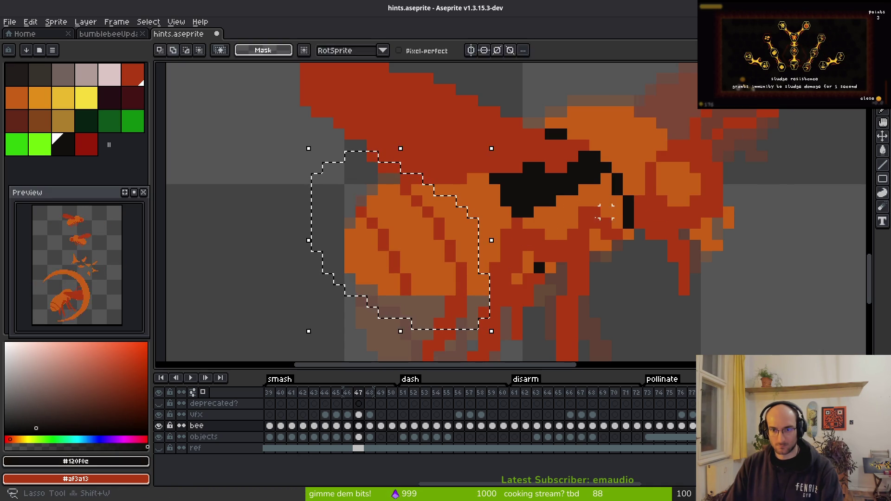
key("ctrl+d")
Step: Turn the remaining black pixels orange #c96016 and save hints.aseprite
left_click(490, 214, "alt")
key("shift+r")
left_click(764, 110)
key("ctrl+s")
scroll(608, 265, "down", 3)
scroll(604, 265, "down", 1)
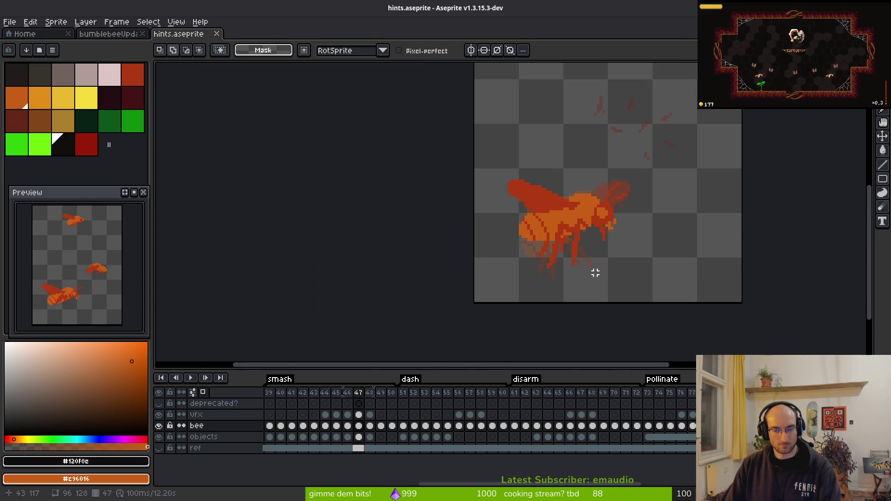
Step: Flick between frames 45 and 48 to compare the orange bee poses
scroll(555, 245, "down", 3)
key("Left")
key("Left")
key("i")
key("Right")
key("Right")
key("Right")
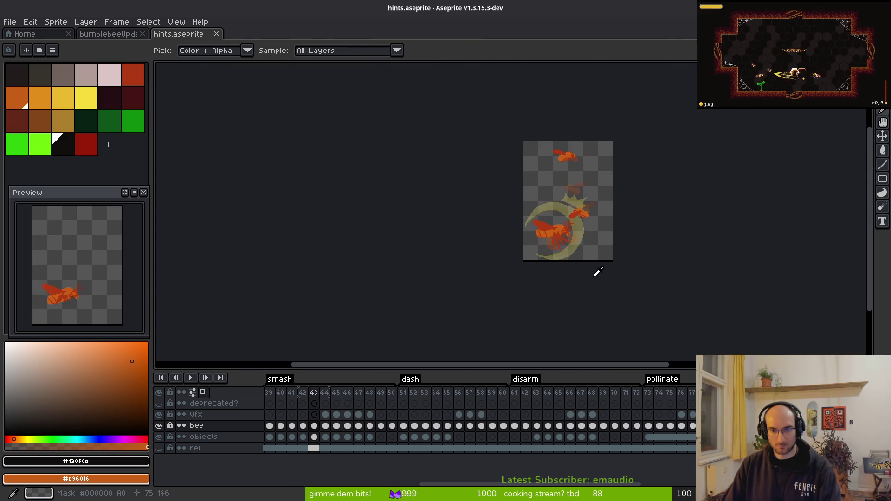
key("Left")
key("Right")
scroll(599, 272, "up", 4)
key("Left")
key("Right")
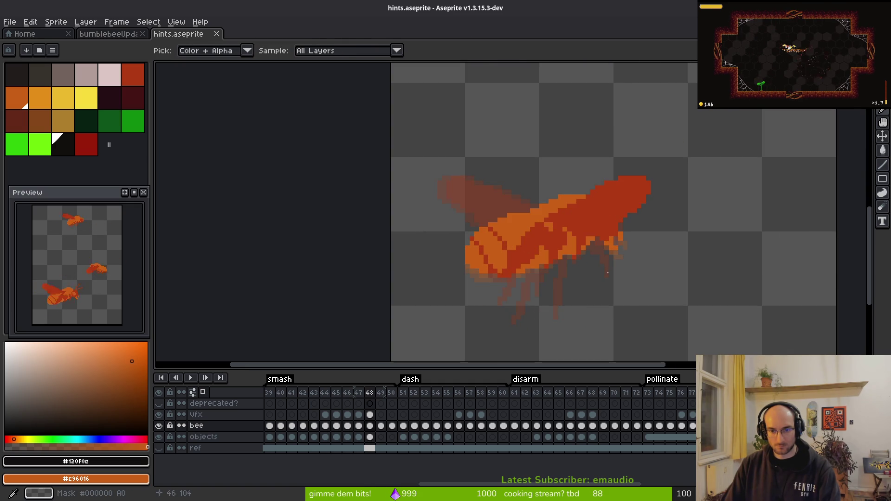
Step: Compare the bee poses frame by frame through frames 48 to 50
key("m")
scroll(588, 262, "down", 2)
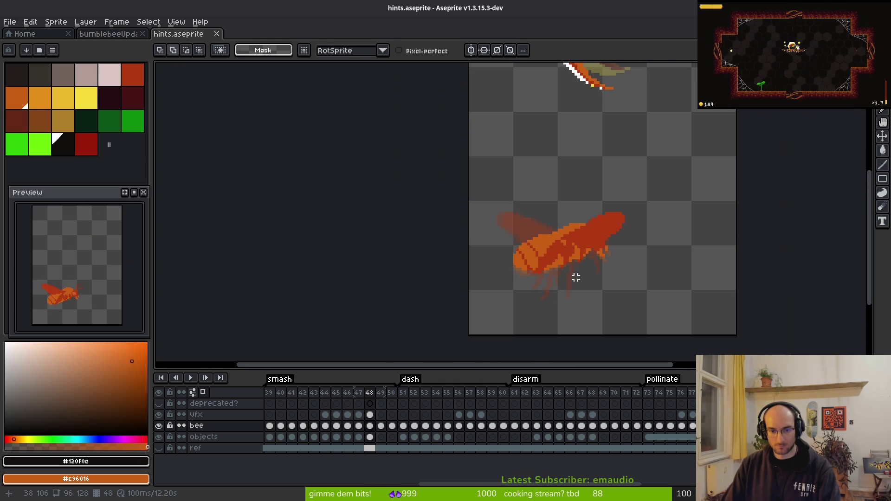
key("i")
key("Right")
key("Left")
key("Right")
key("Left")
key("Right")
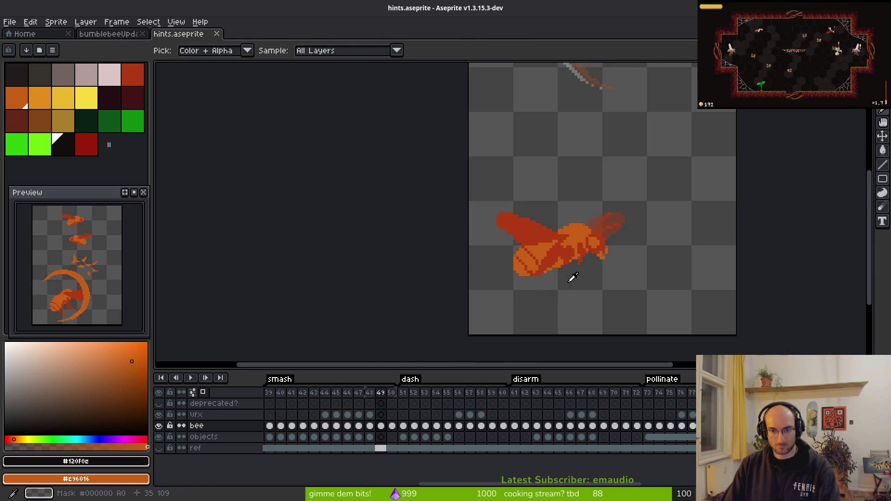
key("Right")
key("Left")
key("Right")
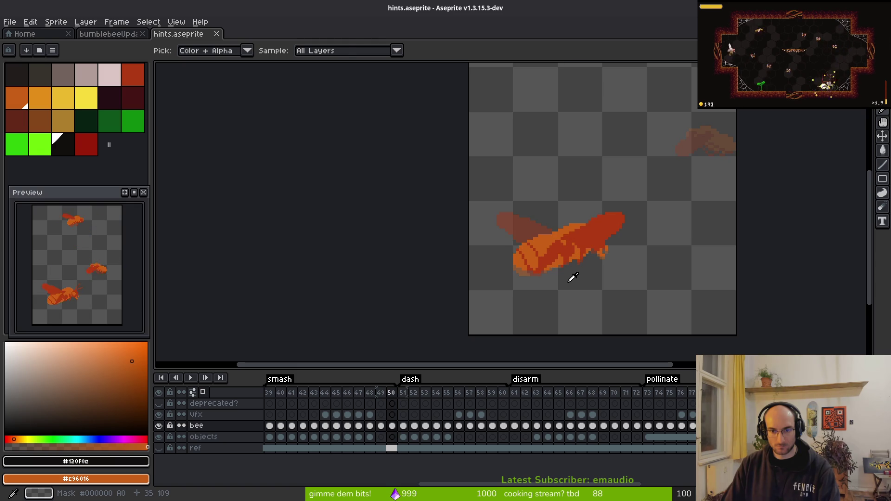
key("m")
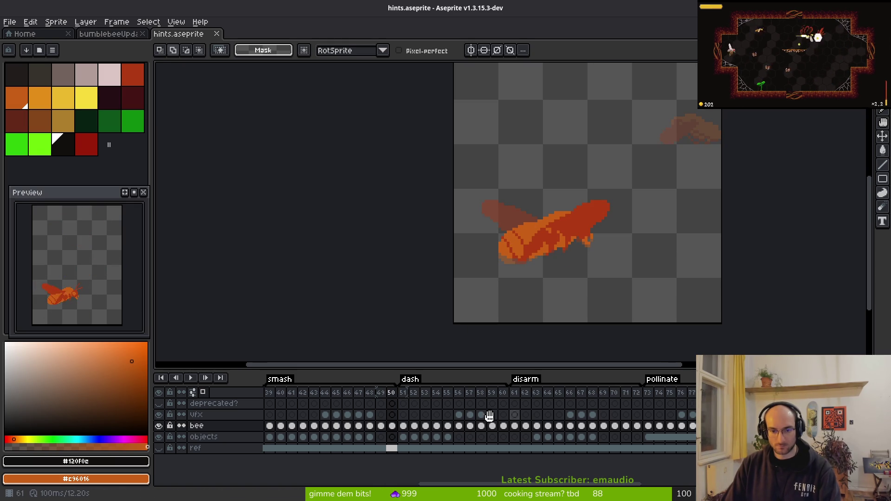
Step: Advance through the dash frames to the disarm frames 64–69
scroll(522, 420, "up", 2)
key("Left")
key("Left")
key("Left")
key("Left")
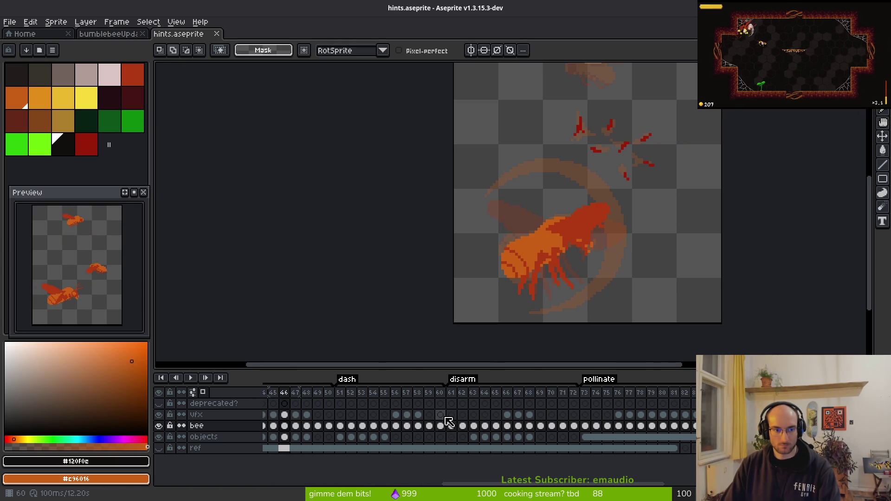
key("Right")
key("Right")
key("Right")
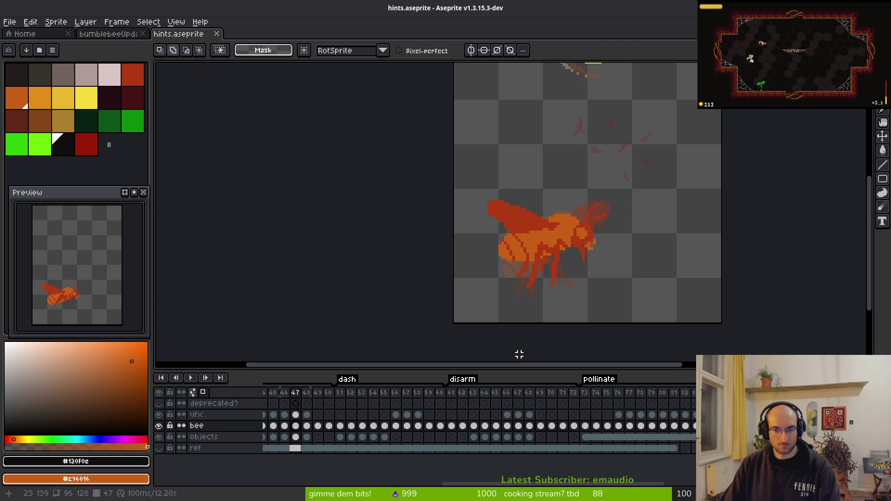
key("i")
key("Right")
key("Right")
key("Right")
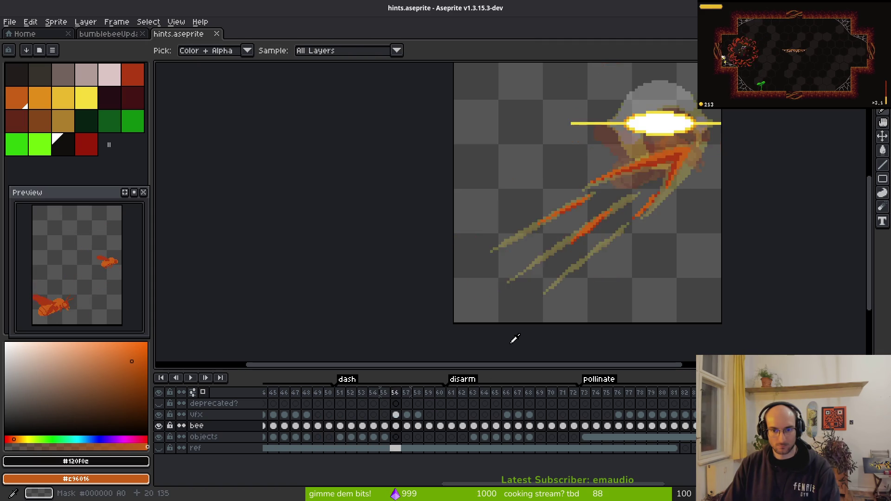
key("Return")
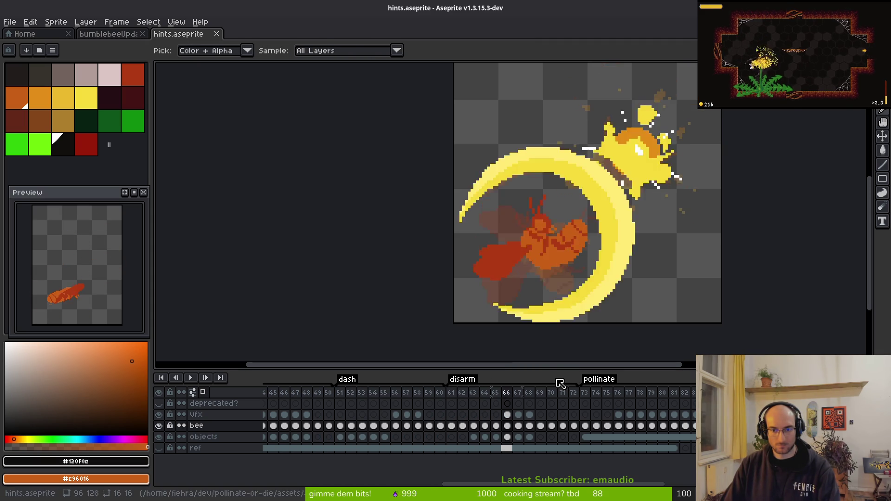
key("Return")
key("Right")
key("Right")
key("Right")
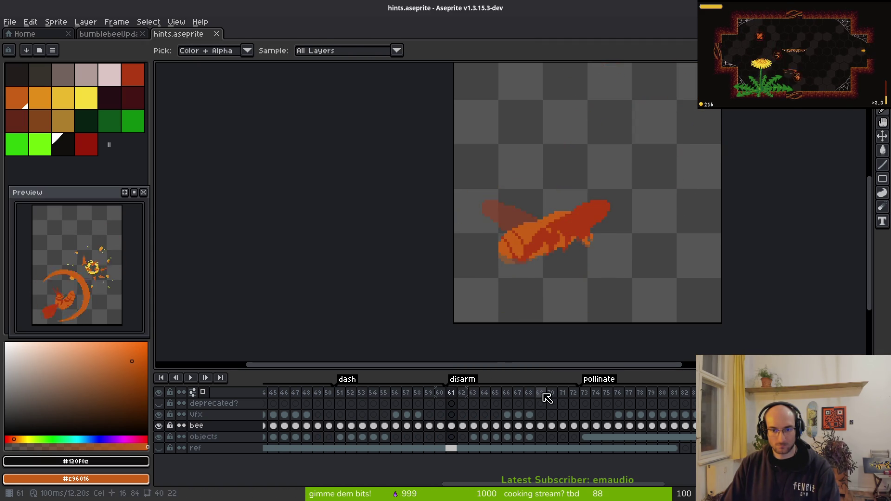
key("Right")
key("Right")
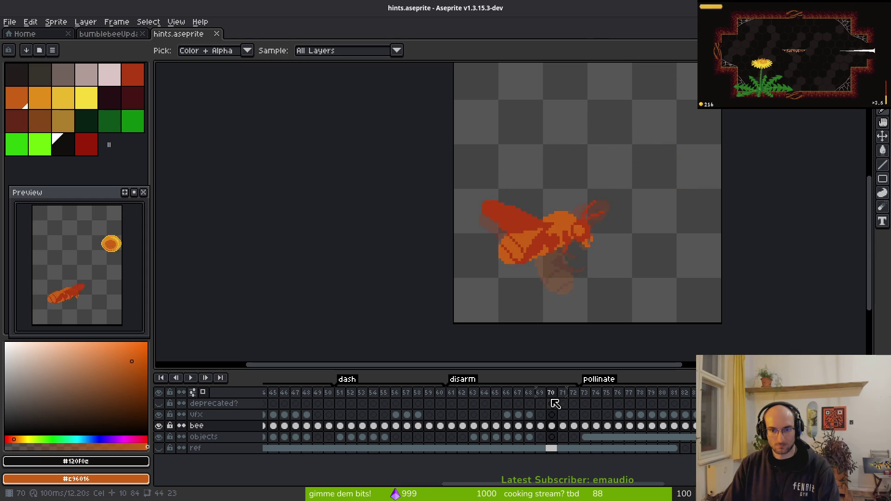
Step: Play the animation and recheck frames 64 and 65
key("Return")
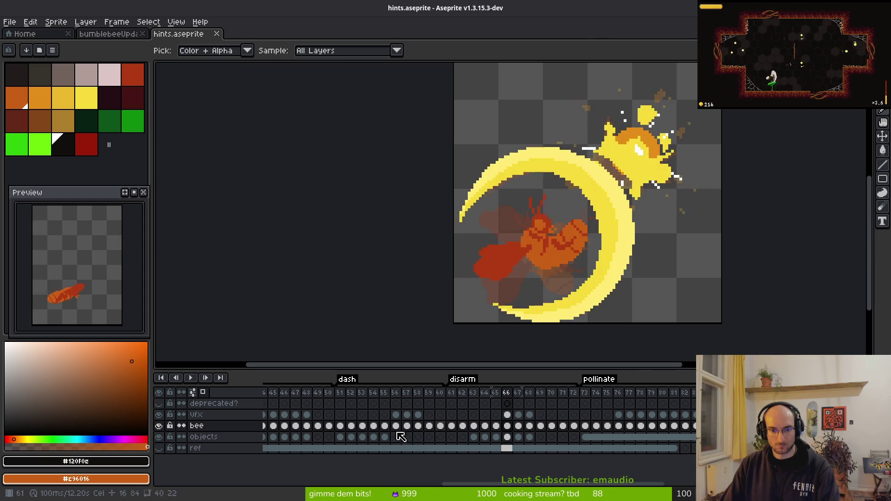
key("Right")
key("Right")
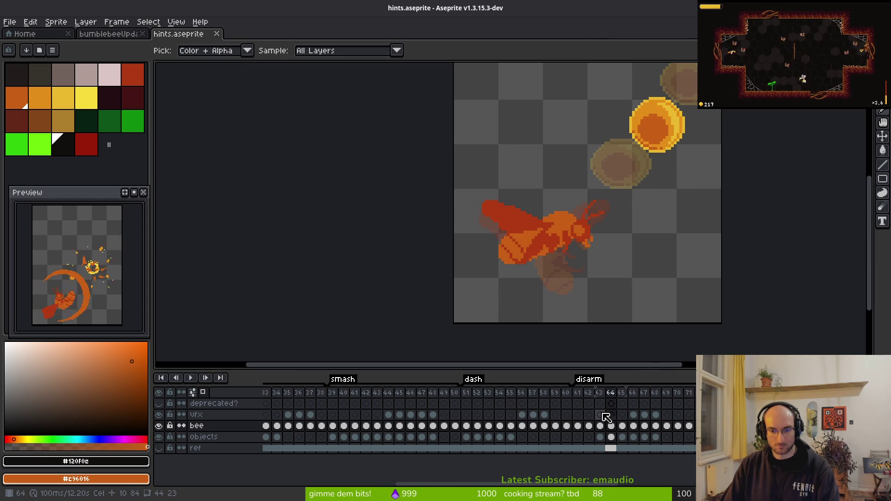
key("Left")
key("Right")
scroll(357, 417, "left", 2)
scroll(357, 418, "left", 2)
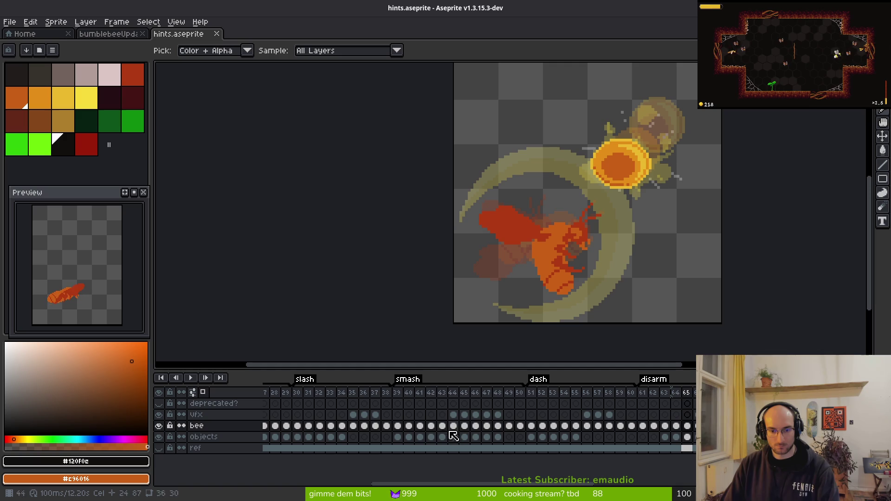
Step: Copy the bee-layer cels of frames 42–47
left_click(431, 426)
left_click_drag(437, 429, 495, 430)
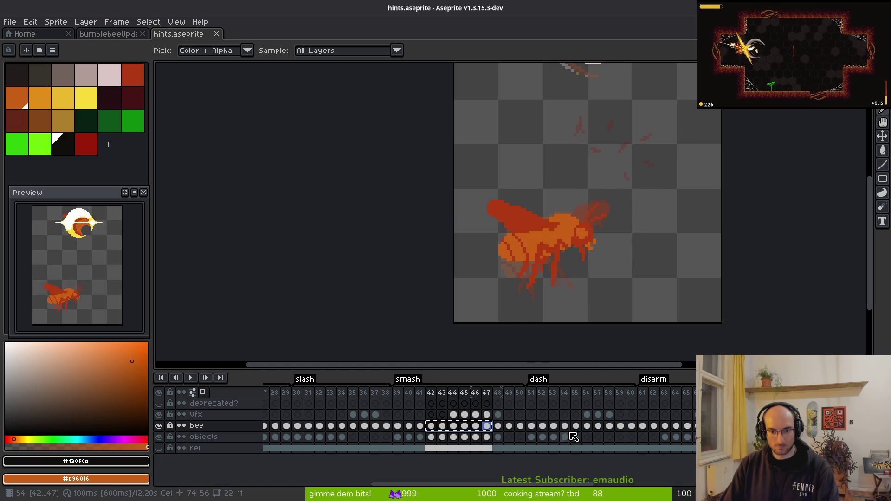
scroll(574, 436, "right", 6)
key("ctrl+c")
Step: Inspect bee frames 63–66 and undo the last two edits
left_click(523, 427)
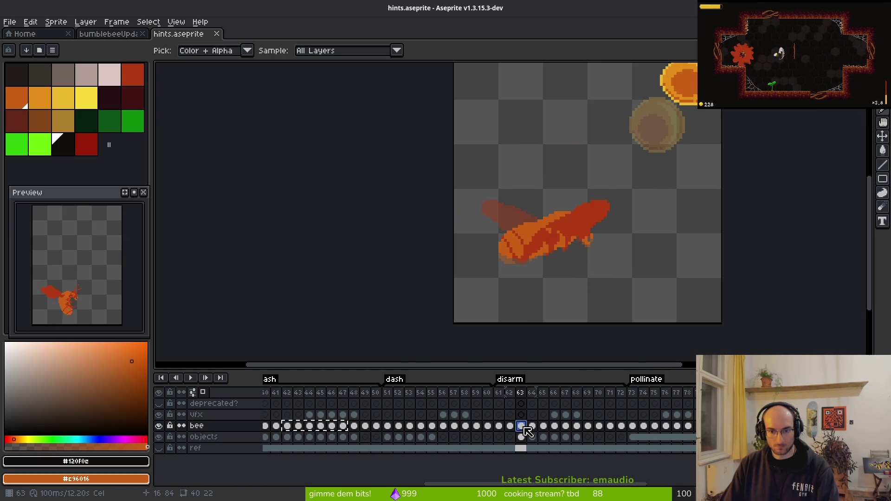
left_click(532, 428)
left_click(543, 428)
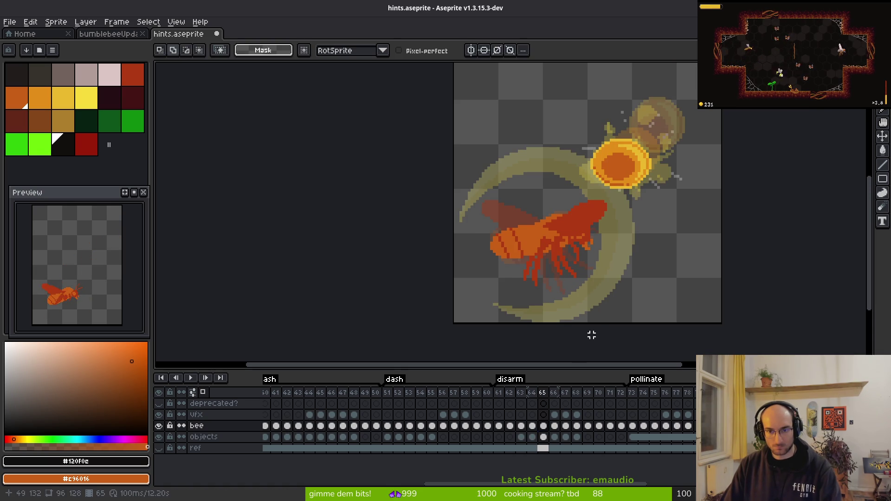
key("Right")
key("Left")
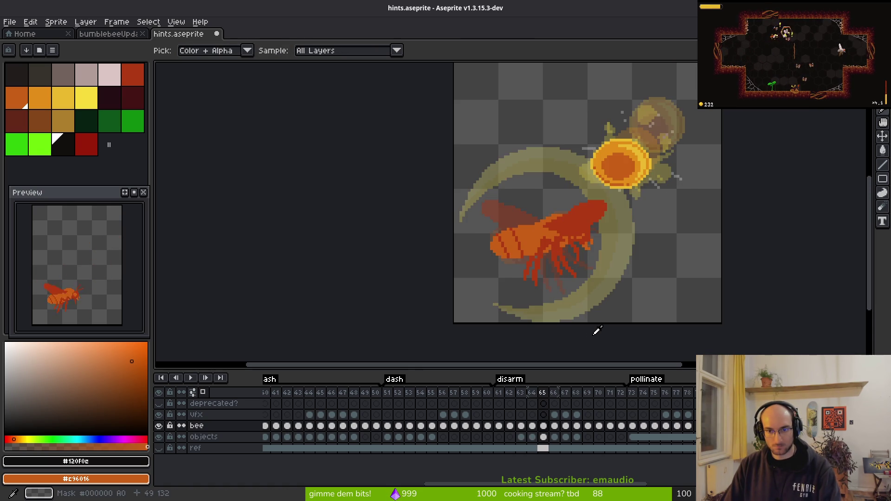
key("Left")
key("Right")
key("m")
key("ctrl+z")
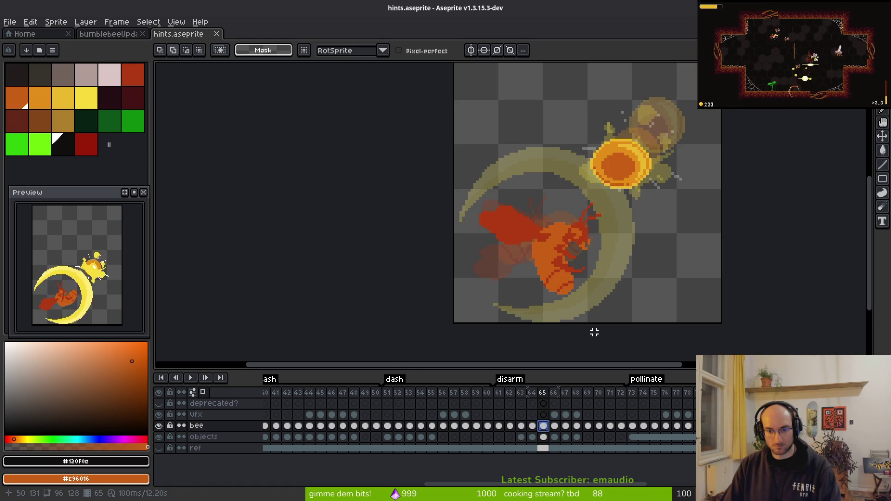
key("ctrl+z")
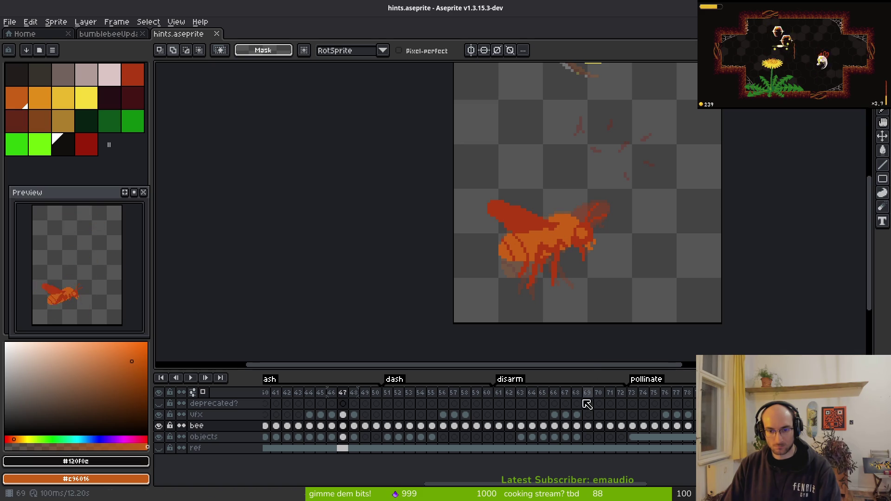
Step: Review frames 40–43 and select the bee cels of frames 42 to 47
left_click(543, 426)
key("Left")
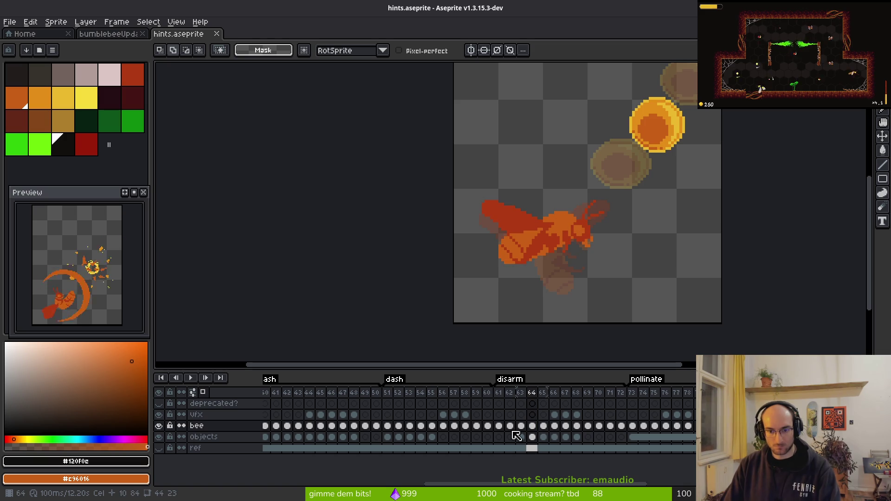
scroll(336, 413, "left", 3)
left_click(329, 427)
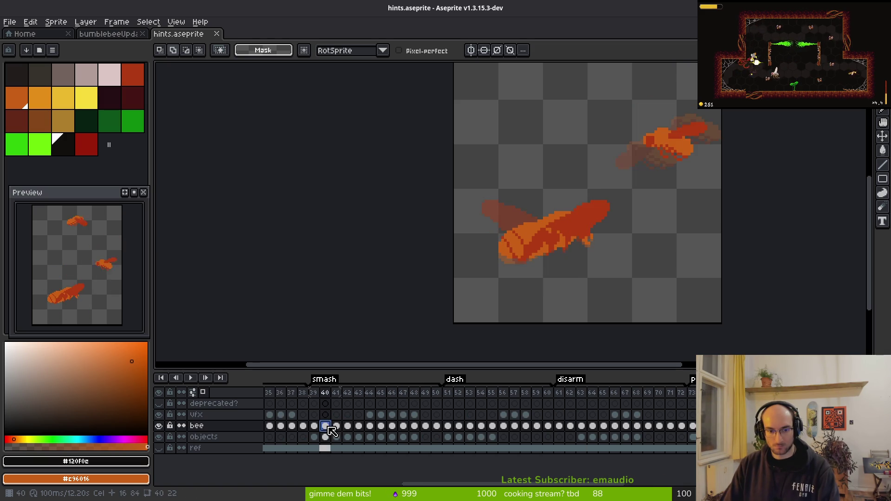
left_click(336, 427)
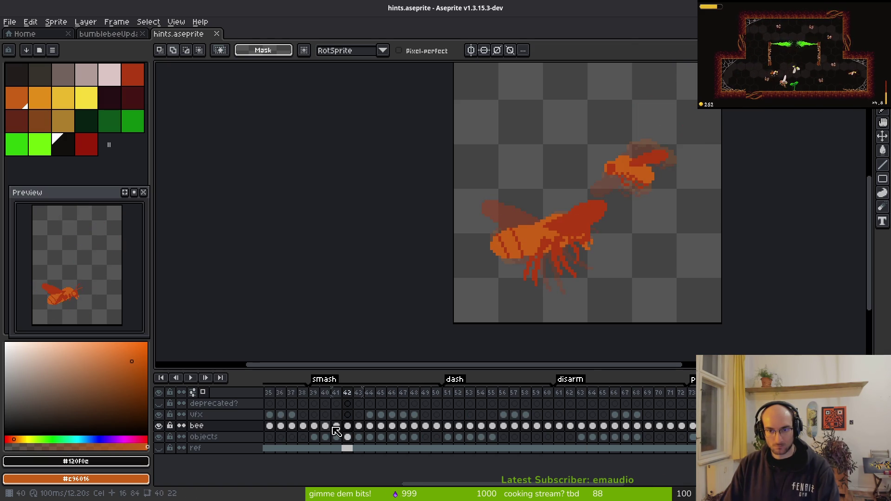
key("Right")
key("Right")
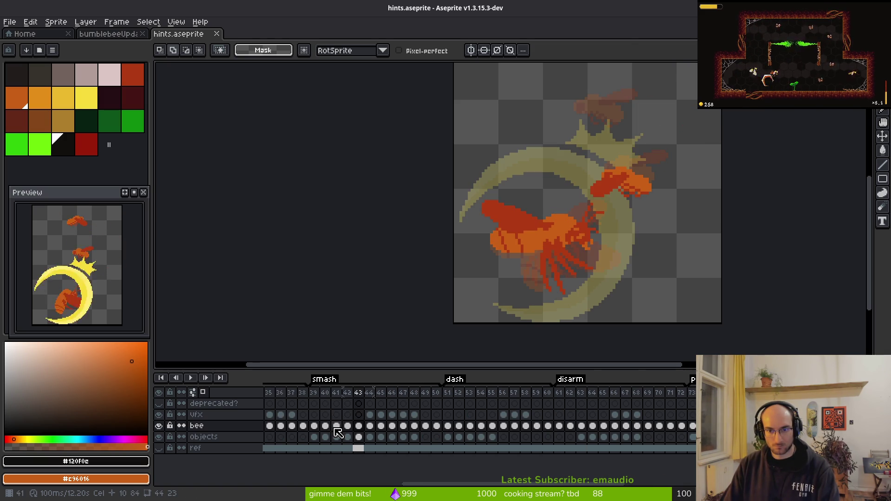
left_click(347, 434)
mouse_move(350, 433)
left_mouse_down()
mouse_move(454, 425)
mouse_move(448, 404)
mouse_move(498, 404)
mouse_move(589, 431)
mouse_move(563, 412)
mouse_move(586, 409)
left_mouse_up()
Step: Step through disarm frames 62–70 and select cels 63 to 68
left_click(571, 427)
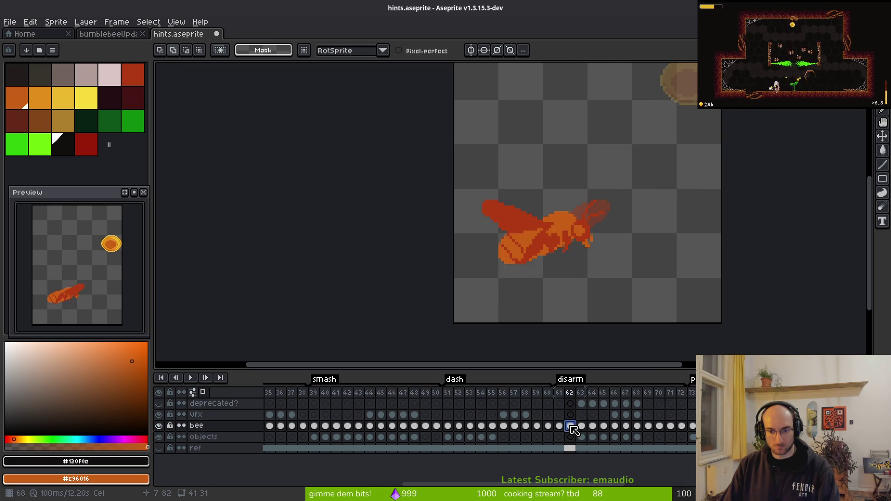
key("Right")
key("Right")
key("Right")
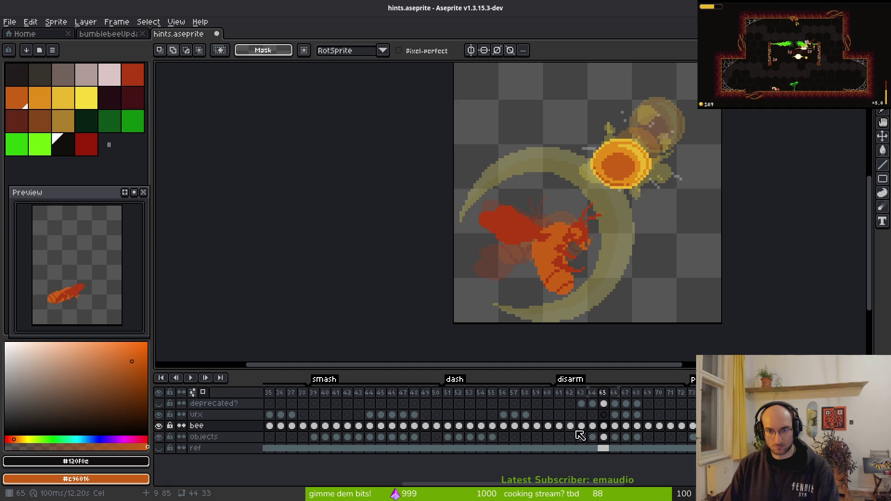
key("Right")
key("Left")
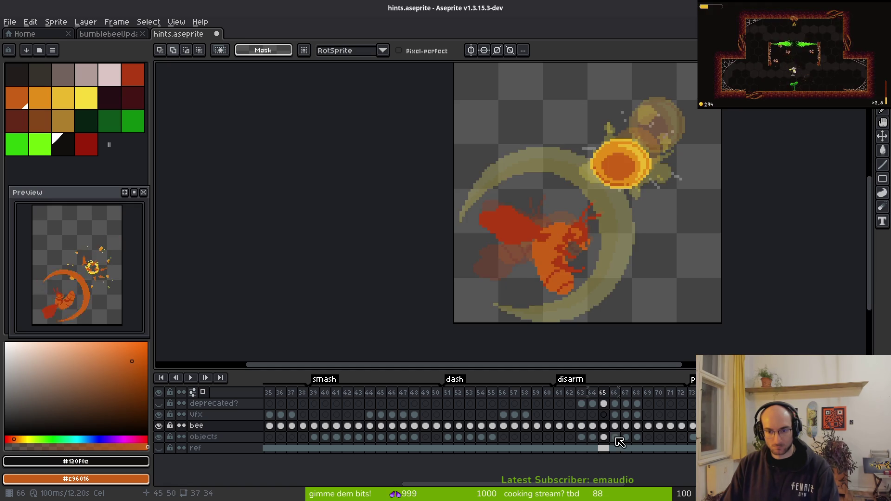
key("Left")
left_click(648, 425)
left_click(658, 433)
mouse_move(581, 403)
left_mouse_down()
mouse_move(637, 404)
mouse_move(604, 421)
mouse_move(610, 427)
left_mouse_up()
left_click(584, 426)
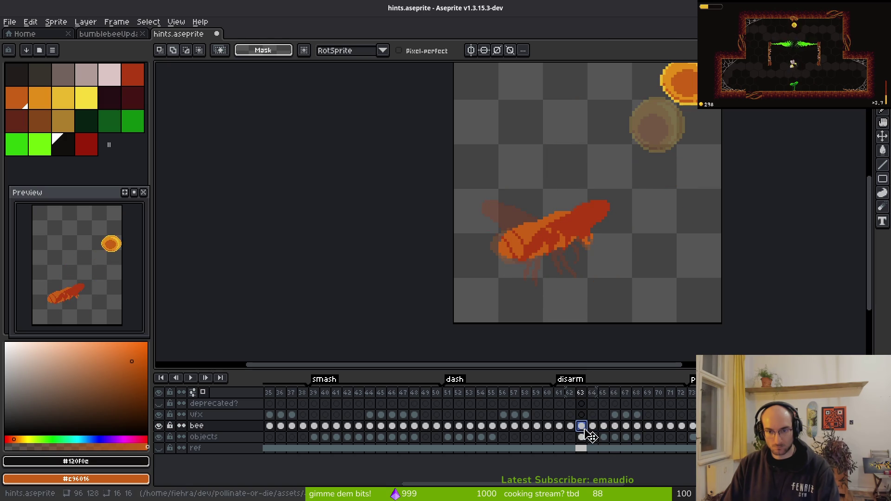
left_click(590, 434)
Step: Check the orange bee in frames 69–71, then save hints.aseprite
key("Right")
key("Right")
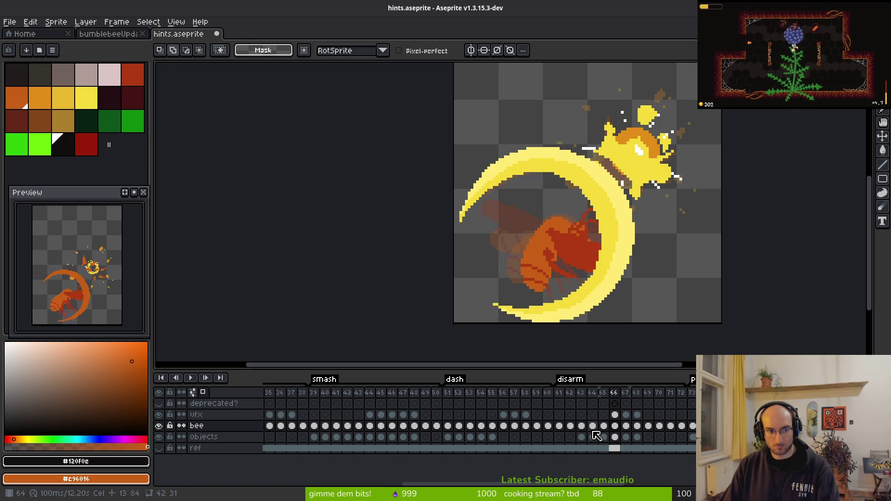
key("Right")
key("Right")
key("Right")
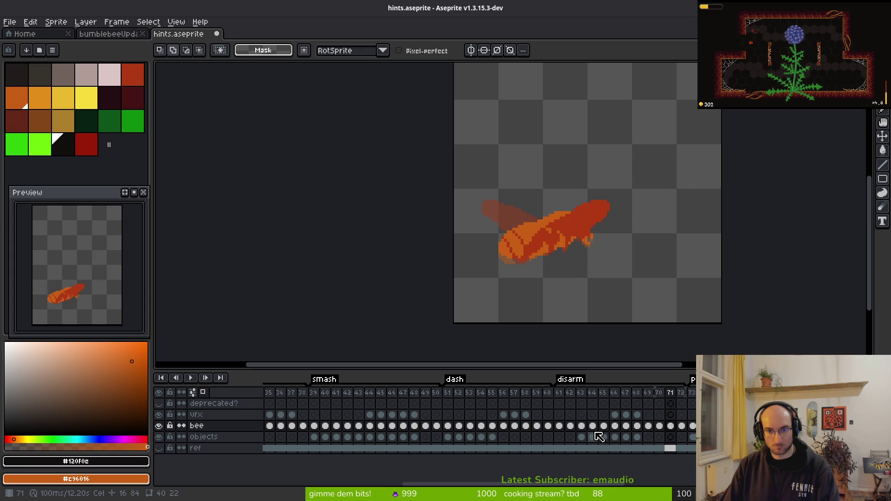
key("Left")
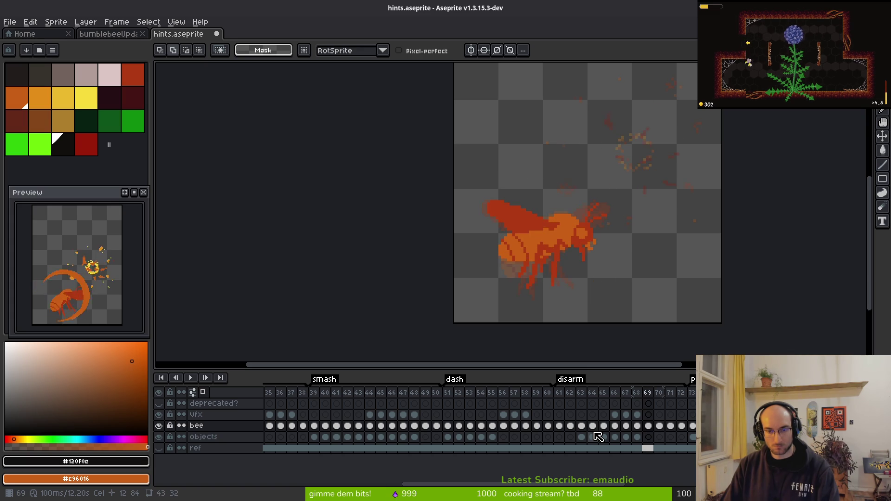
key("Right")
key("Right")
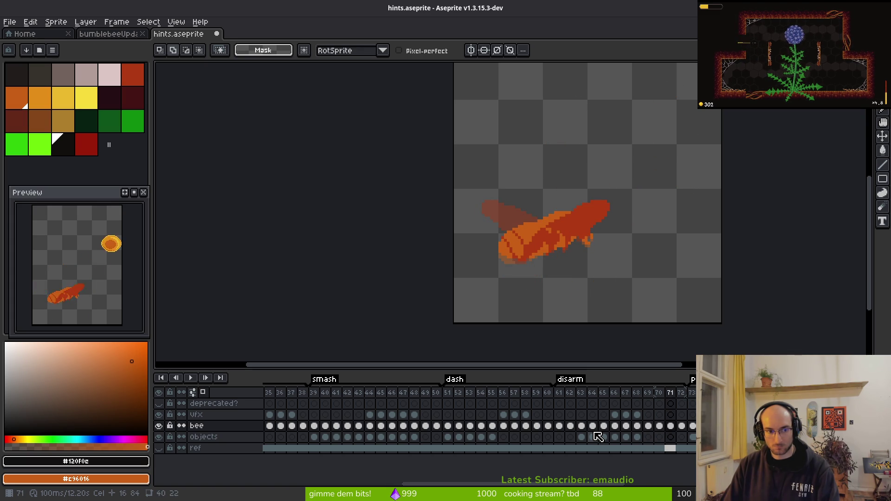
key("Left")
key("i")
key("ctrl+s")
key("w")
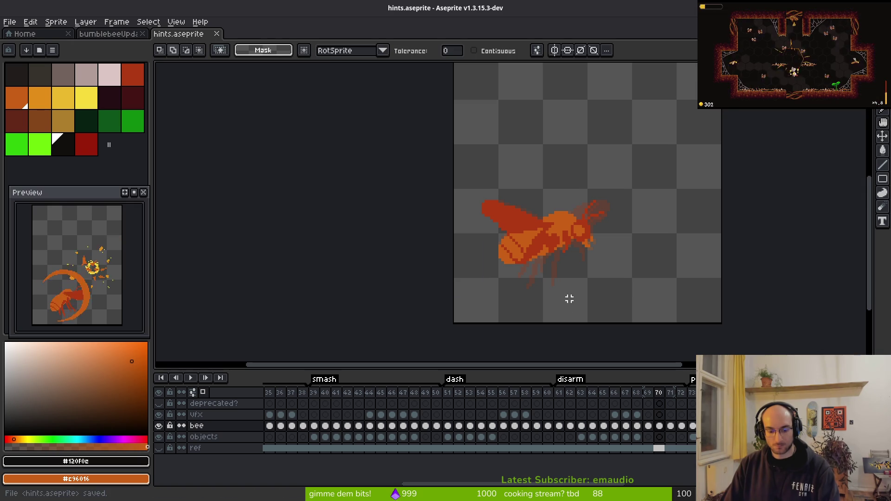
key("ctrl+e")
Step: Generate a sprite sheet of all hint frames as a new document
left_click(285, 166)
key("ctrl+e")
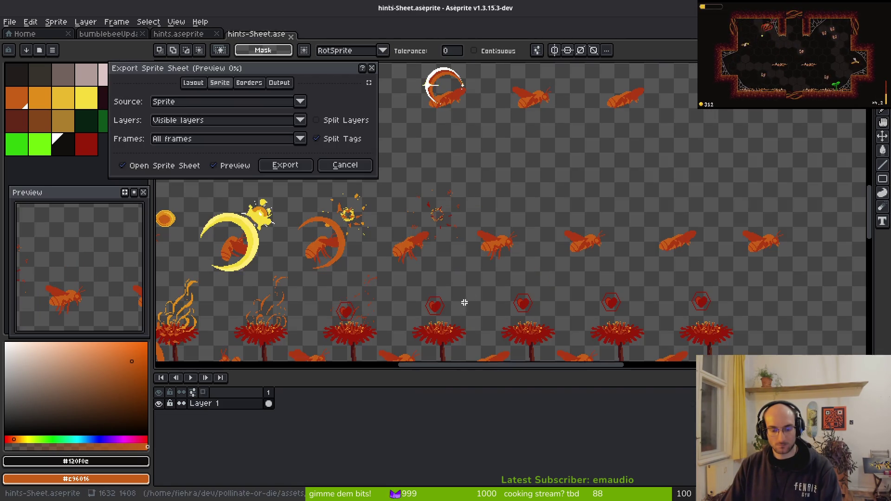
left_click(285, 166)
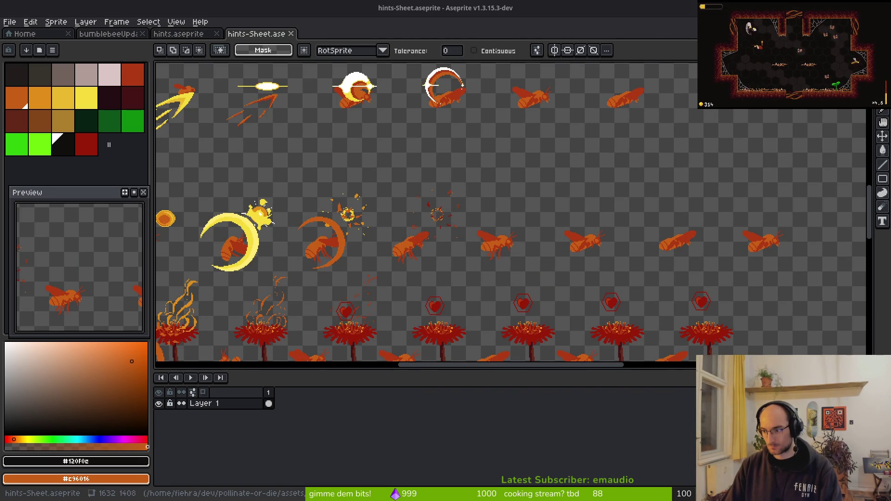
scroll(473, 199, "down", 1)
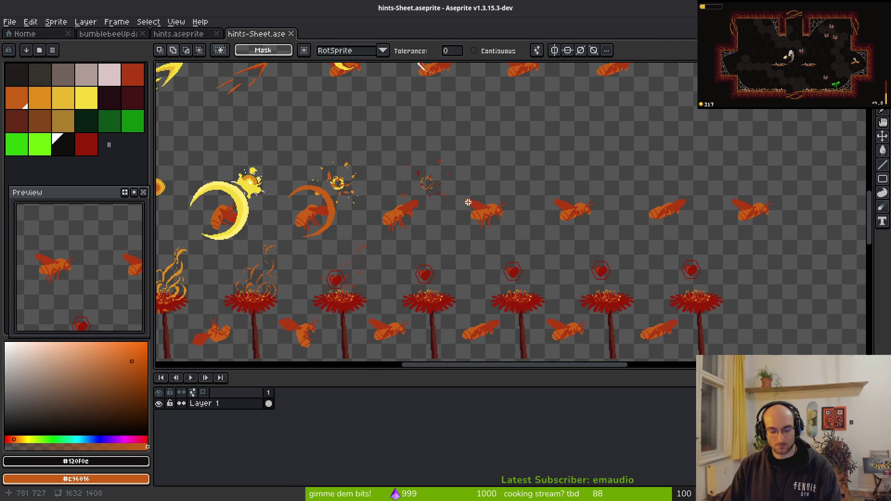
Step: Export the sheet over art/ui/hint-Sheet.png, confirming the overwrite
key("ctrl+shift+e")
left_click(219, 47)
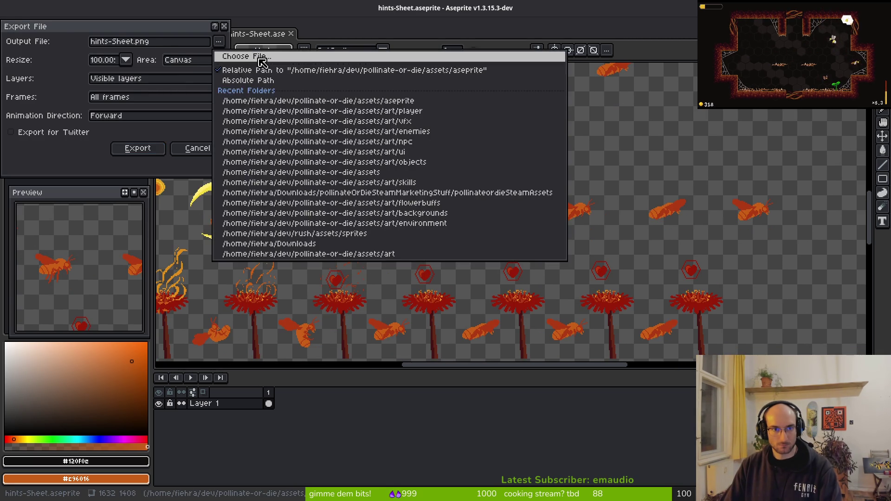
left_click(258, 65)
double_click(32, 87)
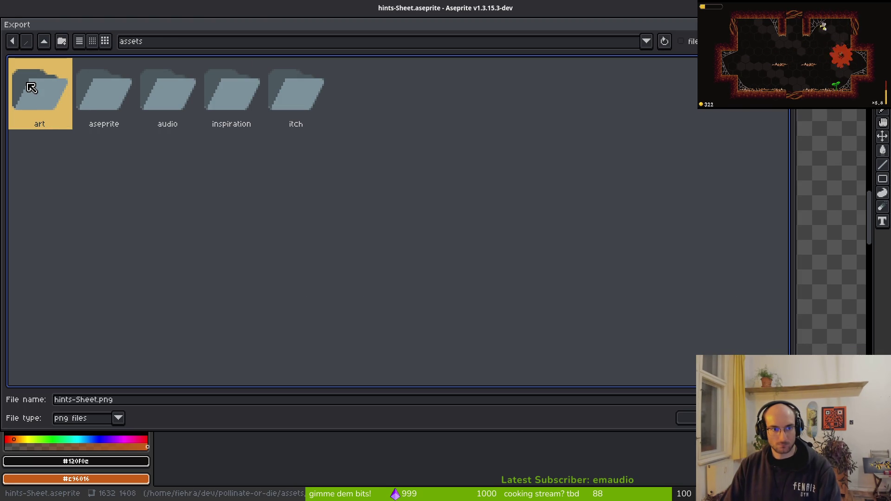
double_click(552, 95)
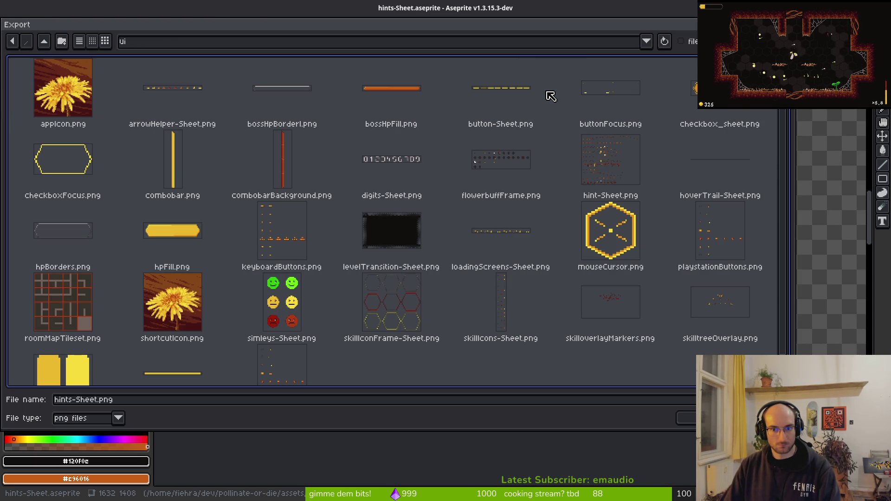
left_click(591, 161)
left_click(686, 418)
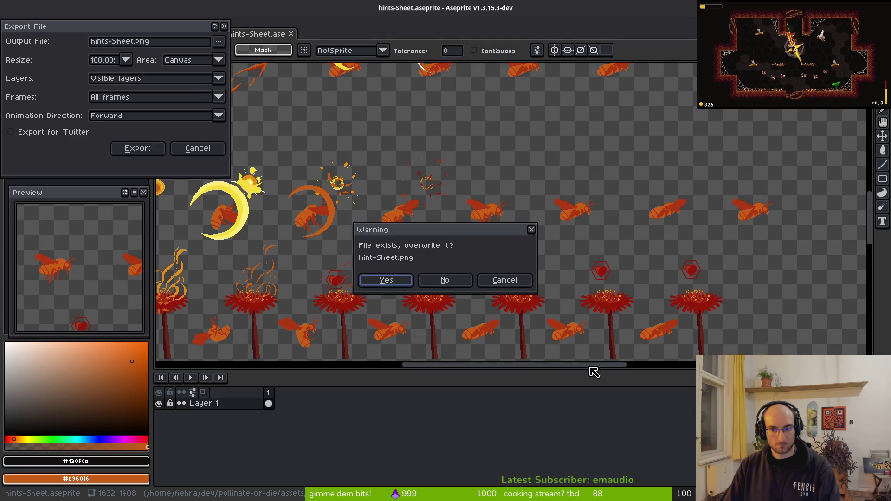
left_click(388, 282)
left_click(153, 148)
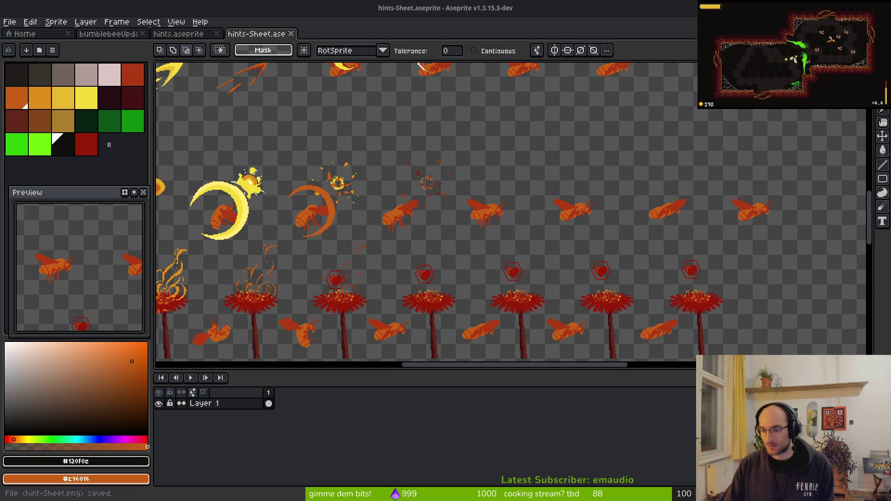
Step: Pan over the exported orange bee sheet, then close the generated sheet document
left_click_drag(362, 279, 393, 233)
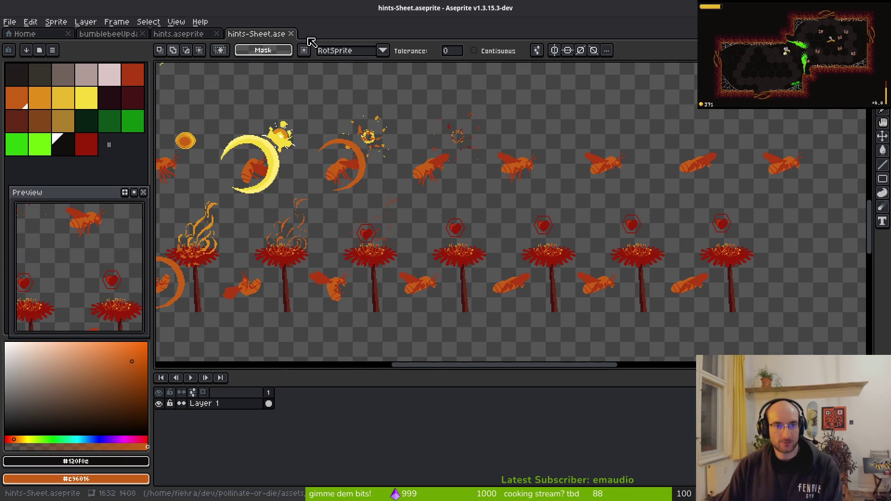
left_click(291, 33)
Step: Close hints.aseprite, deselect, save bumblebeeUpdated.aseprite, and step to frame 9
left_click(217, 33)
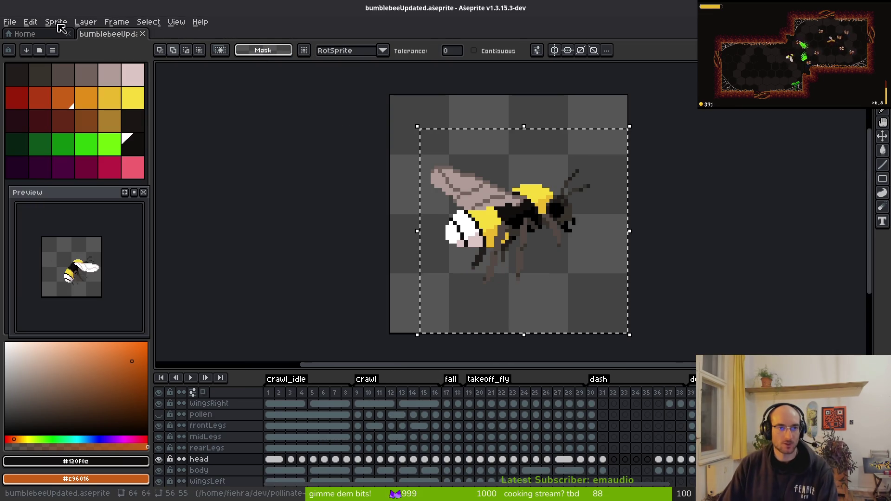
key("ctrl+d")
key("ctrl+s")
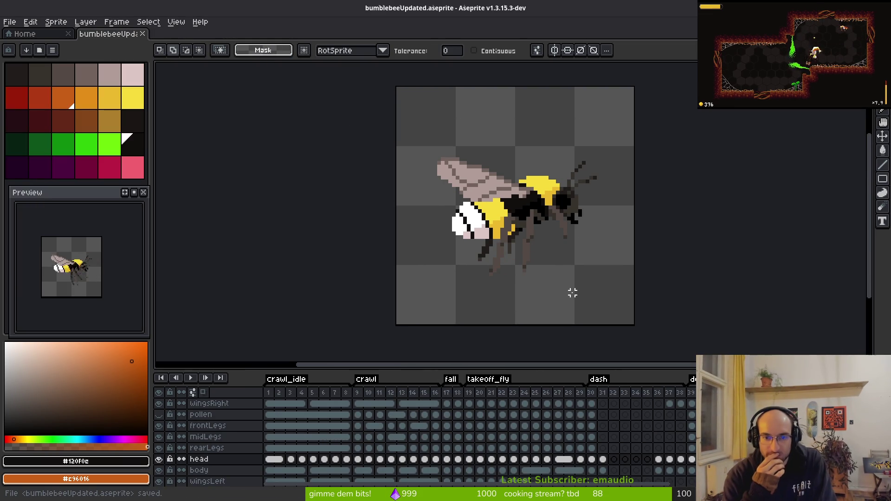
key("Right")
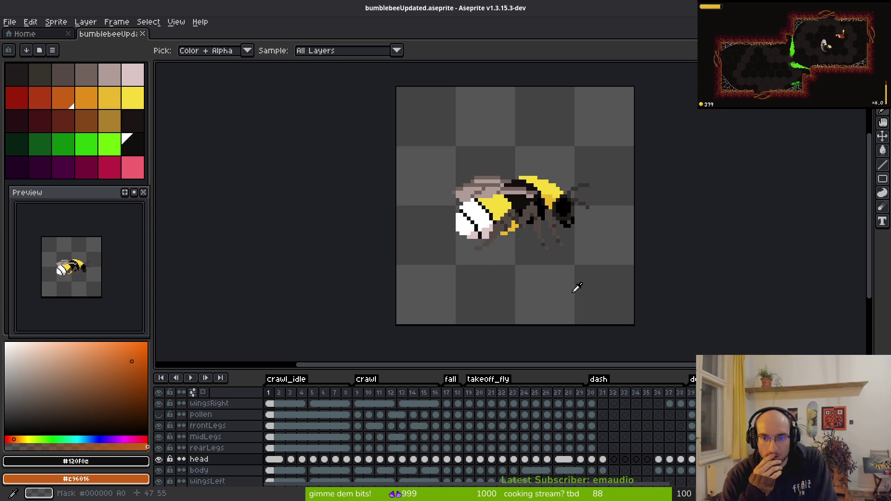
key("w")
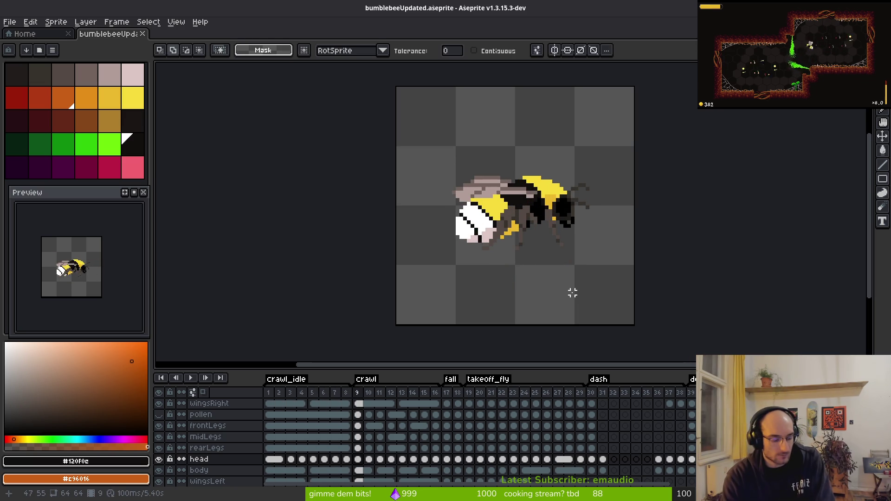